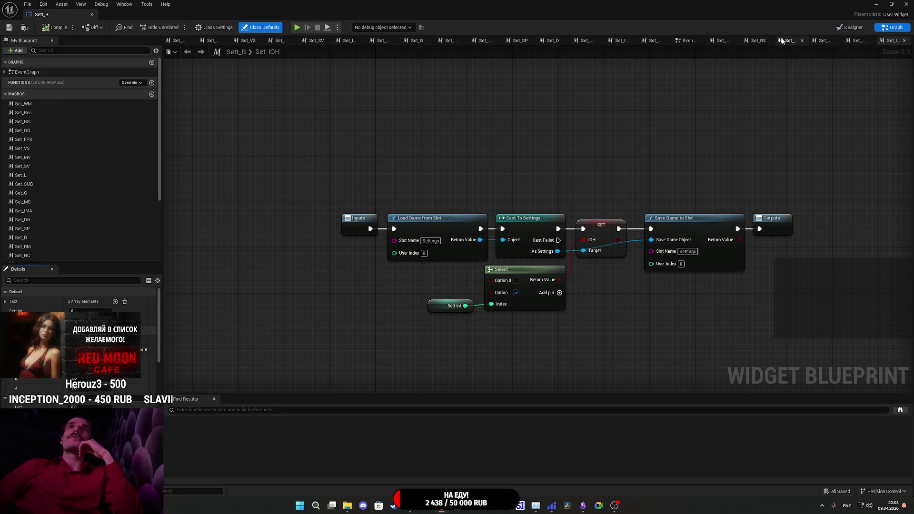
In Sett_B's event graph, drag the Set_IOH and Set_CH macros in beside the option switch.
{"action": "left_click", "coordinate": [686, 41]}
{"action": "left_click_drag", "start_coordinate": [709, 170], "coordinate": [695, 287]}
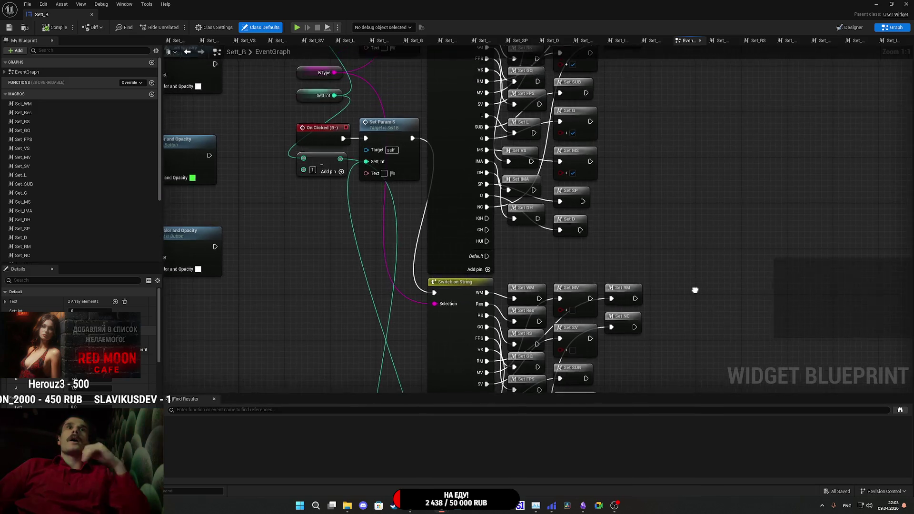
{"action": "mouse_move", "coordinate": [605, 255]}
{"action": "left_mouse_down"}
{"action": "mouse_move", "coordinate": [619, 313]}
{"action": "mouse_move", "coordinate": [653, 171]}
{"action": "left_mouse_up"}
{"action": "scroll", "coordinate": [36, 190], "scroll_direction": "down", "scroll_amount": 3}
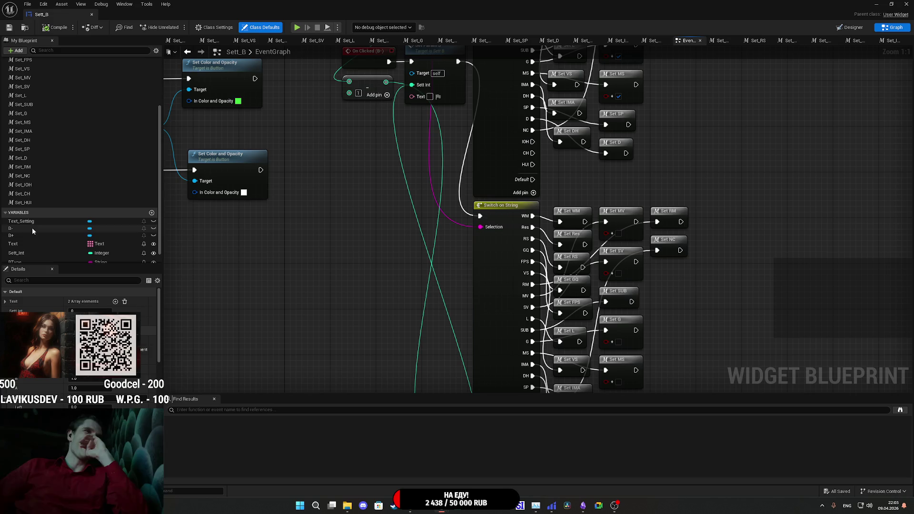
{"action": "left_click_drag", "start_coordinate": [30, 189], "coordinate": [499, 196]}
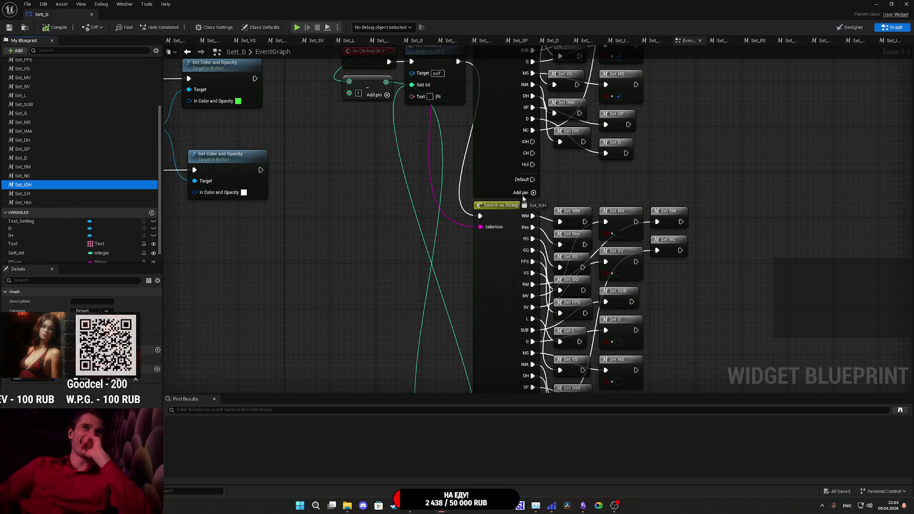
{"action": "left_click_drag", "start_coordinate": [709, 170], "coordinate": [738, 155]}
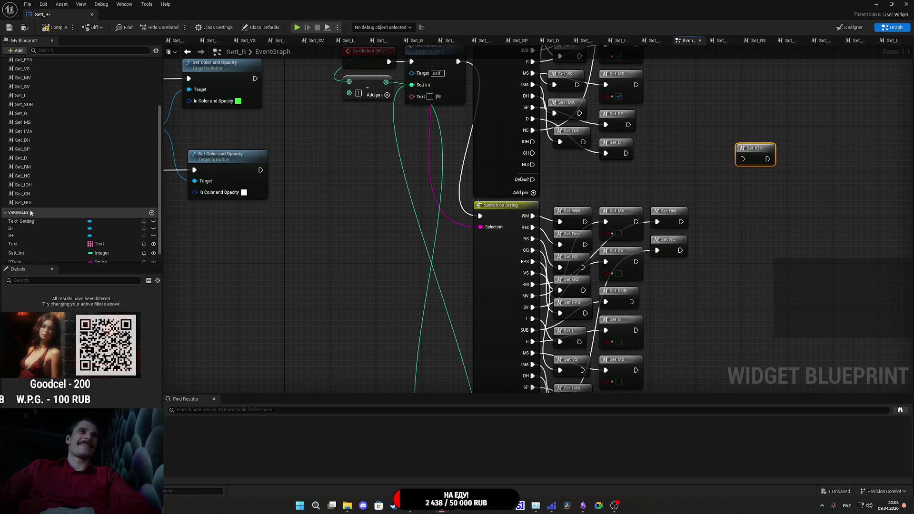
{"action": "left_click_drag", "start_coordinate": [22, 194], "coordinate": [668, 202]}
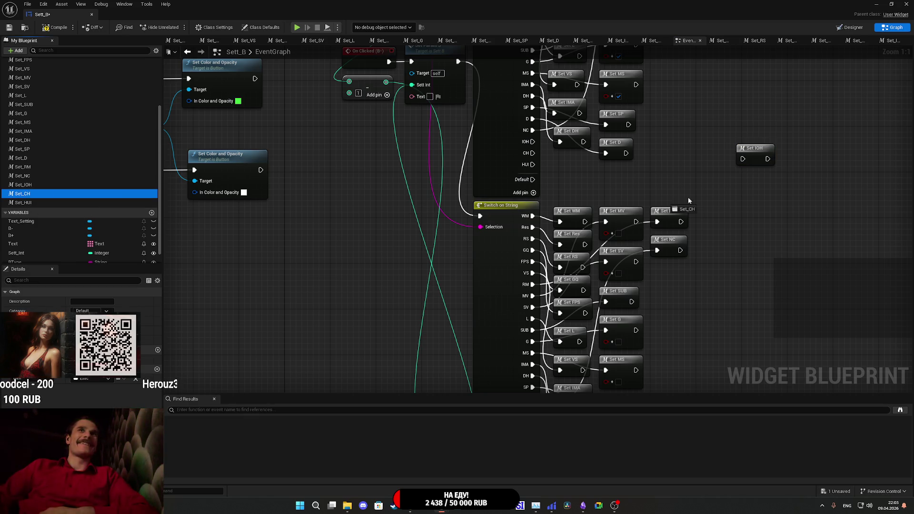
{"action": "left_click_drag", "start_coordinate": [746, 178], "coordinate": [747, 180]}
{"action": "mouse_move", "coordinate": [35, 202]}
{"action": "left_mouse_down"}
{"action": "mouse_move", "coordinate": [619, 226]}
{"action": "mouse_move", "coordinate": [741, 224]}
{"action": "mouse_move", "coordinate": [748, 209]}
{"action": "left_mouse_up"}
Place a Set HUI node and wire the switch's IOH and CH outputs to Set IOH and Set CH.
{"action": "mouse_move", "coordinate": [698, 185]}
{"action": "left_mouse_down"}
{"action": "mouse_move", "coordinate": [624, 265]}
{"action": "mouse_move", "coordinate": [556, 290]}
{"action": "left_mouse_up"}
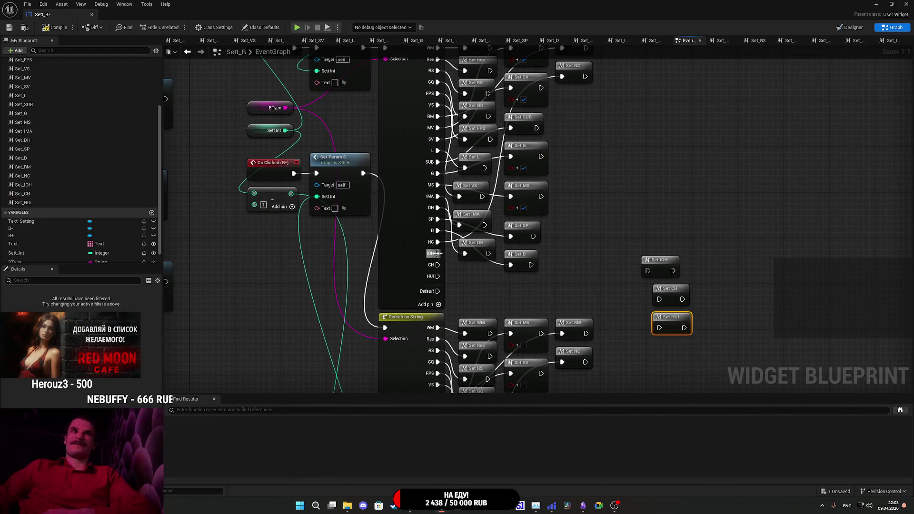
{"action": "left_click_drag", "start_coordinate": [433, 257], "coordinate": [651, 273]}
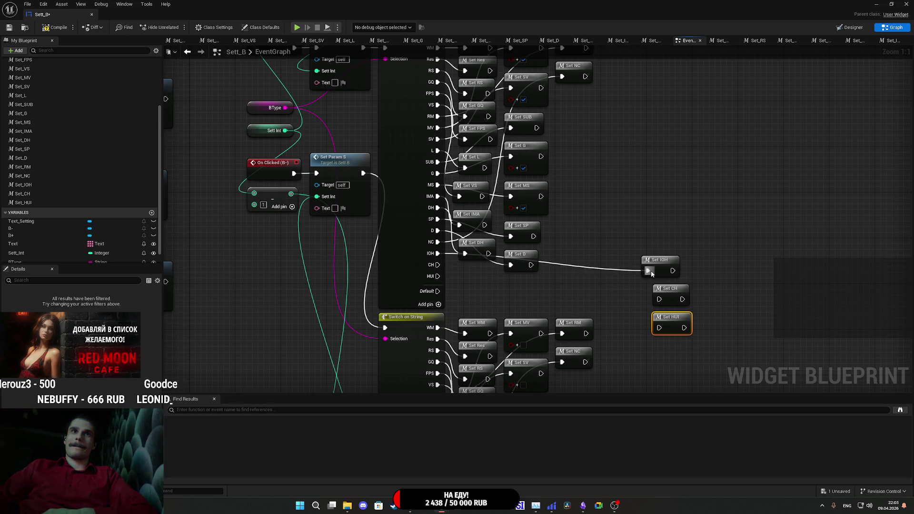
{"action": "mouse_move", "coordinate": [434, 265]}
{"action": "left_mouse_down"}
{"action": "mouse_move", "coordinate": [659, 299]}
{"action": "mouse_move", "coordinate": [465, 292]}
{"action": "mouse_move", "coordinate": [438, 276]}
{"action": "left_mouse_up"}
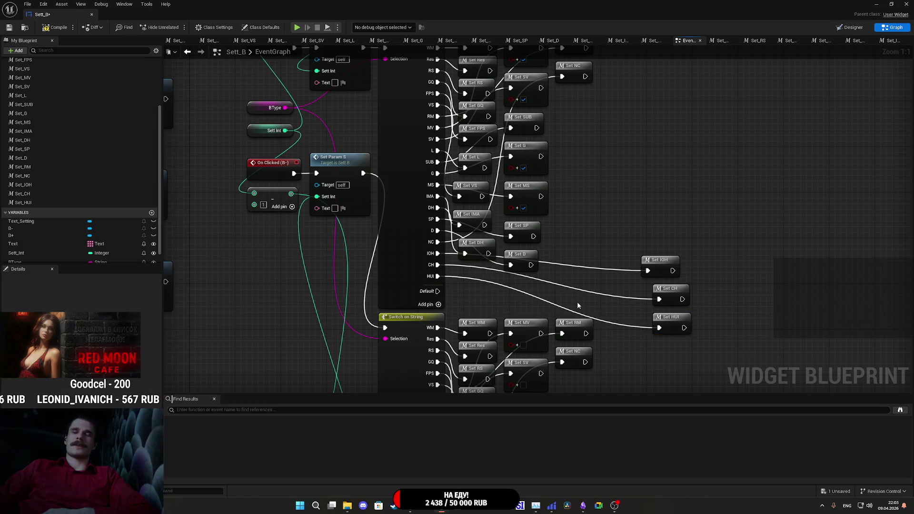
Line up the Set IOH, Set CH and Set HUI nodes together next to the switch.
{"action": "left_click_drag", "start_coordinate": [686, 269], "coordinate": [694, 275]}
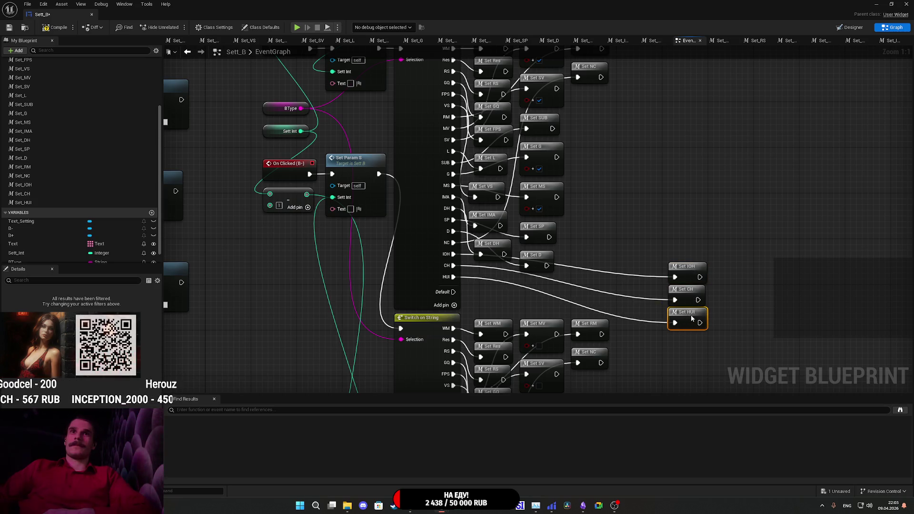
{"action": "left_click_drag", "start_coordinate": [755, 317], "coordinate": [674, 263]}
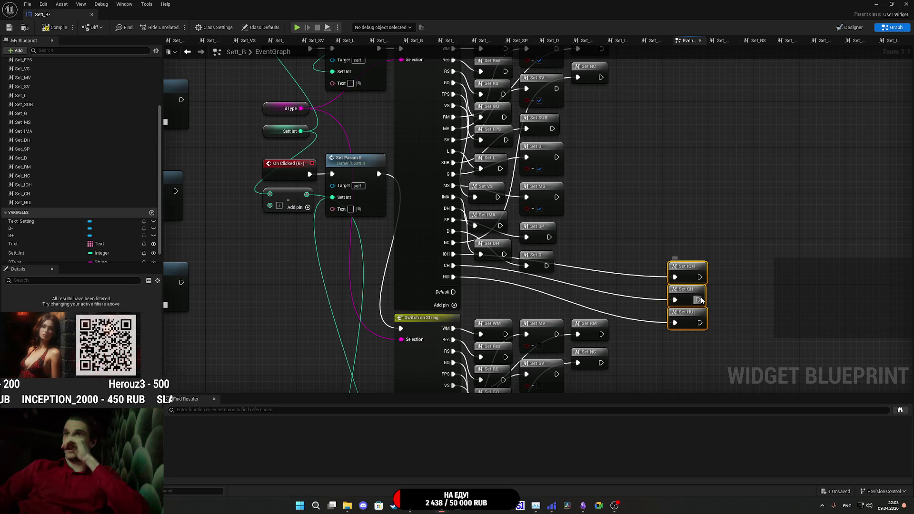
{"action": "mouse_move", "coordinate": [685, 300]}
{"action": "left_mouse_down"}
{"action": "mouse_move", "coordinate": [483, 285]}
{"action": "mouse_move", "coordinate": [653, 281]}
{"action": "mouse_move", "coordinate": [597, 276]}
{"action": "left_mouse_up"}
{"action": "mouse_move", "coordinate": [690, 262]}
{"action": "left_mouse_down"}
{"action": "mouse_move", "coordinate": [602, 244]}
{"action": "mouse_move", "coordinate": [494, 275]}
{"action": "left_mouse_up"}
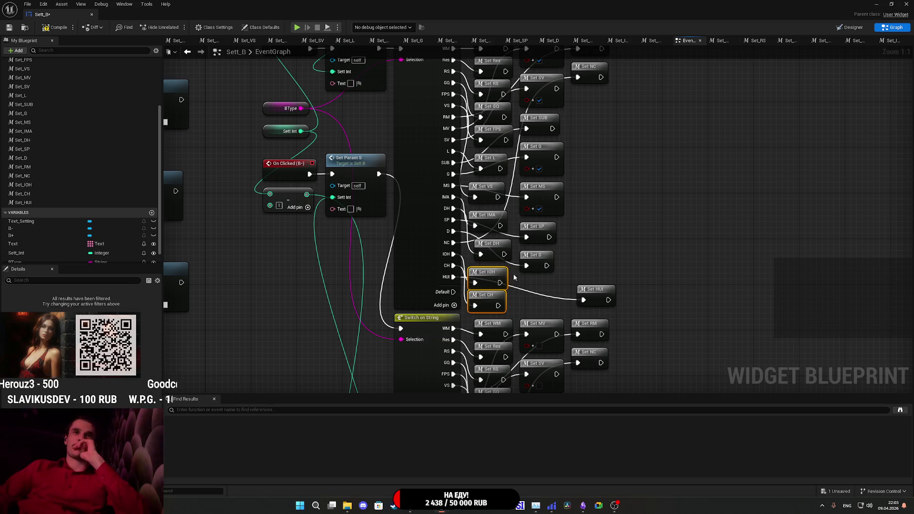
{"action": "mouse_move", "coordinate": [604, 298]}
{"action": "left_mouse_down"}
{"action": "mouse_move", "coordinate": [544, 293]}
{"action": "mouse_move", "coordinate": [599, 214]}
{"action": "mouse_move", "coordinate": [610, 225]}
{"action": "left_mouse_up"}
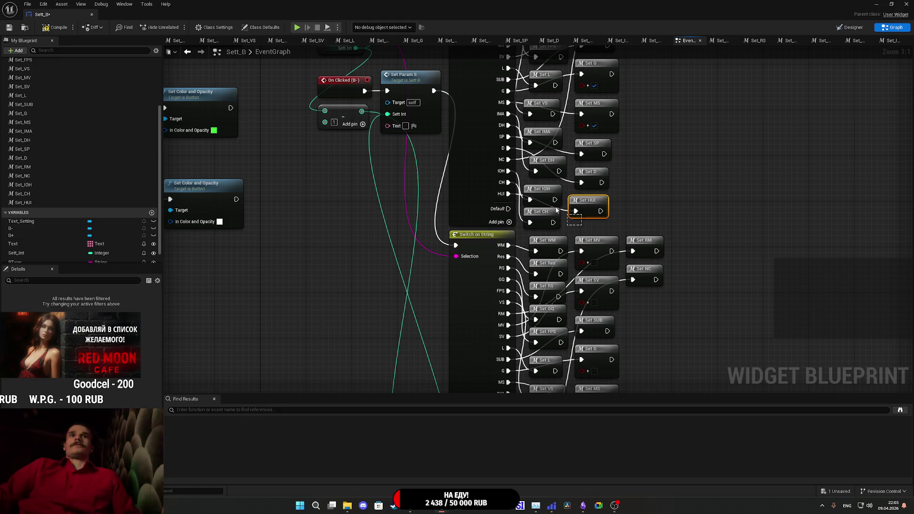
Paste copies of the Set IOH, Set CH and Set HUI nodes beside the second switch.
{"action": "left_click_drag", "start_coordinate": [683, 303], "coordinate": [654, 119]}
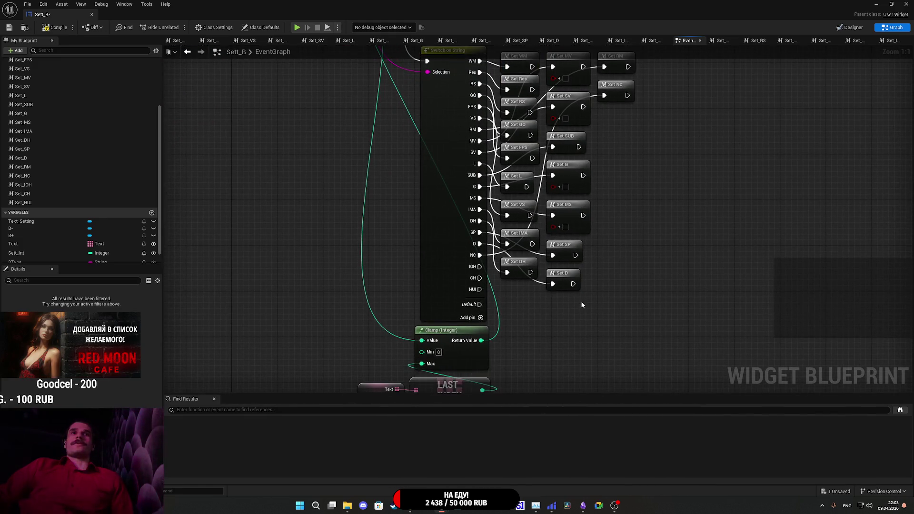
{"action": "key", "text": "ctrl+v"}
{"action": "left_click_drag", "start_coordinate": [579, 305], "coordinate": [515, 301]}
{"action": "left_click", "coordinate": [528, 323]}
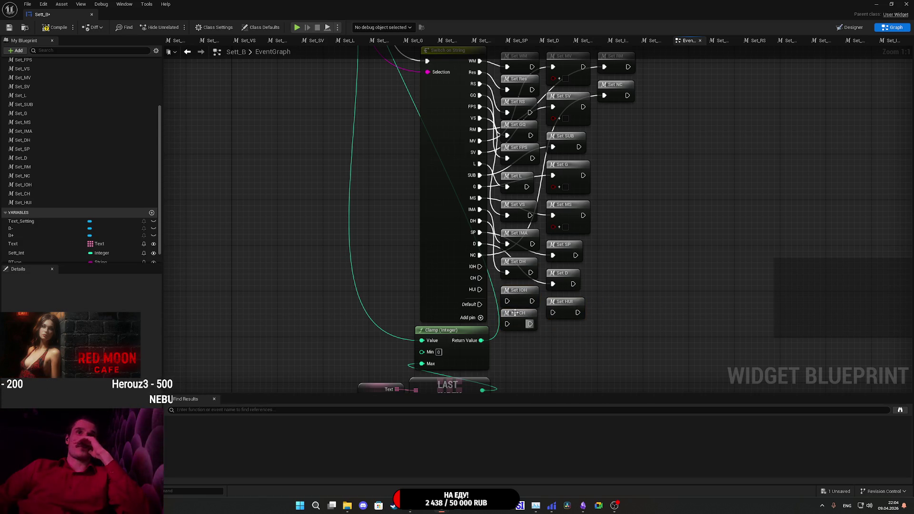
Wire the second switch's IOH and HUI outputs to the copies, then save and close Sett_B.
{"action": "mouse_move", "coordinate": [479, 266]}
{"action": "left_mouse_down"}
{"action": "mouse_move", "coordinate": [502, 301]}
{"action": "mouse_move", "coordinate": [499, 292]}
{"action": "mouse_move", "coordinate": [533, 314]}
{"action": "mouse_move", "coordinate": [507, 324]}
{"action": "left_mouse_up"}
{"action": "left_click_drag", "start_coordinate": [480, 289], "coordinate": [484, 294]}
{"action": "left_click_drag", "start_coordinate": [551, 316], "coordinate": [552, 313]}
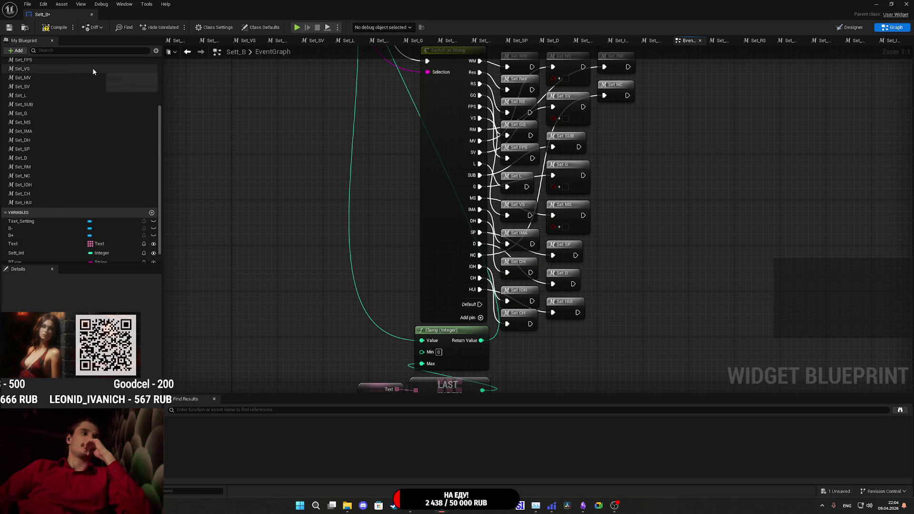
{"action": "left_click", "coordinate": [8, 28]}
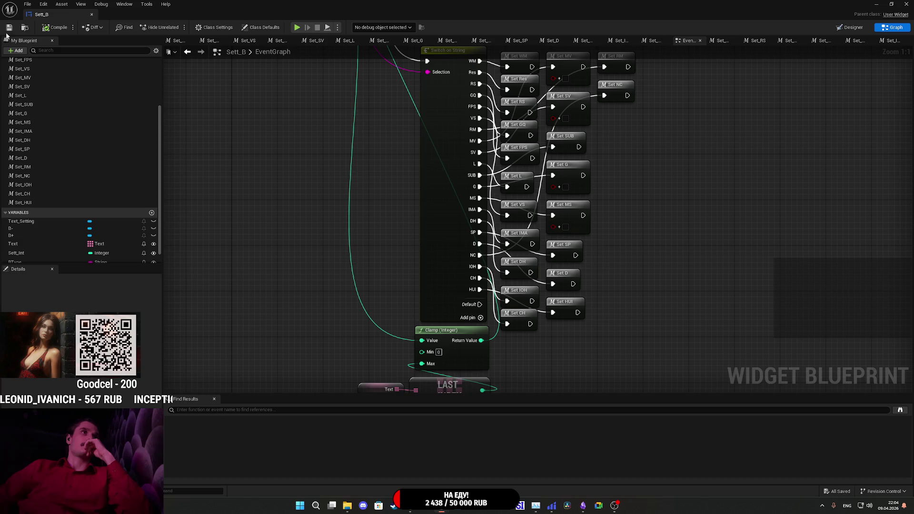
{"action": "left_click", "coordinate": [906, 4]}
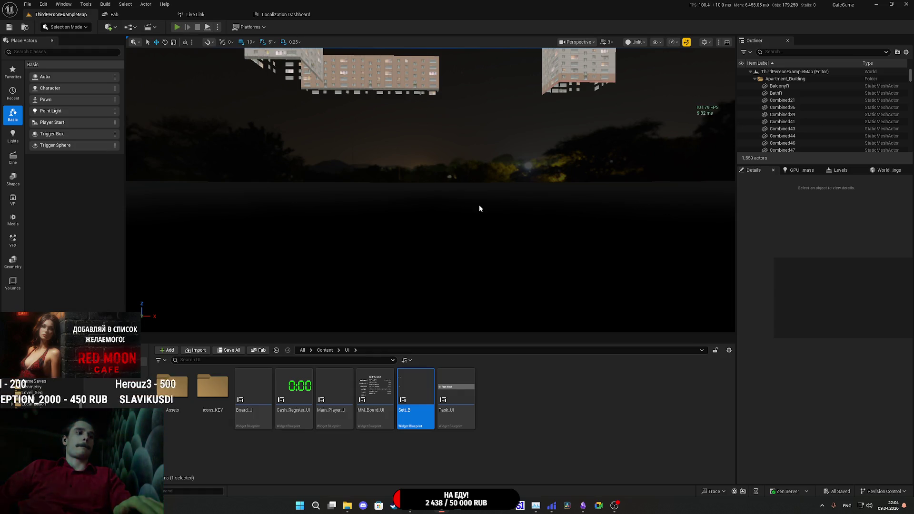
Start a playtest and set Interactive Objects Highlight, Control Hints and Helper UI to HIDE.
{"action": "key", "text": "F11"}
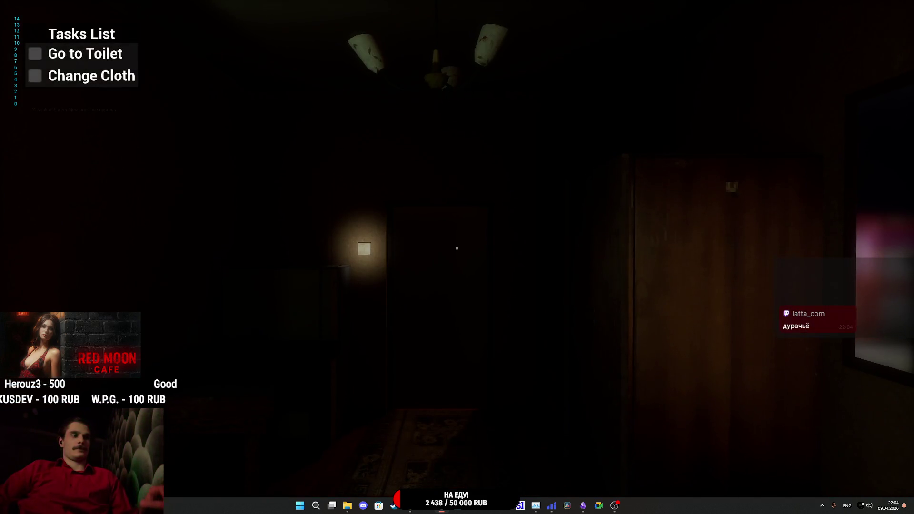
{"action": "key", "text": "Escape"}
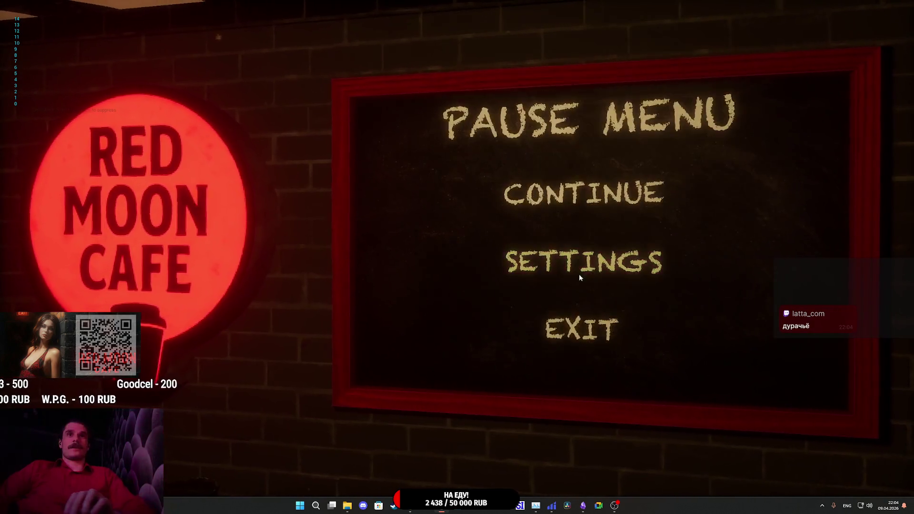
{"action": "left_click", "coordinate": [580, 264]}
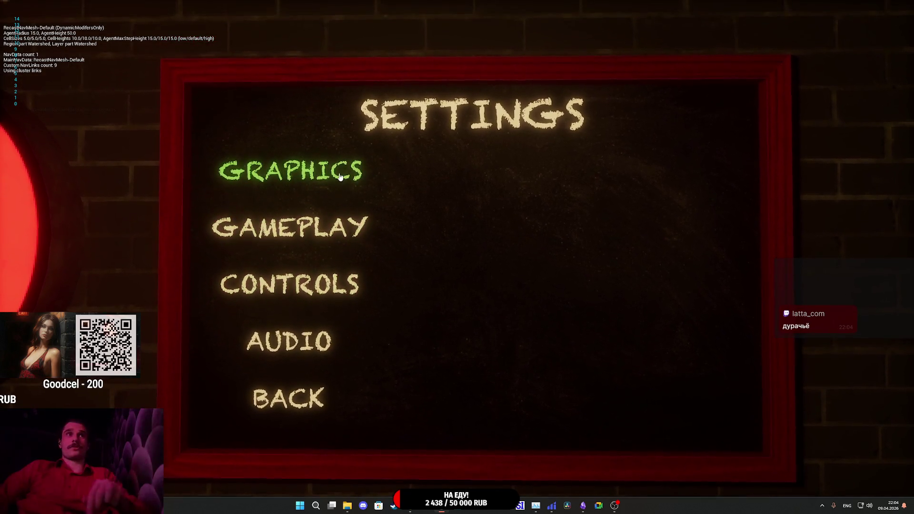
{"action": "left_click", "coordinate": [340, 174]}
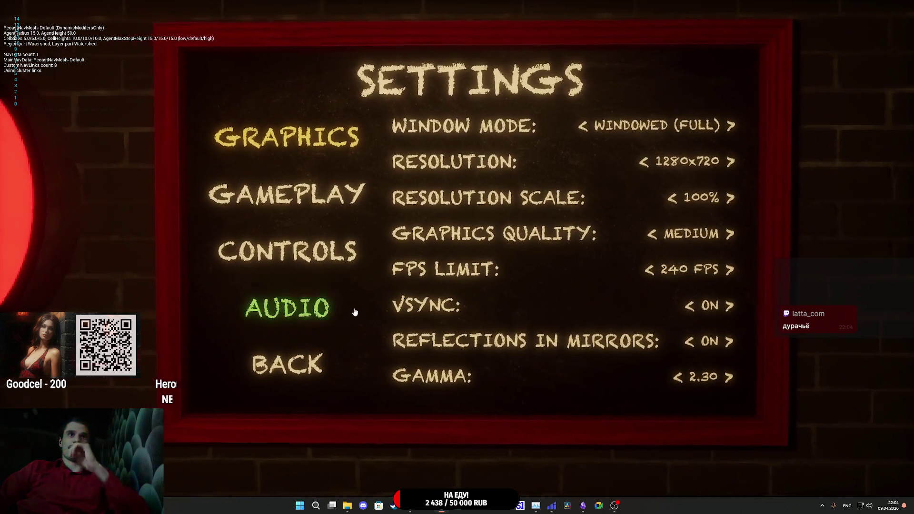
{"action": "left_click", "coordinate": [306, 218]}
{"action": "left_click", "coordinate": [672, 271]}
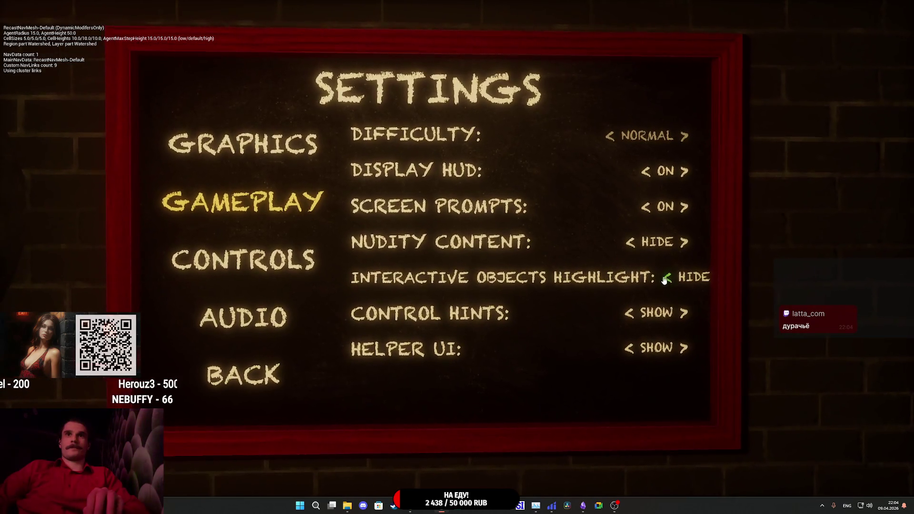
{"action": "left_click", "coordinate": [632, 307]}
{"action": "left_click", "coordinate": [633, 341]}
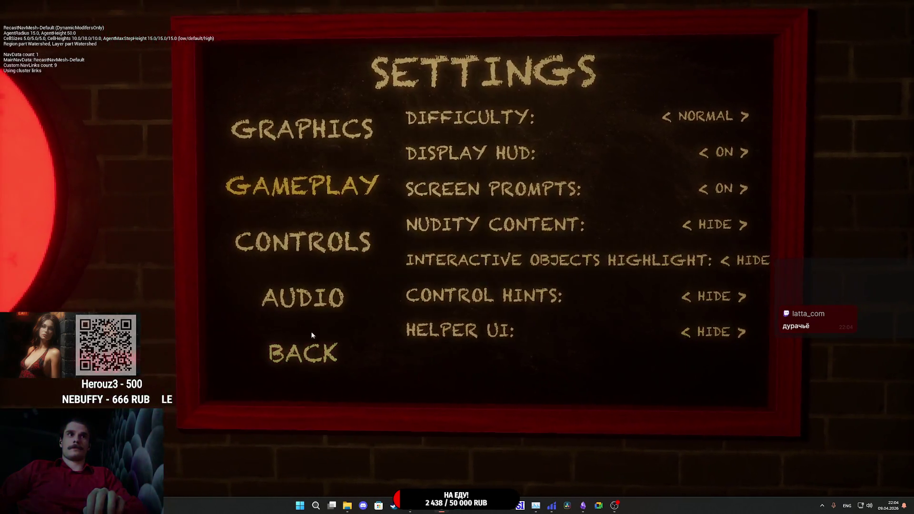
{"action": "key", "text": "Escape"}
Reopen Gameplay settings, switch all three options back to SHOW, and stop the playtest.
{"action": "left_click", "coordinate": [588, 264]}
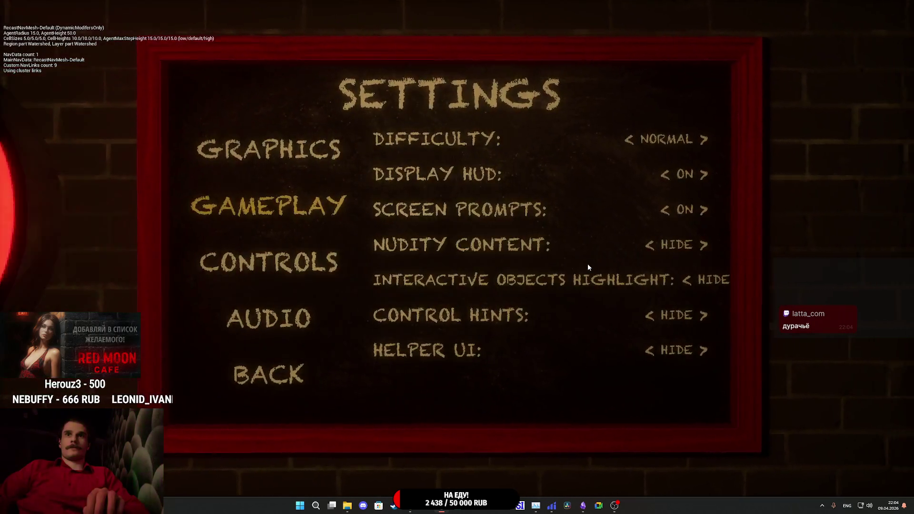
{"action": "left_click", "coordinate": [712, 284]}
{"action": "left_click", "coordinate": [681, 306]}
{"action": "left_click", "coordinate": [300, 354]}
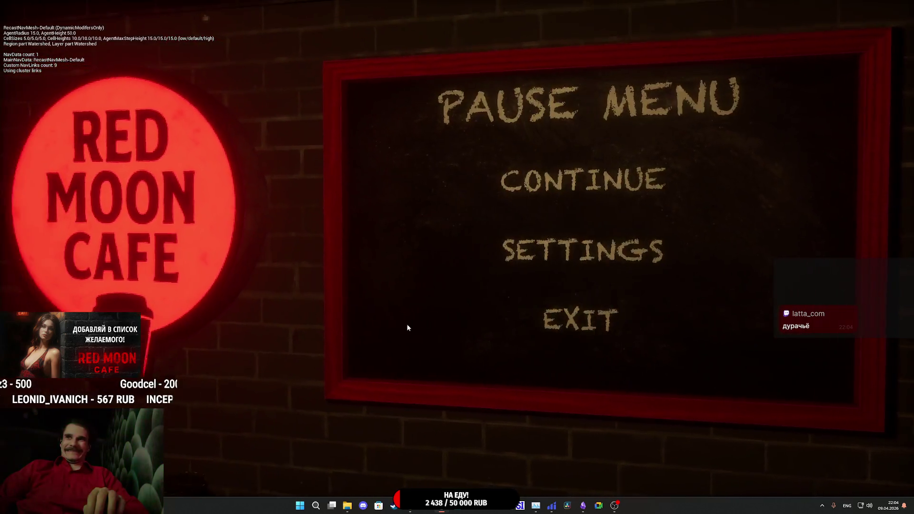
{"action": "left_click", "coordinate": [567, 275]}
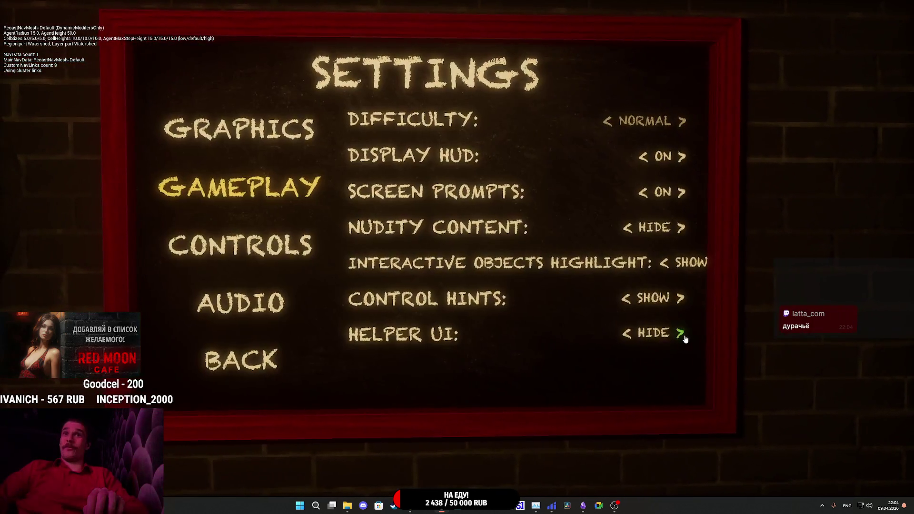
{"action": "left_click", "coordinate": [680, 334]}
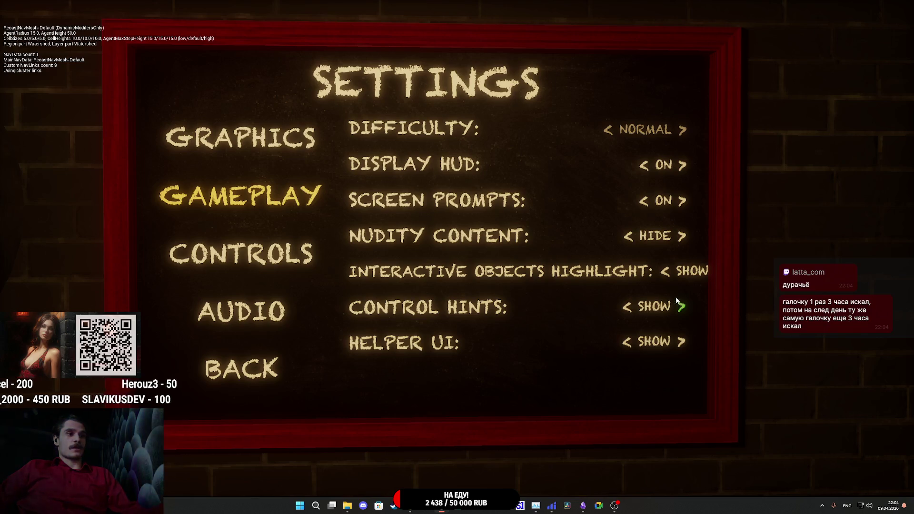
{"action": "key", "text": "Escape"}
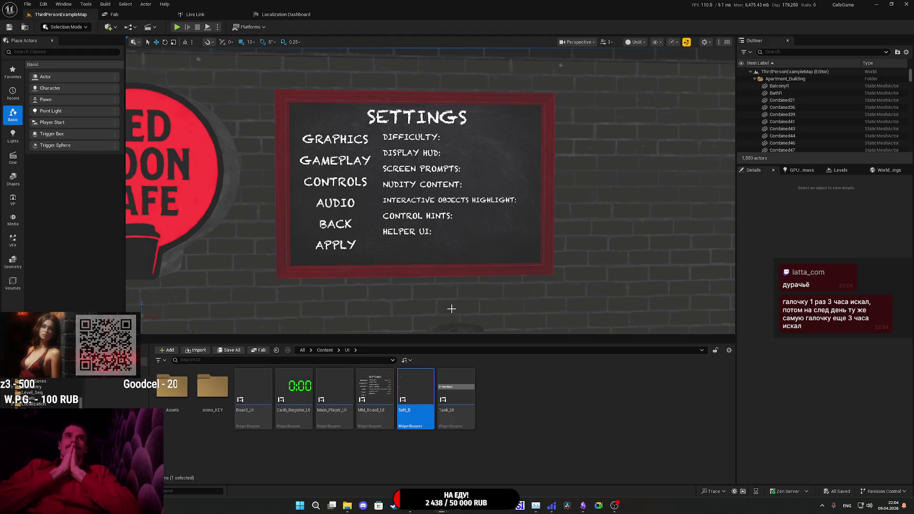
In MM_Board_UI, give the INTERACTIVE OBJECTS HIGHLIGHT label font size 27 and save the widget.
{"action": "double_click", "coordinate": [375, 395]}
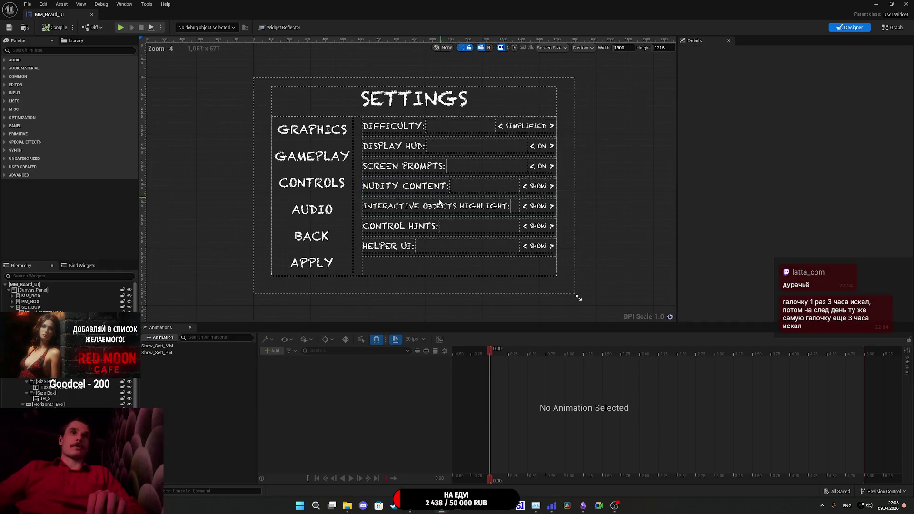
{"action": "left_click", "coordinate": [441, 202]}
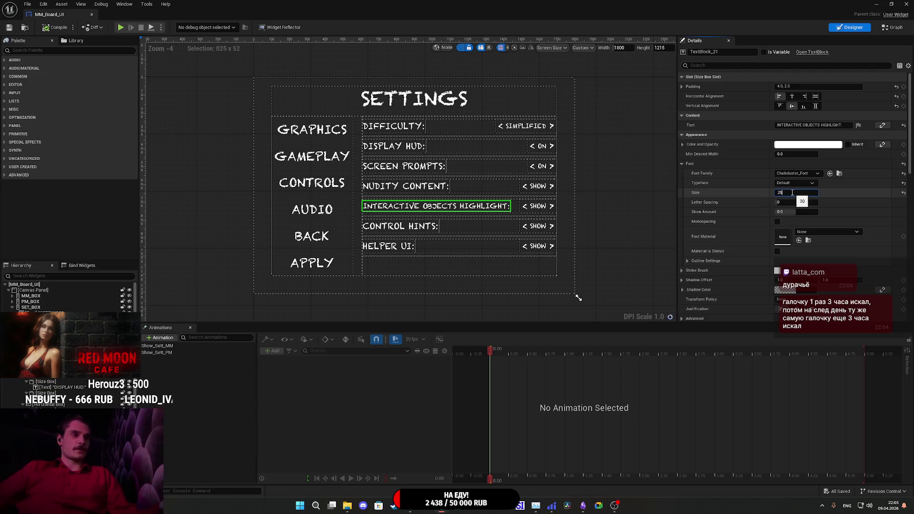
{"action": "key", "text": "Return"}
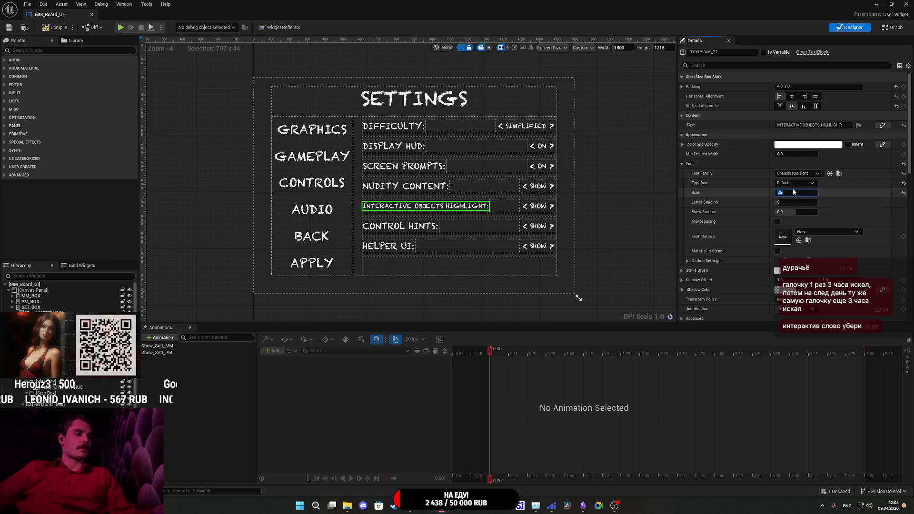
{"action": "type", "text": "7"}
{"action": "key", "text": "Return"}
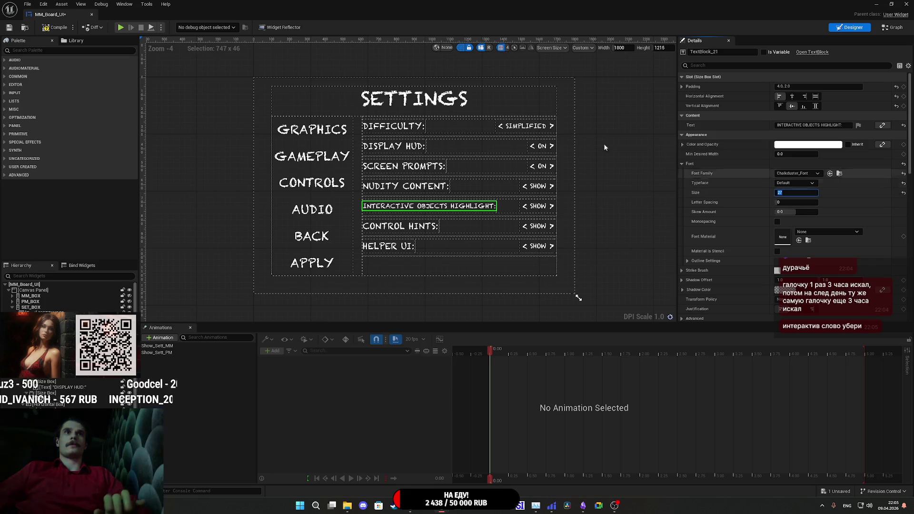
{"action": "left_click", "coordinate": [9, 27]}
{"action": "key", "text": "alt+Tab"}
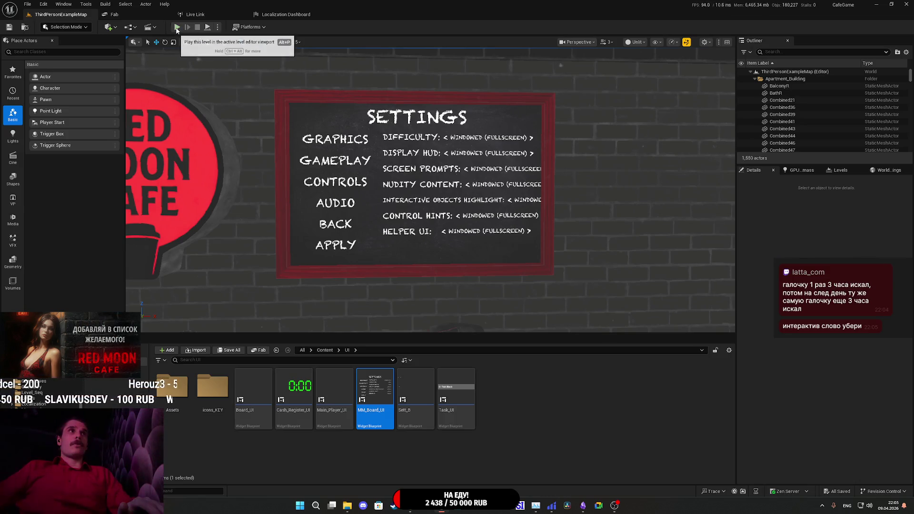
Playtest the level and view the Gameplay options from the pause menu's settings.
{"action": "key", "text": "alt+p"}
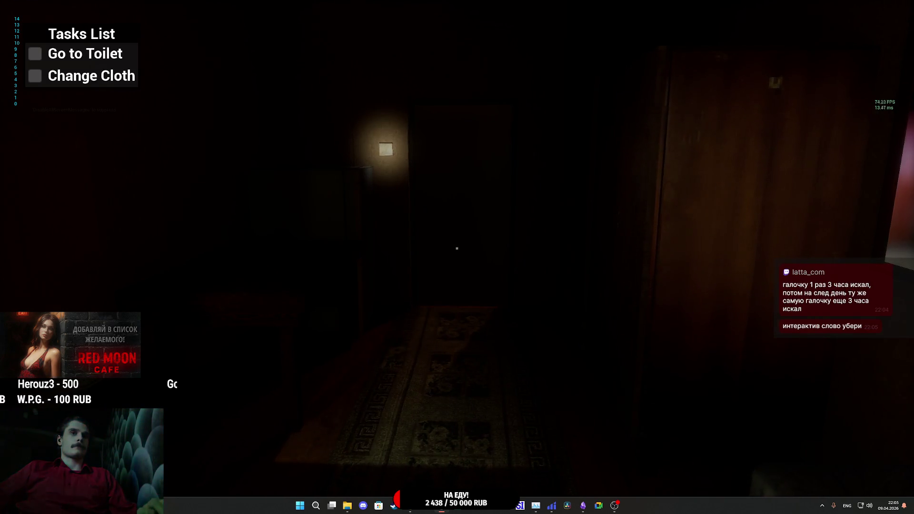
{"action": "key", "text": "Escape"}
{"action": "left_click", "coordinate": [553, 252]}
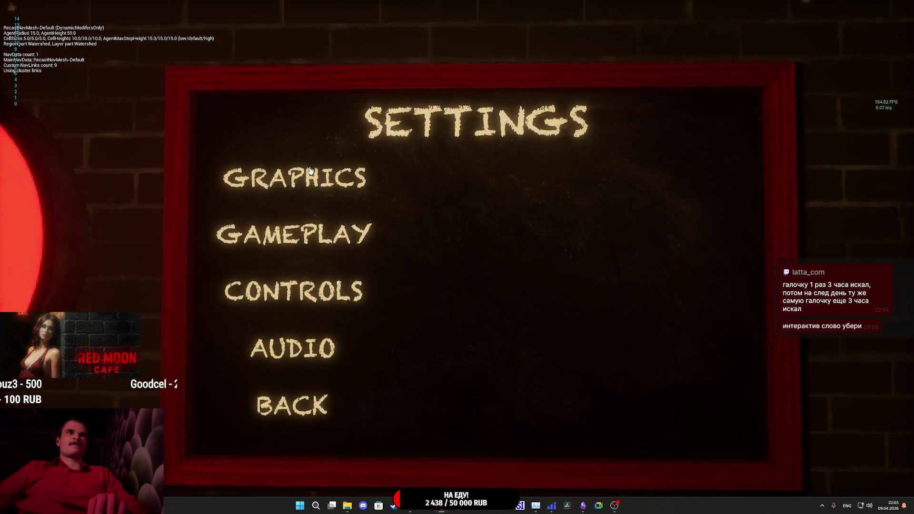
{"action": "left_click", "coordinate": [292, 216]}
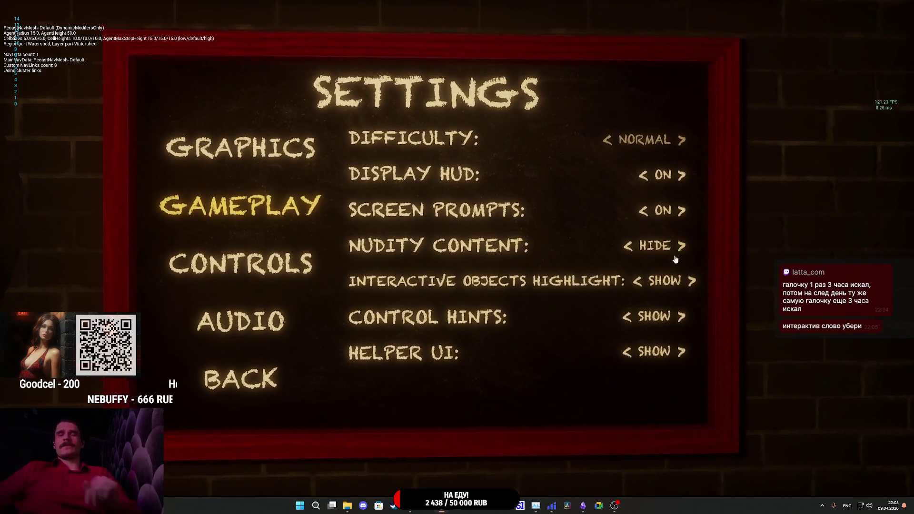
{"action": "key", "text": "Escape"}
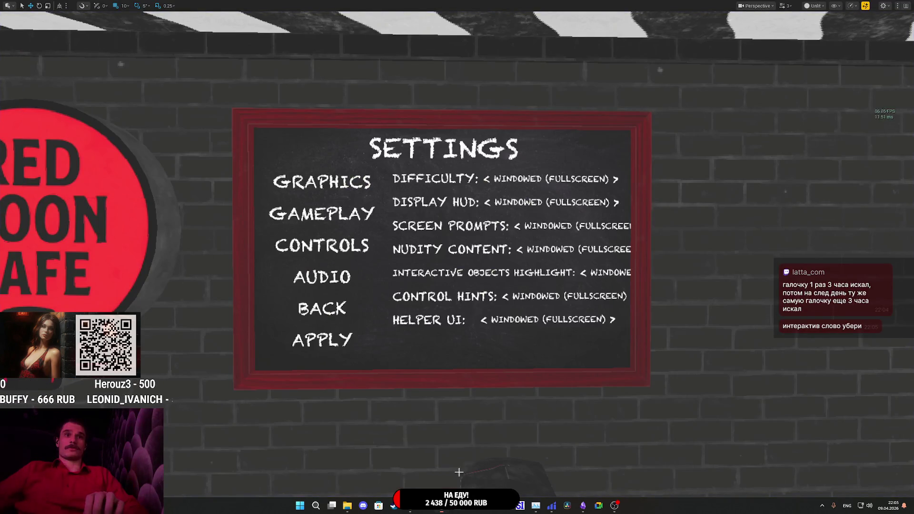
Open MM_Board_UI and select the INTERACTIVE OBJECTS HIGHLIGHT label.
{"action": "key", "text": "F11"}
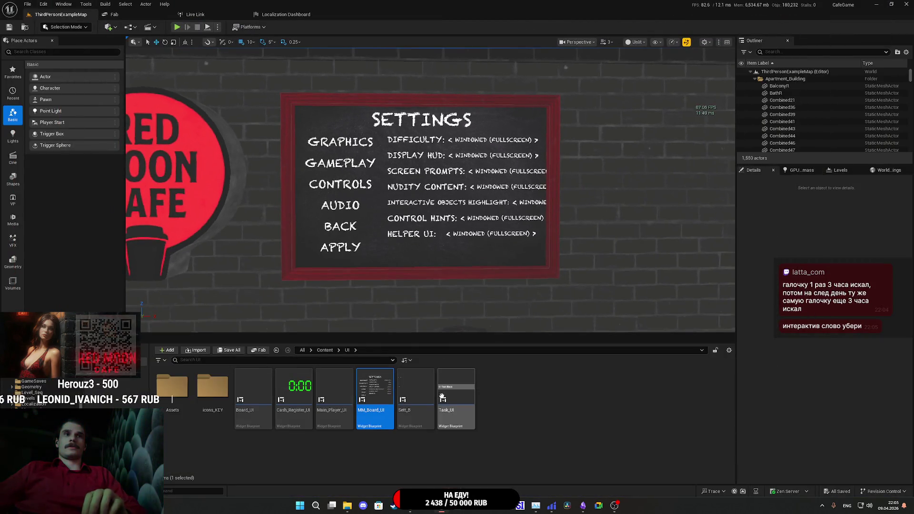
{"action": "double_click", "coordinate": [376, 388]}
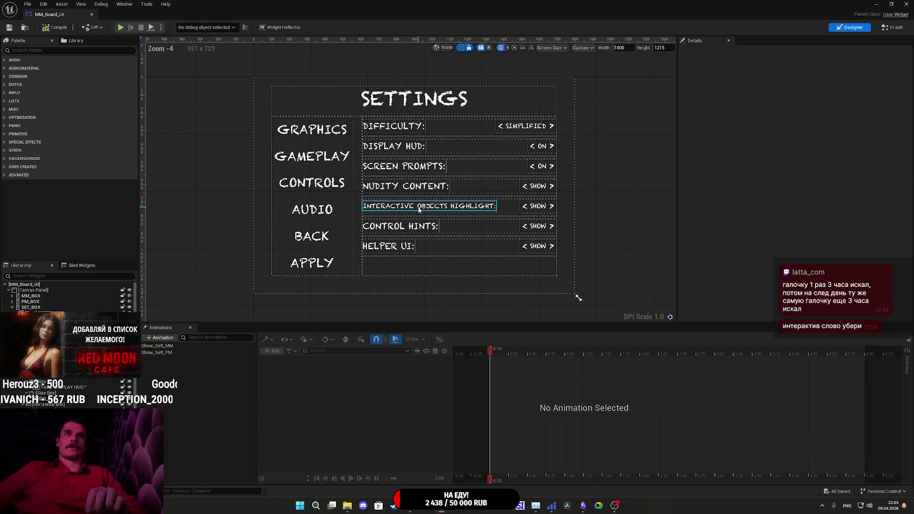
{"action": "left_click", "coordinate": [419, 209]}
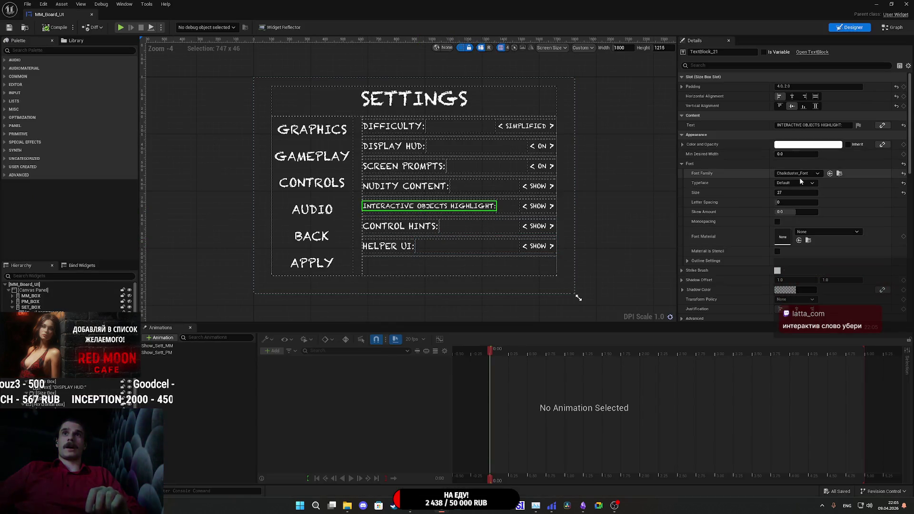
Change the label text to 'OBJECTS HIGHLIGHT:' with font size 30 and save MM_Board_UI.
{"action": "left_click", "coordinate": [803, 125]}
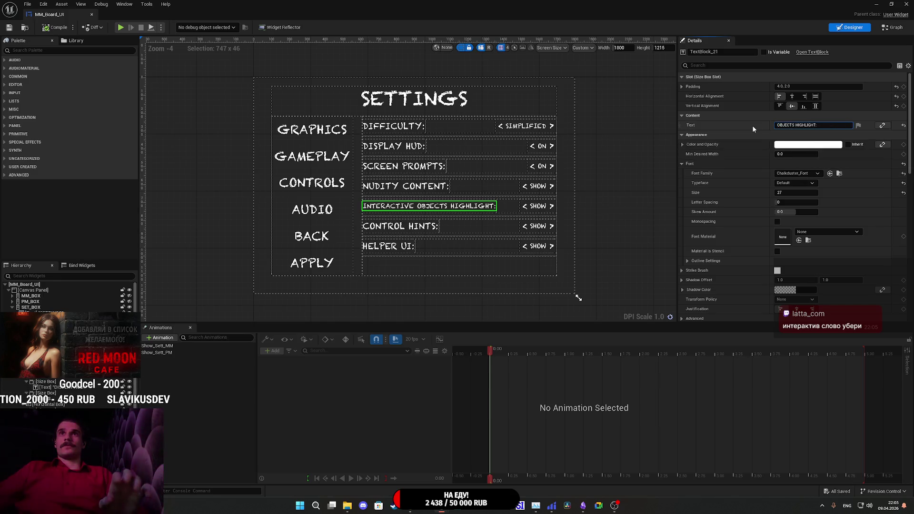
{"action": "key", "text": "End"}
{"action": "key", "text": "BackSpace"}
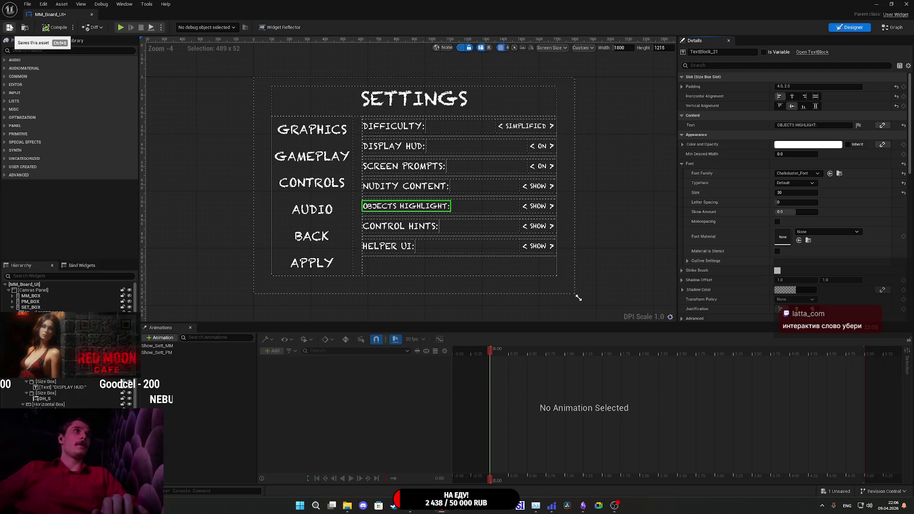
{"action": "left_click", "coordinate": [10, 27]}
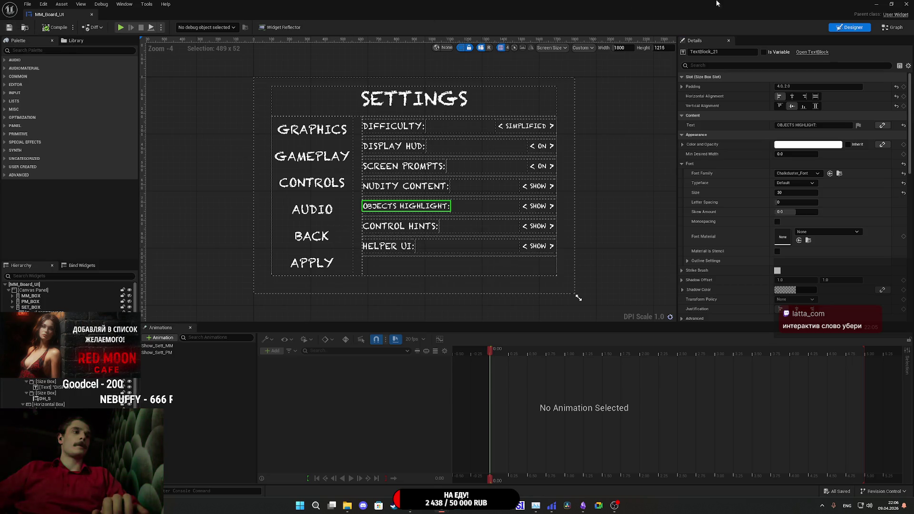
{"action": "key", "text": "alt+Tab"}
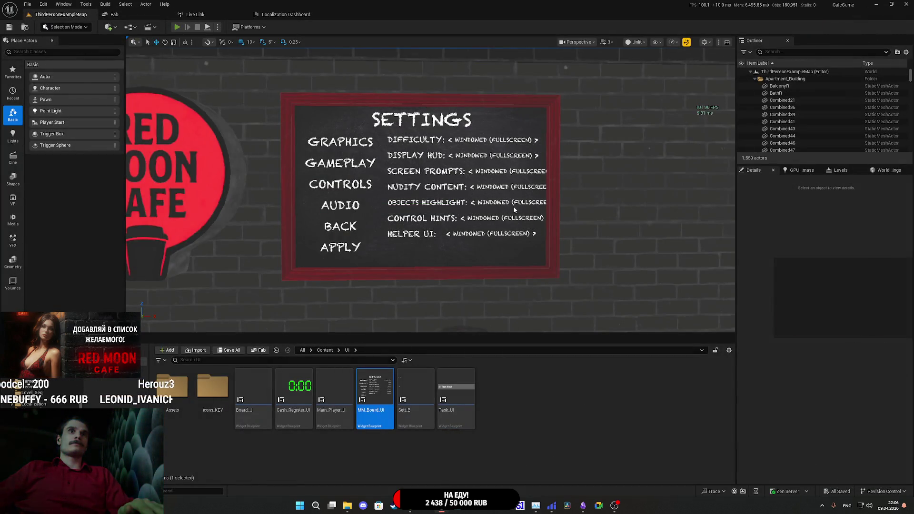
Start a playtest and open the Gameplay settings from the pause menu.
{"action": "key", "text": "alt+p"}
{"action": "key", "text": "F11"}
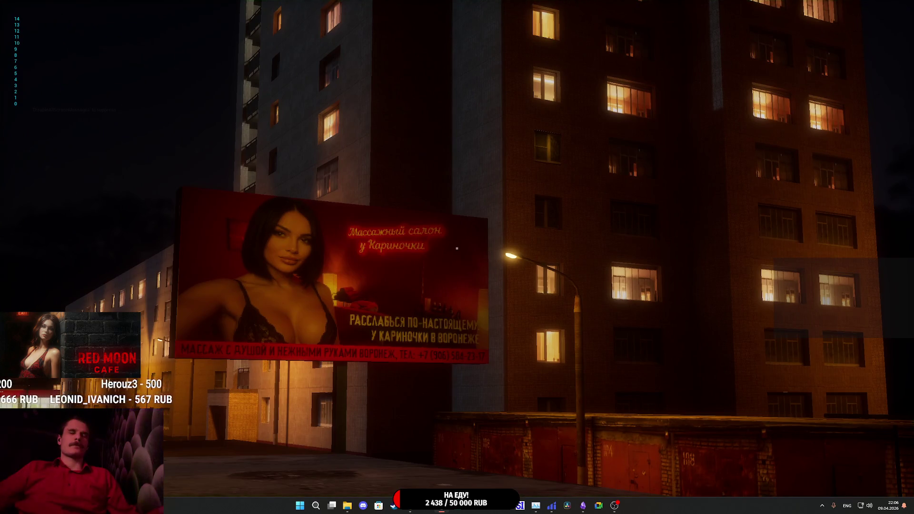
{"action": "key", "text": "Escape"}
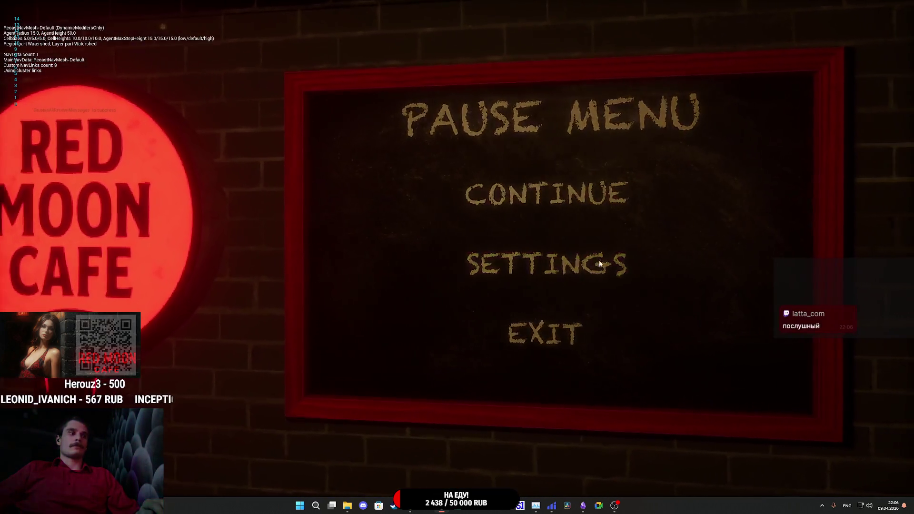
{"action": "left_click", "coordinate": [603, 267]}
{"action": "left_click", "coordinate": [330, 217]}
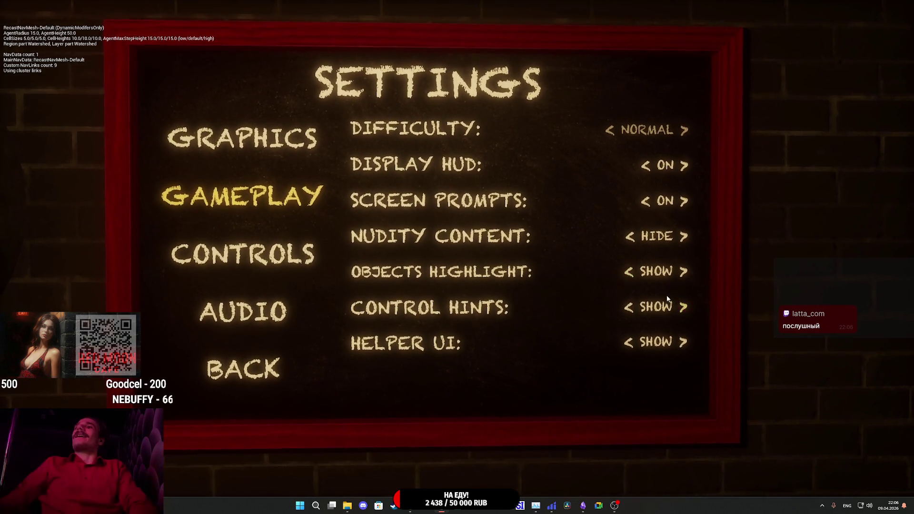
Toggle Objects Highlight, Control Hints and Helper UI to HIDE and back to SHOW, then exit.
{"action": "left_click", "coordinate": [641, 286]}
{"action": "left_click", "coordinate": [679, 285]}
{"action": "left_click", "coordinate": [635, 305]}
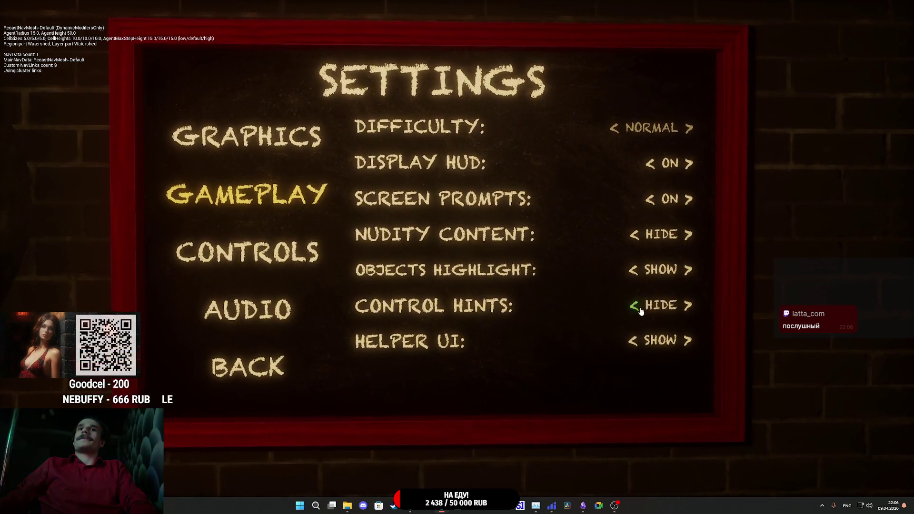
{"action": "left_click", "coordinate": [681, 309]}
{"action": "left_click", "coordinate": [679, 336]}
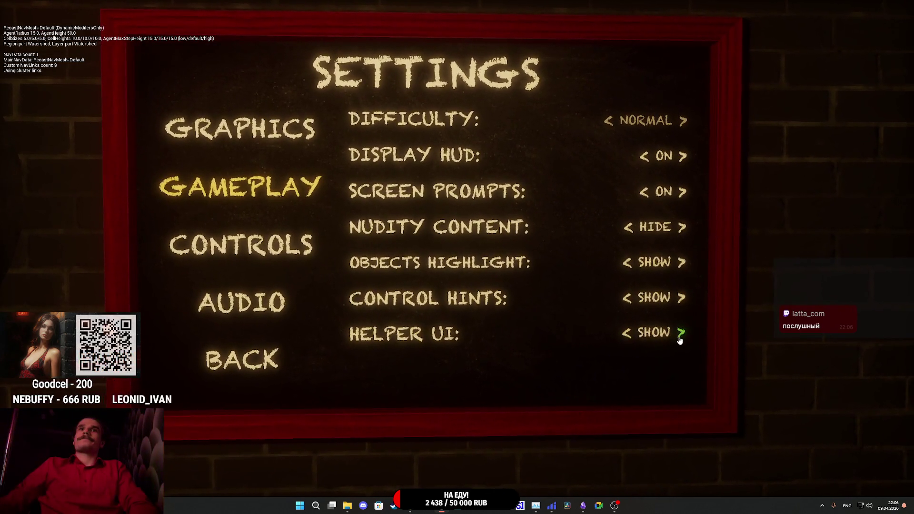
{"action": "left_click", "coordinate": [679, 336]}
{"action": "left_click", "coordinate": [363, 342]}
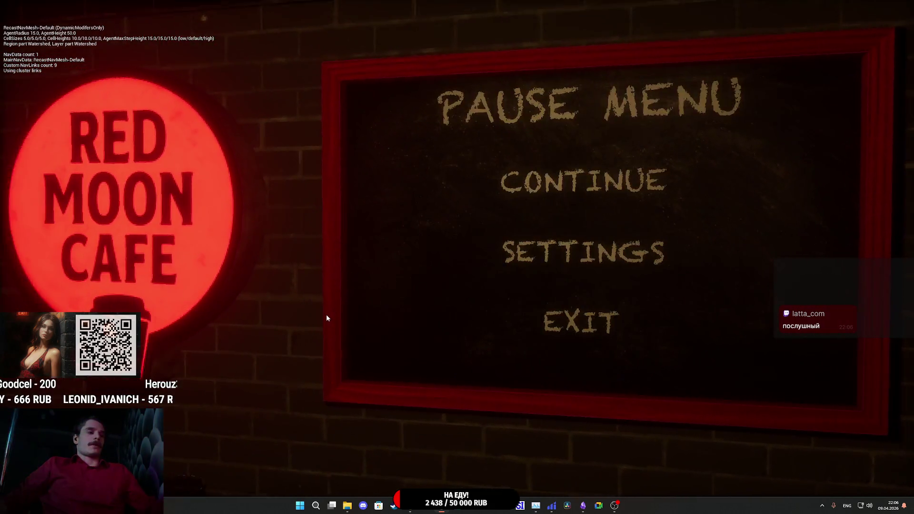
{"action": "key", "text": "Escape"}
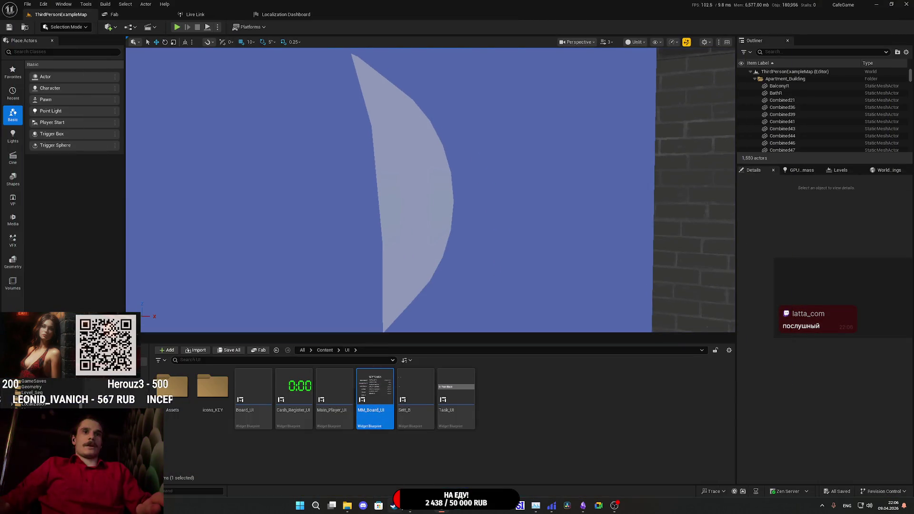
Glance at the streaming dashboard in the browser, then return to Unreal Engine.
{"action": "mouse_move", "coordinate": [410, 505]}
{"action": "left_click", "coordinate": [422, 470]}
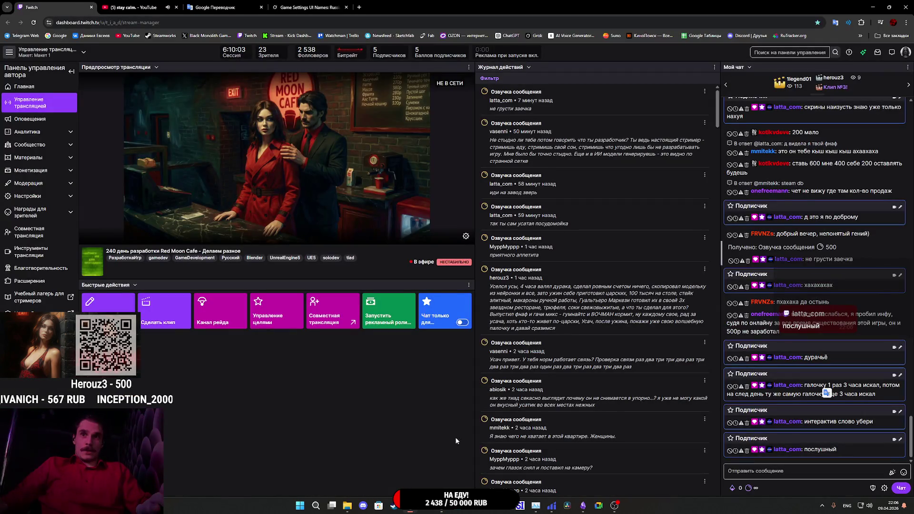
{"action": "mouse_move", "coordinate": [440, 509]}
{"action": "left_click", "coordinate": [450, 476]}
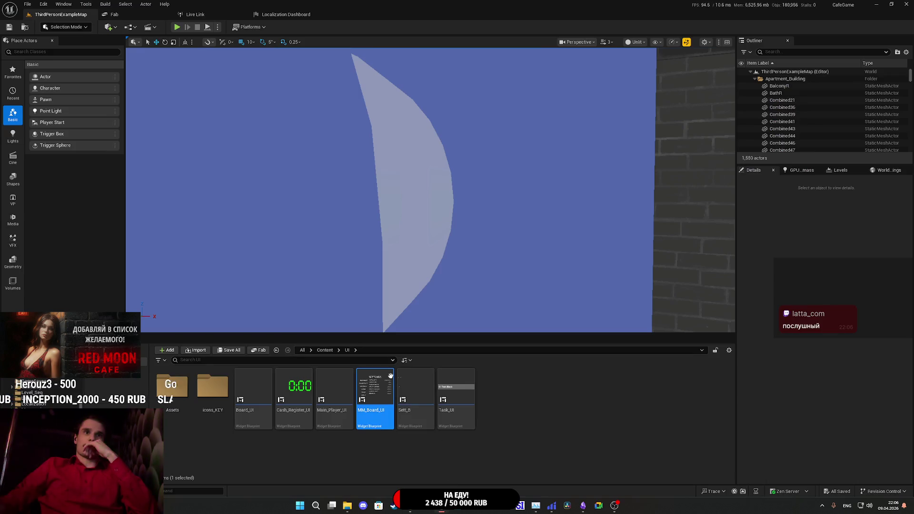
Navigate the Content Browser from Content into the UI folder.
{"action": "left_click", "coordinate": [324, 350]}
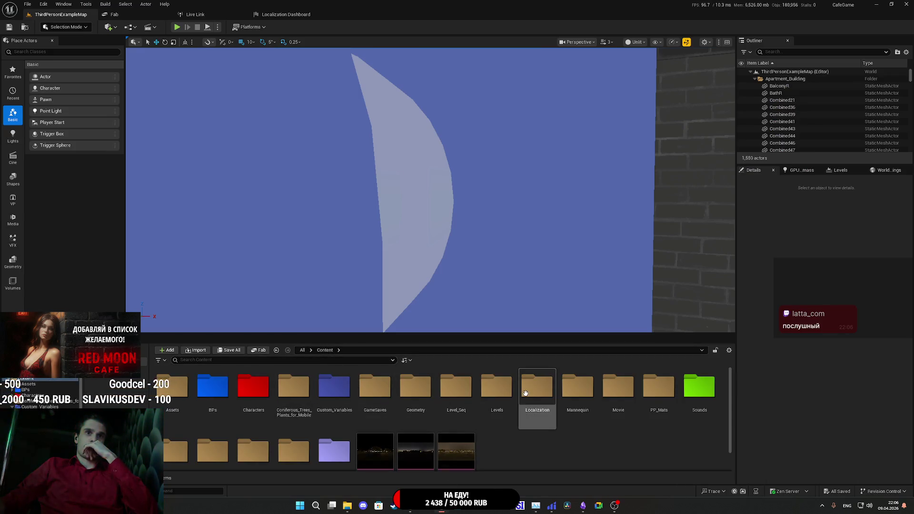
{"action": "scroll", "coordinate": [456, 443], "scroll_direction": "down", "scroll_amount": 1}
{"action": "double_click", "coordinate": [336, 442]}
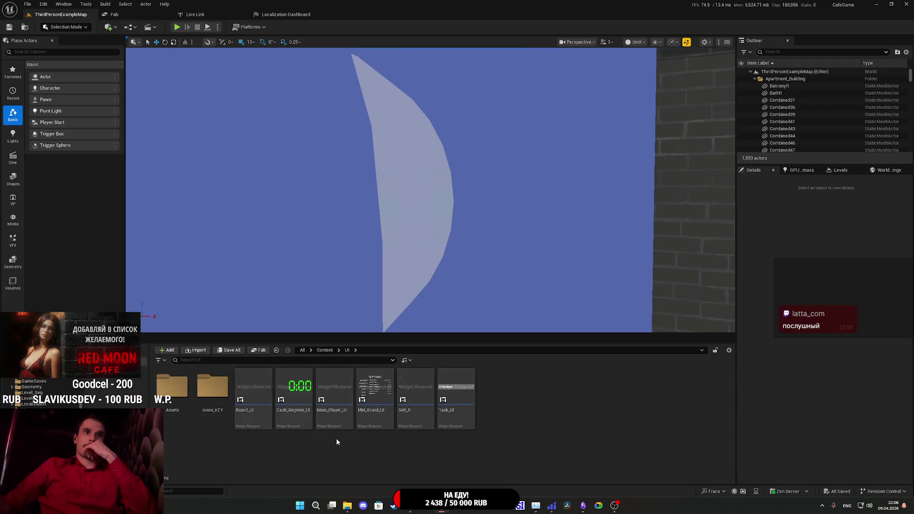
Open Main_Player_UI and pan around its event graph to inspect the existing node groups.
{"action": "double_click", "coordinate": [335, 393]}
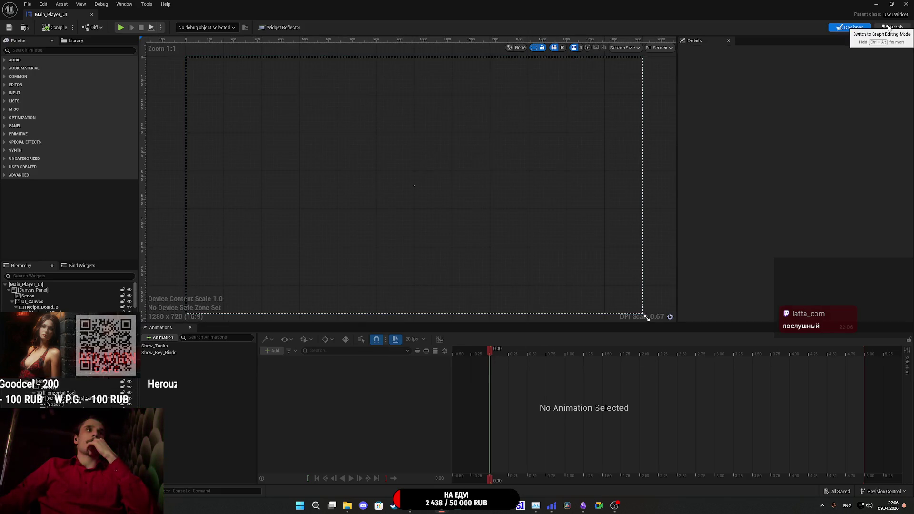
{"action": "left_click", "coordinate": [894, 27]}
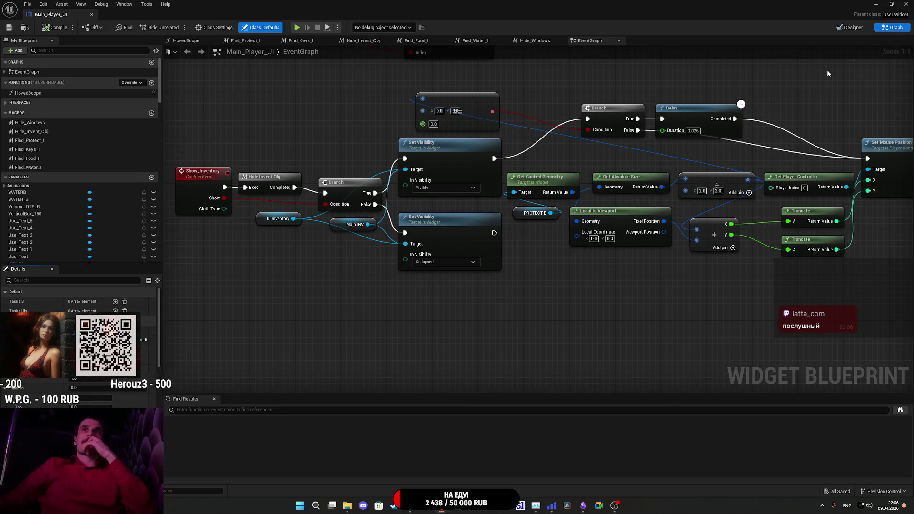
{"action": "scroll", "coordinate": [509, 273], "scroll_direction": "up", "scroll_amount": 3}
{"action": "scroll", "coordinate": [375, 297], "scroll_direction": "up", "scroll_amount": 3}
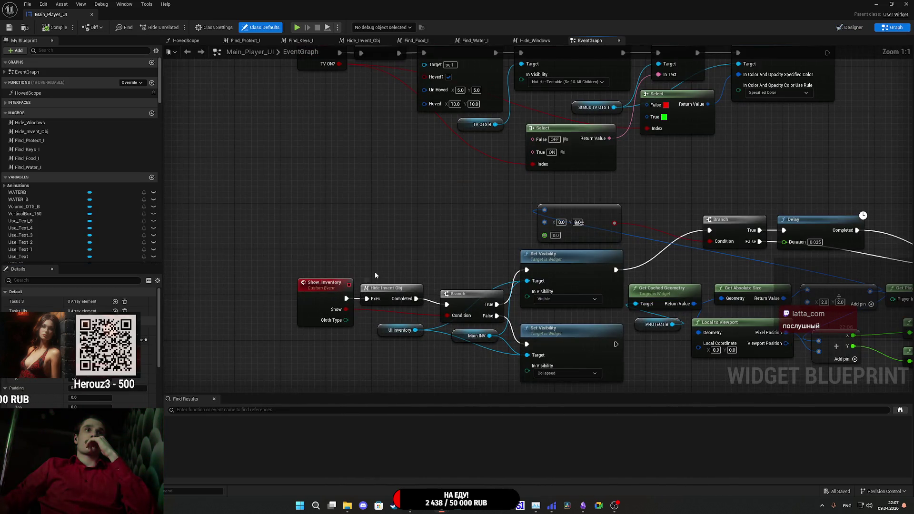
{"action": "mouse_move", "coordinate": [355, 331]}
{"action": "left_mouse_down"}
{"action": "mouse_move", "coordinate": [361, 210]}
{"action": "mouse_move", "coordinate": [371, 361]}
{"action": "left_mouse_up"}
{"action": "scroll", "coordinate": [365, 325], "scroll_direction": "down", "scroll_amount": 6}
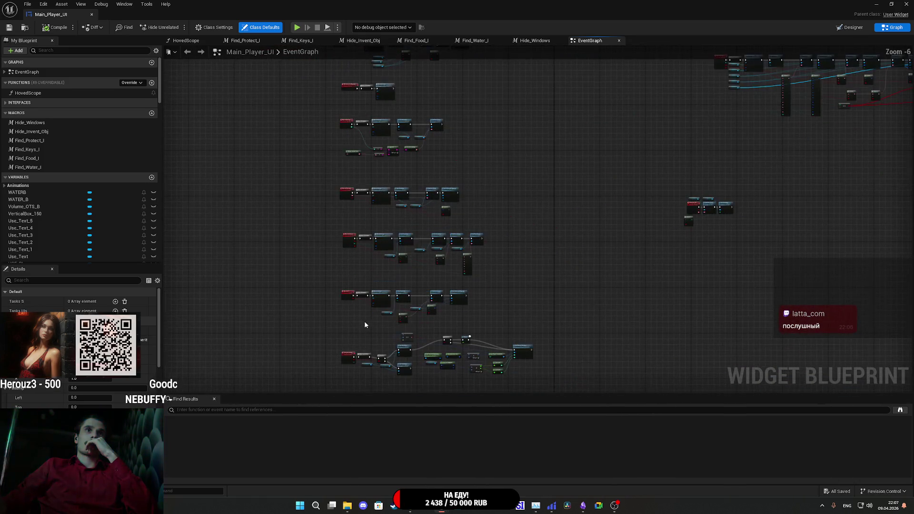
{"action": "left_click_drag", "start_coordinate": [371, 169], "coordinate": [373, 250]}
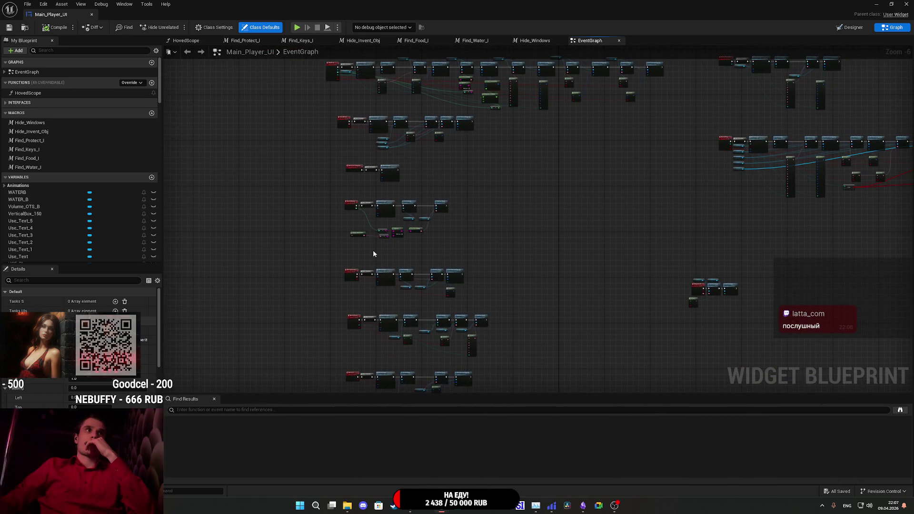
In the Designer, inspect the UI_K_Prompts widget, then bring up UI_Canvas's properties.
{"action": "left_click", "coordinate": [848, 27]}
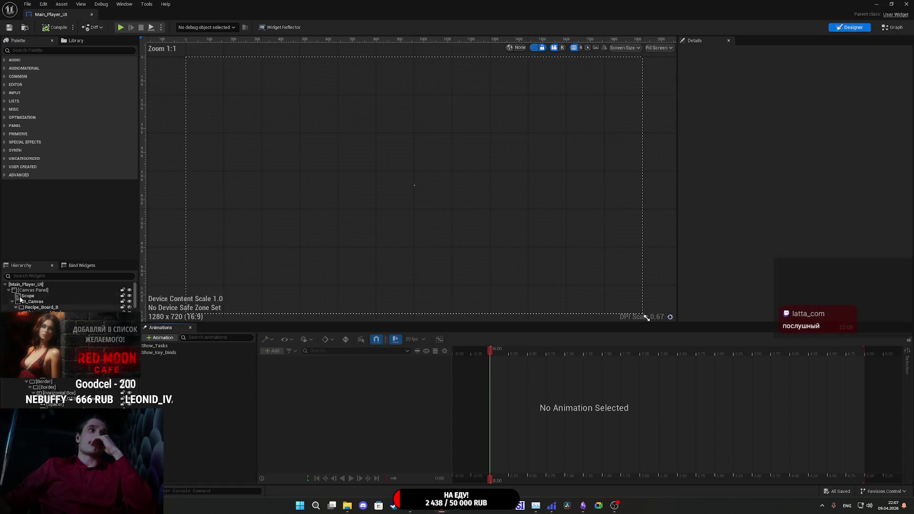
{"action": "left_click", "coordinate": [12, 302]}
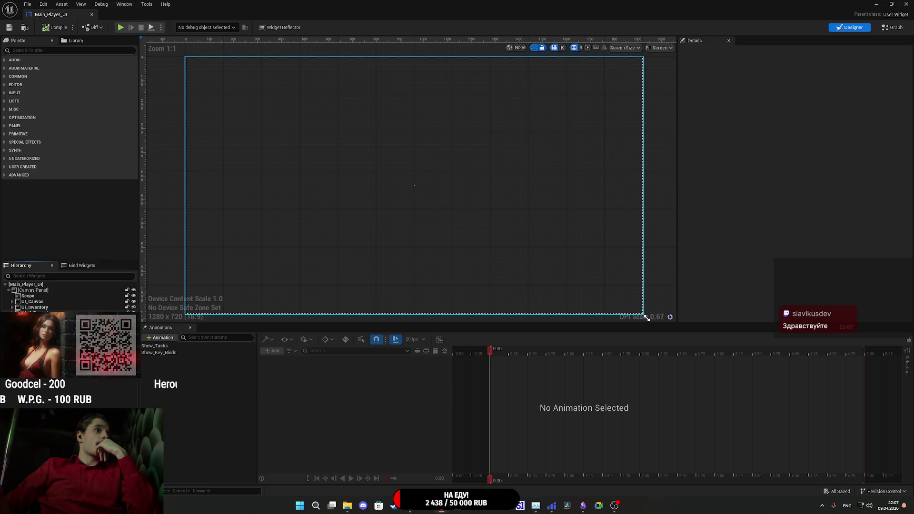
{"action": "left_click", "coordinate": [647, 318]}
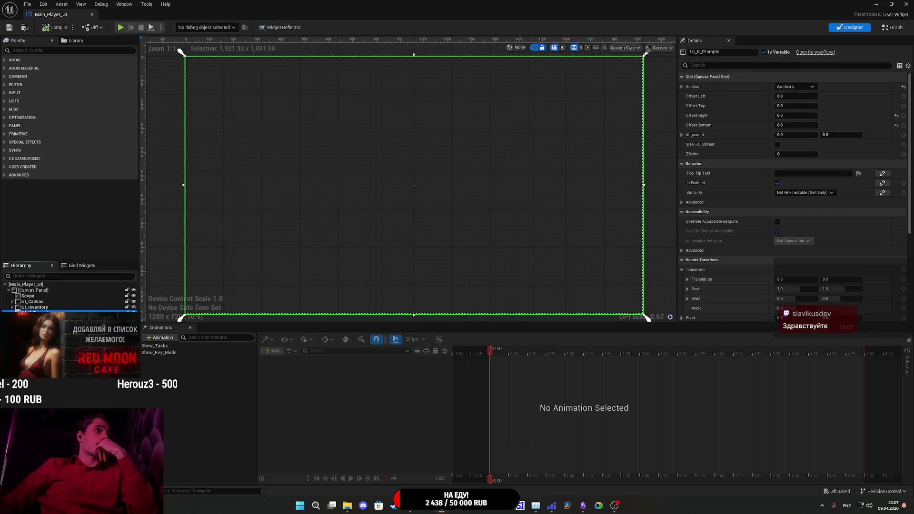
{"action": "left_click", "coordinate": [51, 301]}
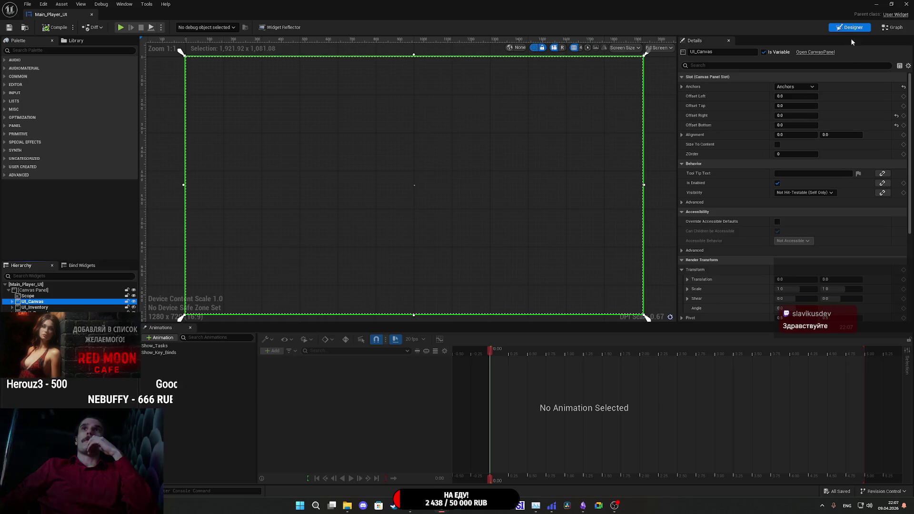
{"action": "left_click", "coordinate": [893, 31]}
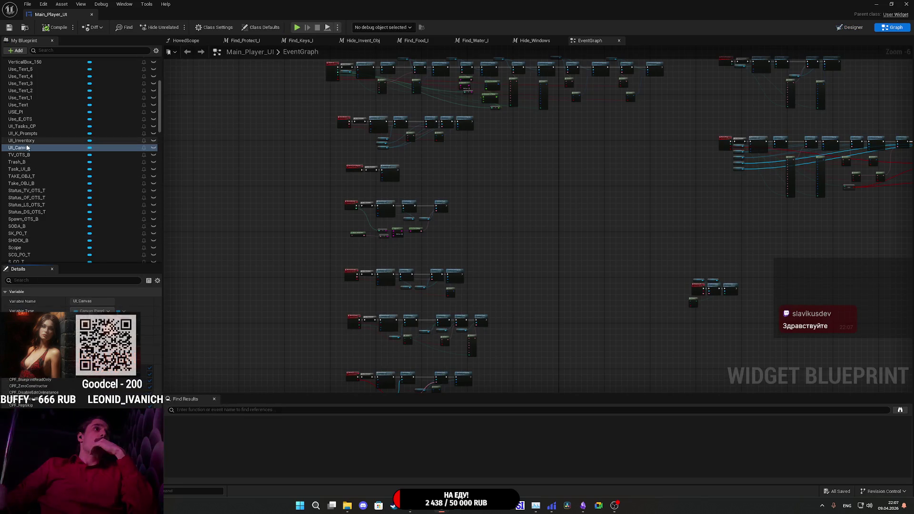
Locate the Get UI_Canvas reference in UpdateUI_Canvas, then close Main_Player_UI and start a test play.
{"action": "right_click", "coordinate": [28, 147]}
{"action": "mouse_move", "coordinate": [57, 171]}
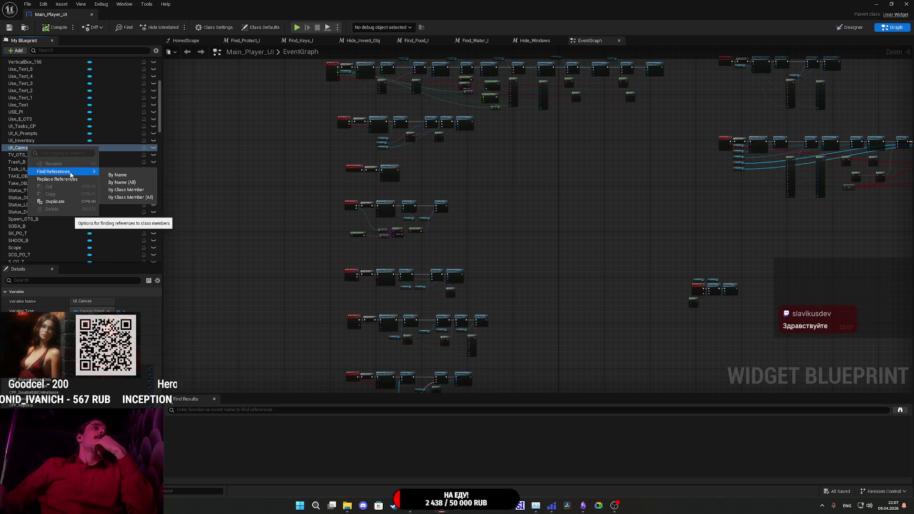
{"action": "left_click", "coordinate": [117, 176]}
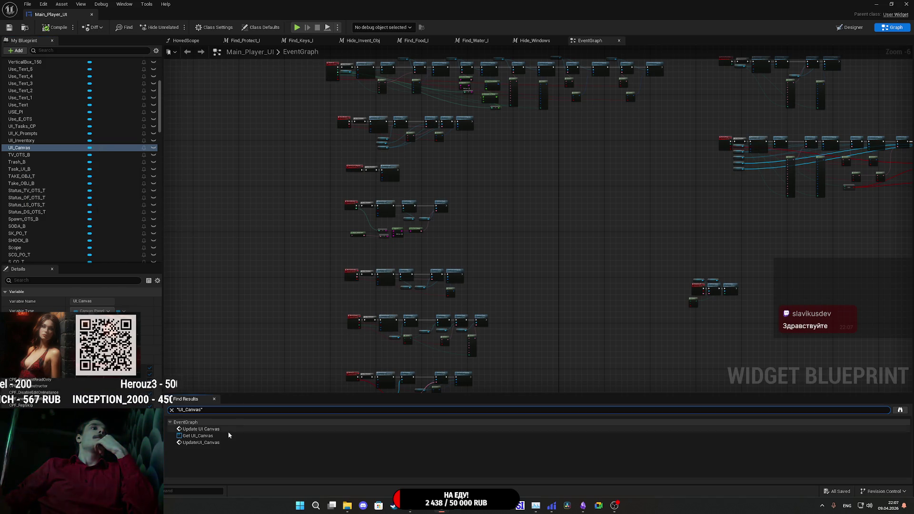
{"action": "left_click", "coordinate": [209, 437]}
{"action": "double_click", "coordinate": [208, 439]}
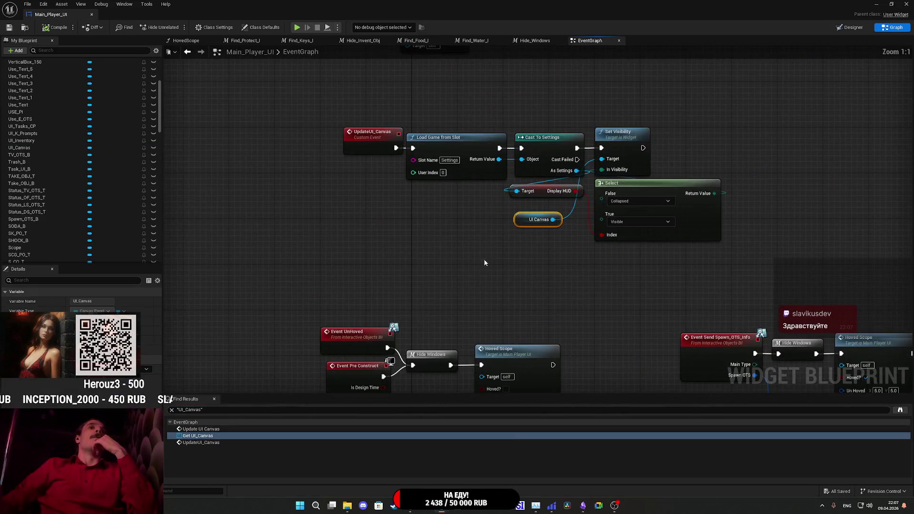
{"action": "left_click_drag", "start_coordinate": [571, 270], "coordinate": [528, 292]}
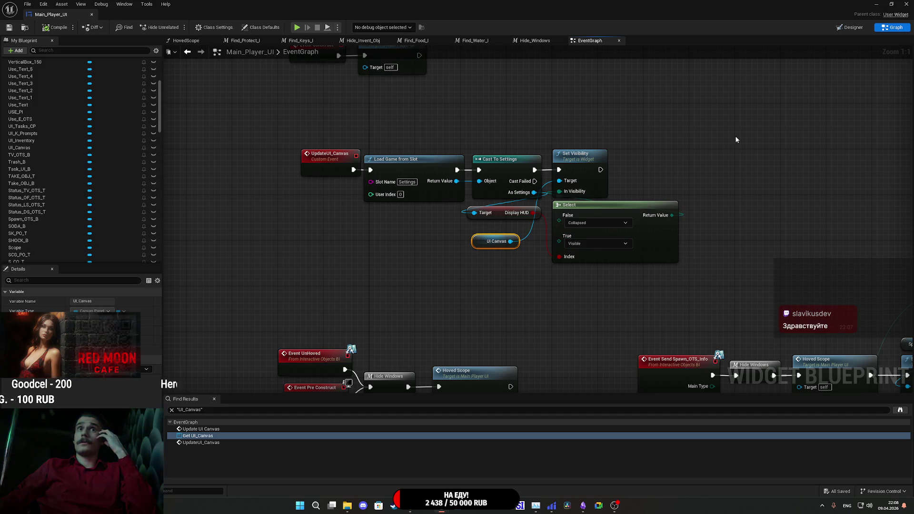
{"action": "left_click", "coordinate": [879, 4]}
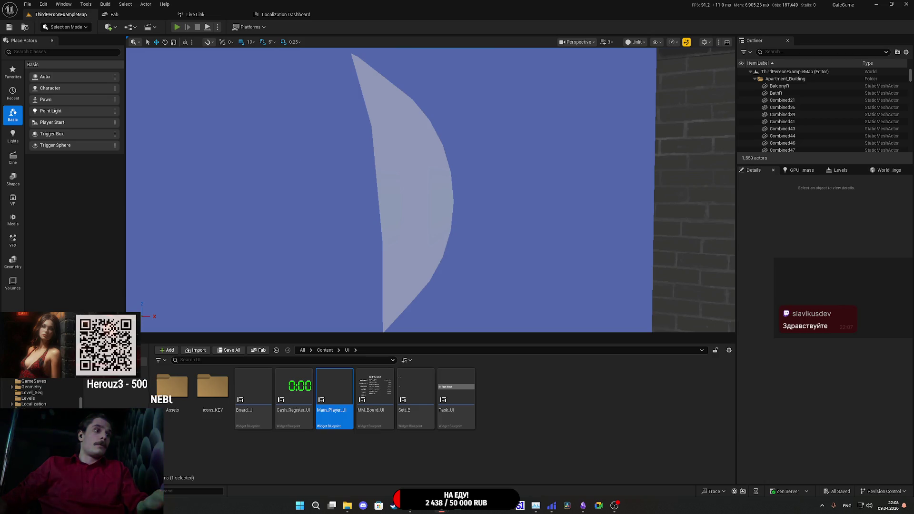
{"action": "key", "text": "F11"}
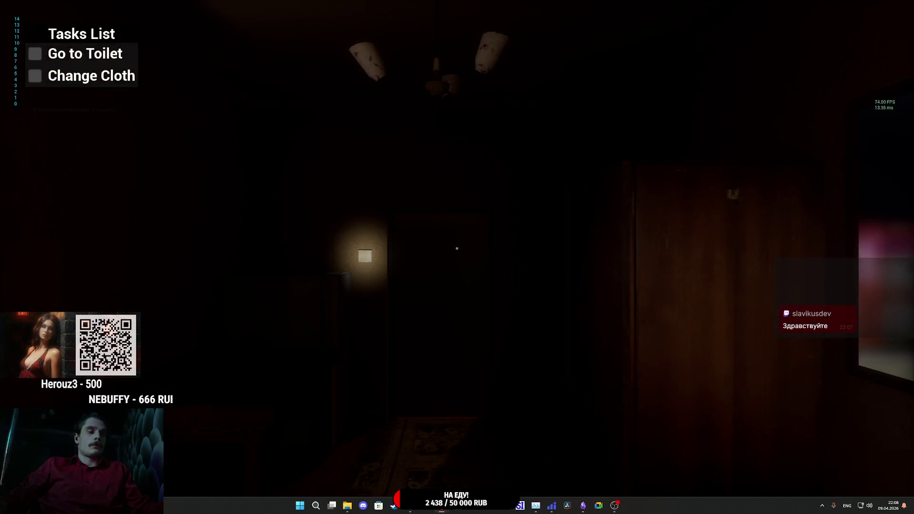
From the pause menu, set the Gameplay option Display HUD to OFF and resume play.
{"action": "key", "text": "Escape"}
{"action": "left_click", "coordinate": [516, 261]}
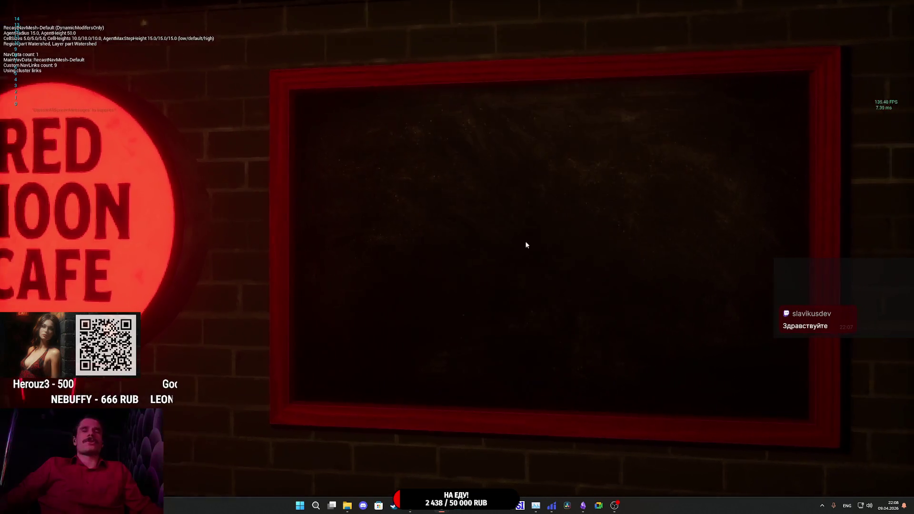
{"action": "left_click", "coordinate": [292, 160]}
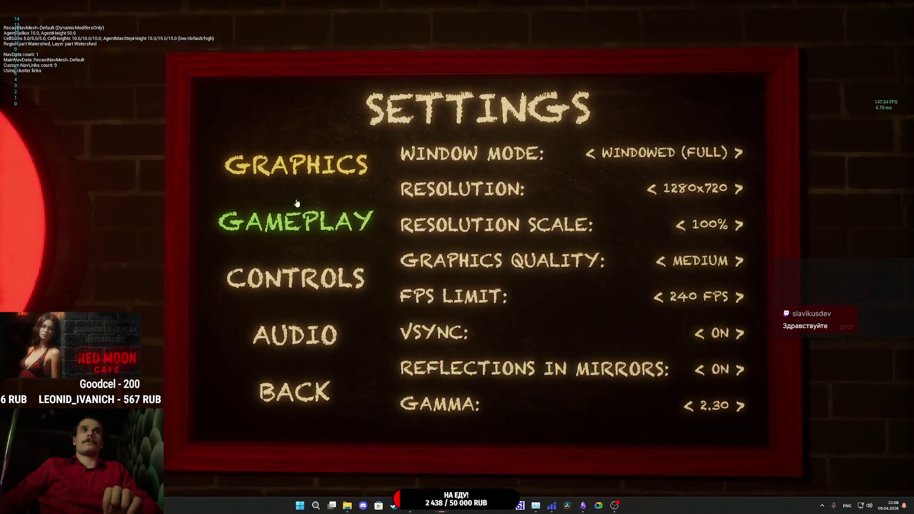
{"action": "left_click", "coordinate": [295, 217]}
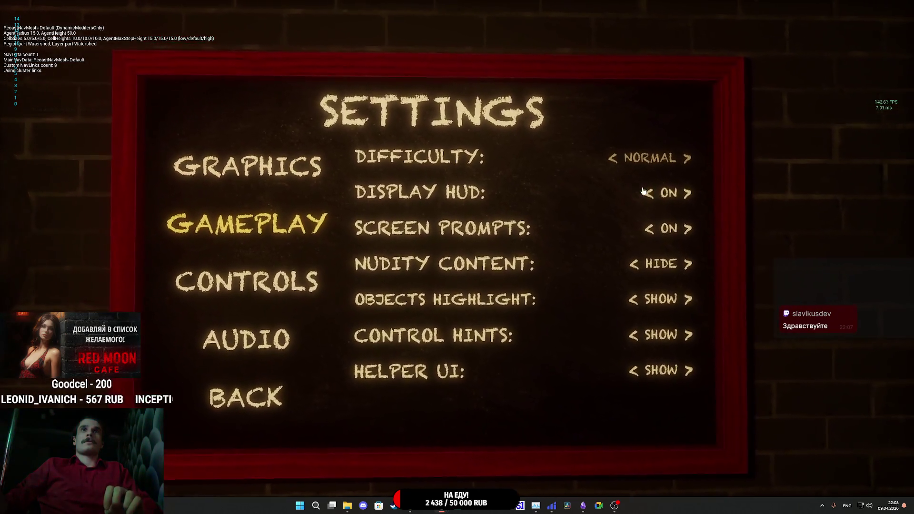
{"action": "left_click", "coordinate": [648, 192]}
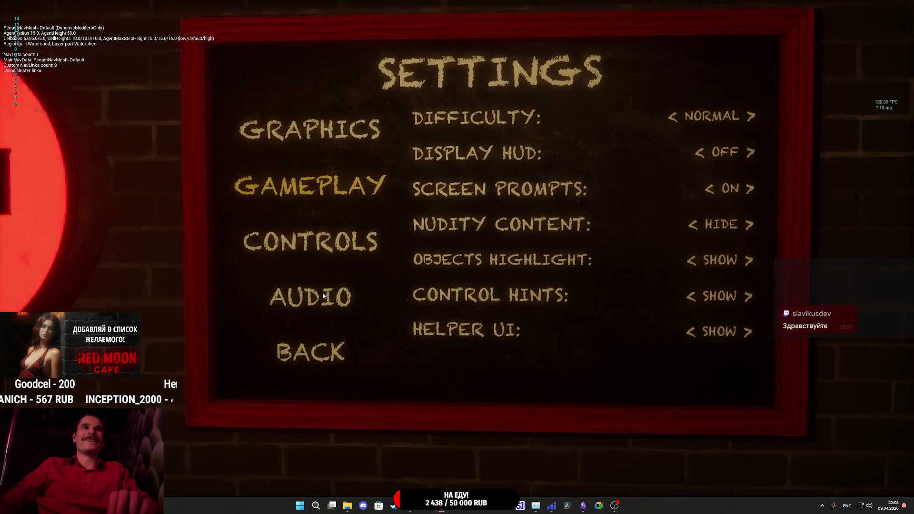
{"action": "left_click", "coordinate": [309, 353]}
{"action": "left_click", "coordinate": [583, 205]}
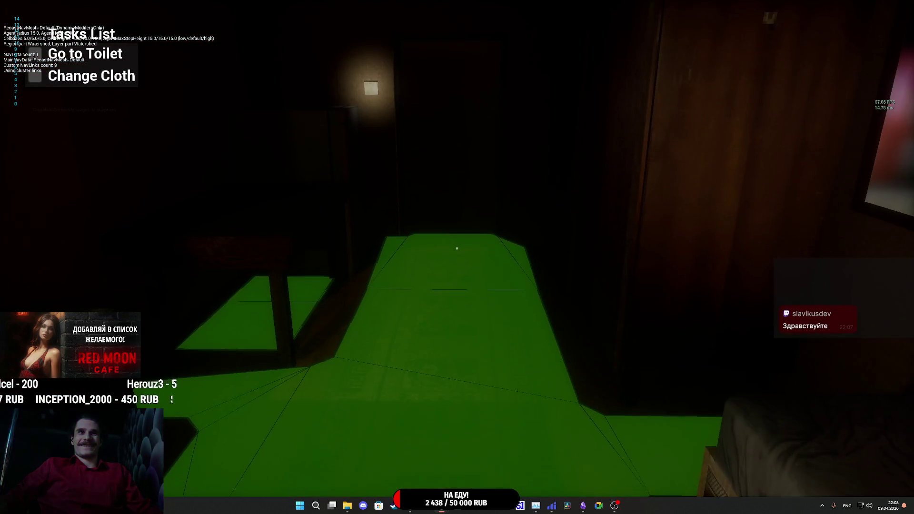
{"action": "key", "text": "Escape"}
Resume the game, sit in the armchair, enter the lit room and take the tushonka can.
{"action": "left_click", "coordinate": [604, 215]}
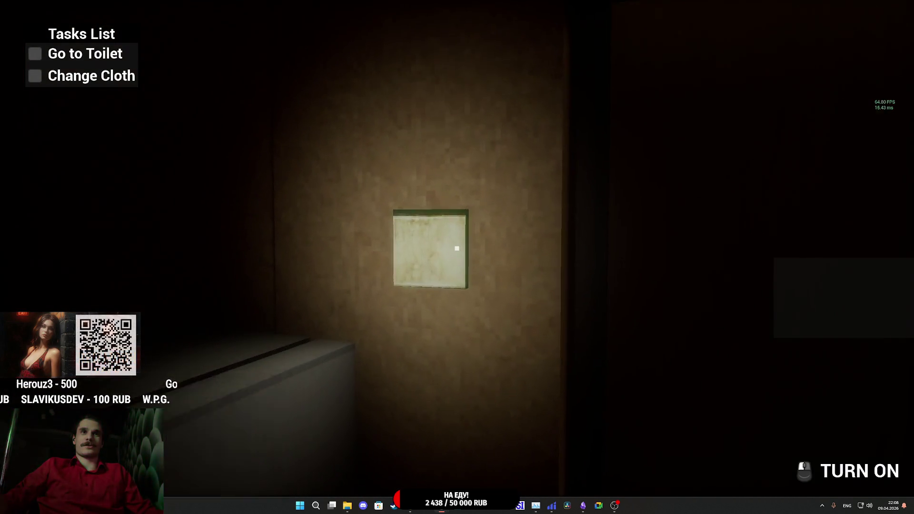
{"action": "left_click", "coordinate": [457, 248]}
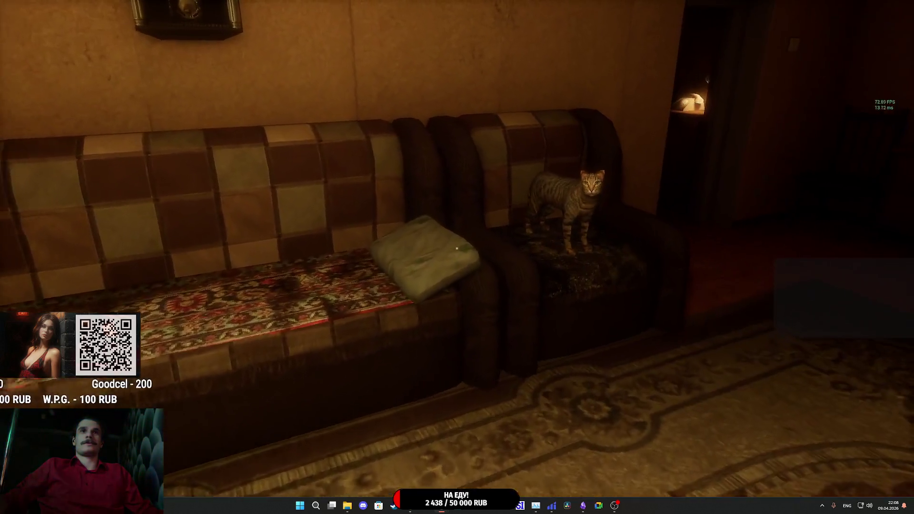
{"action": "key", "text": "w"}
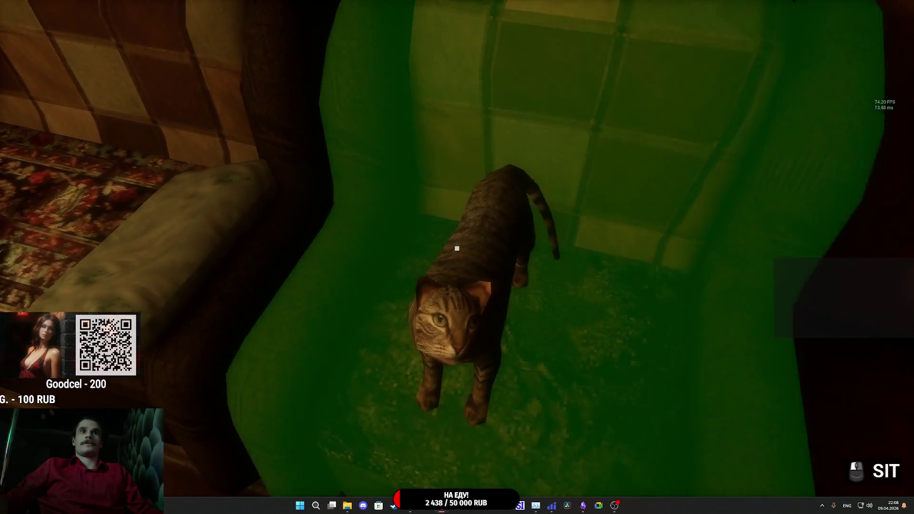
{"action": "left_click", "coordinate": [457, 248]}
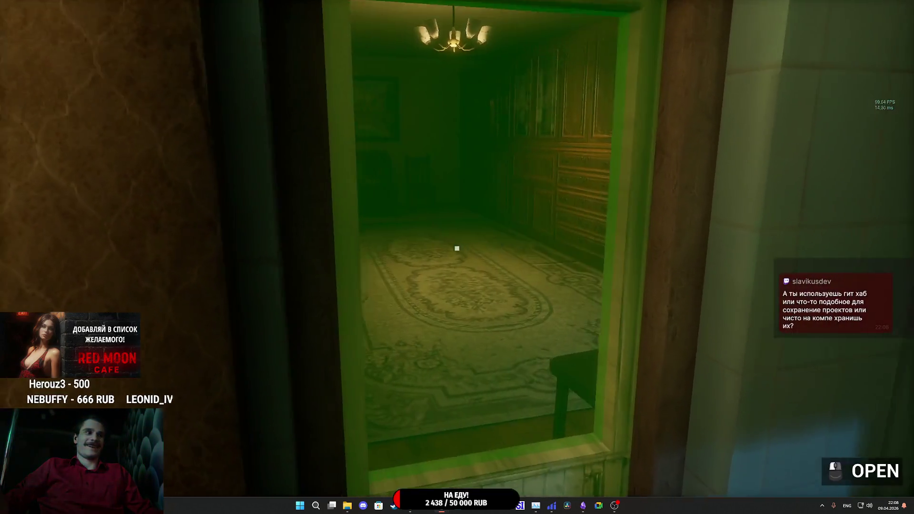
{"action": "left_click", "coordinate": [457, 248]}
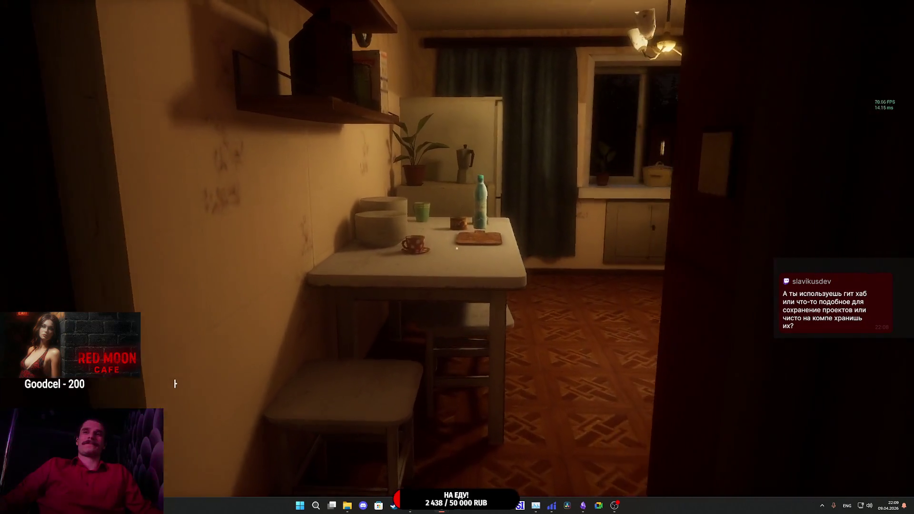
{"action": "key", "text": "w"}
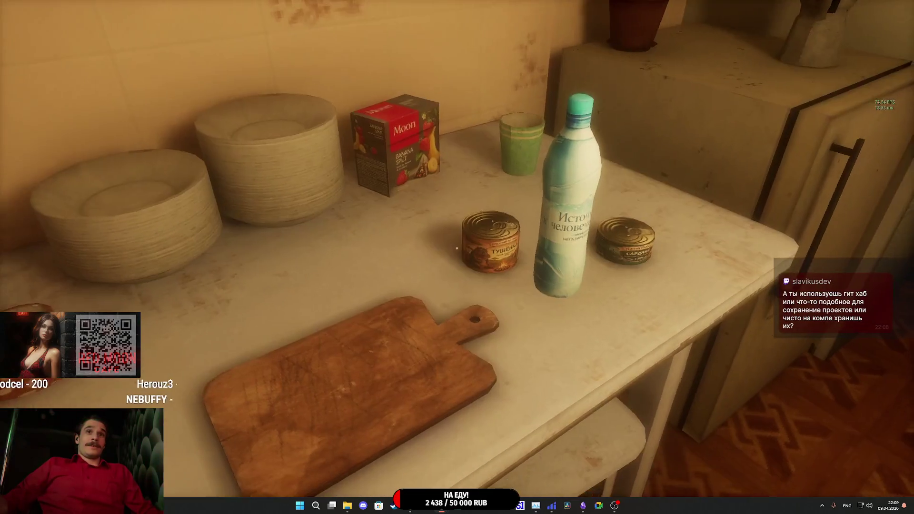
{"action": "left_click", "coordinate": [457, 248]}
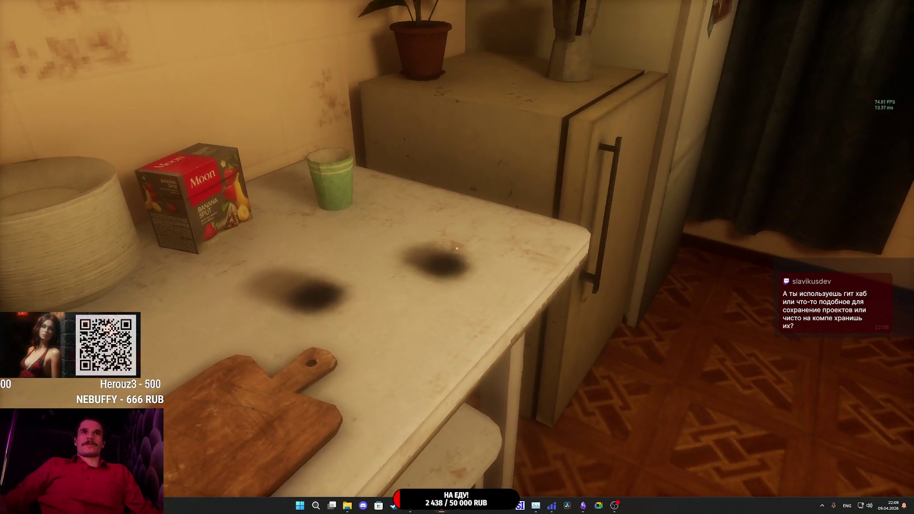
Walk toward the doorway and the cat, then sit down on the couch.
{"action": "key", "text": "w"}
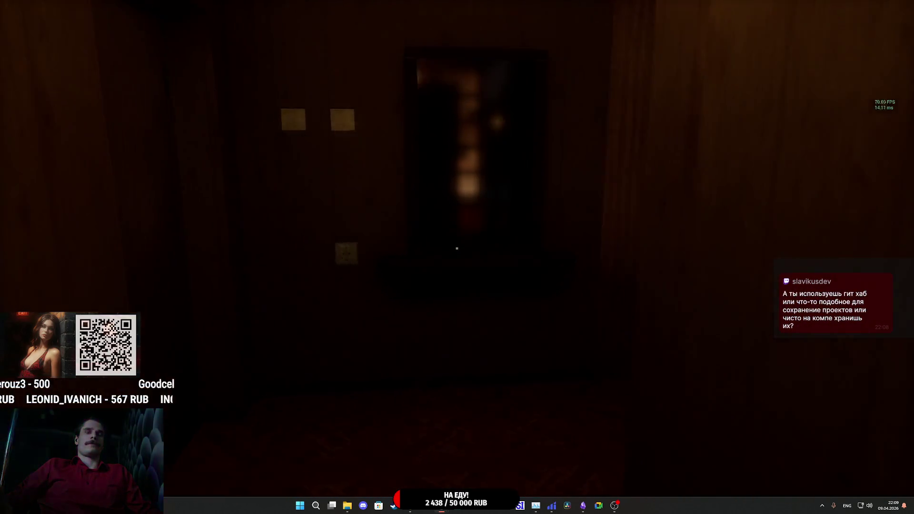
{"action": "key", "text": "w"}
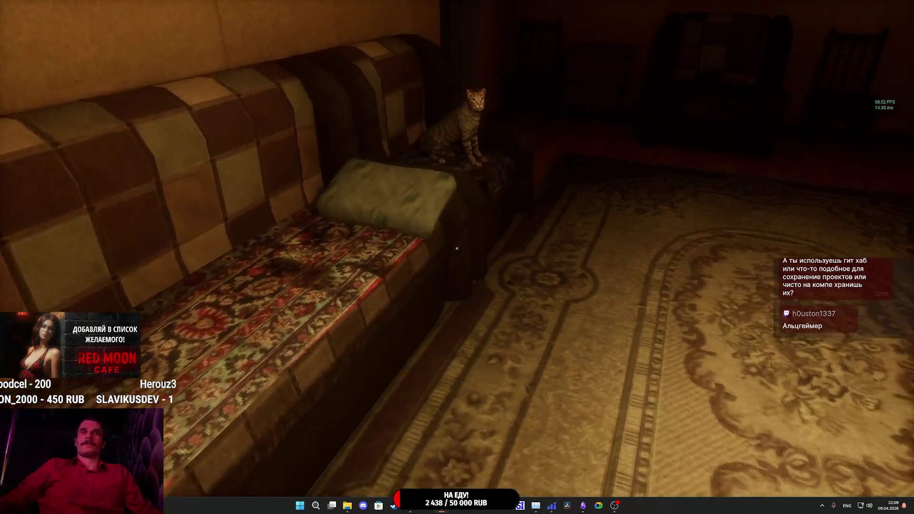
{"action": "key", "text": "w"}
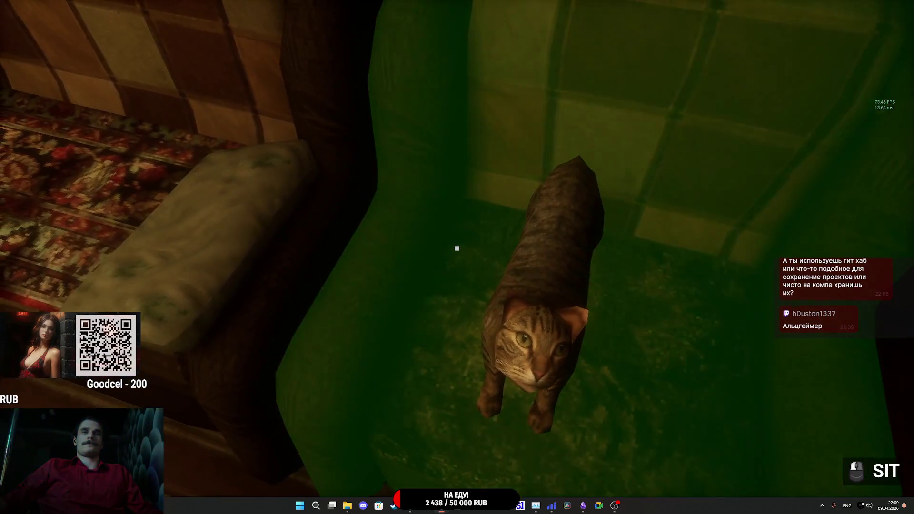
{"action": "left_click", "coordinate": [457, 248]}
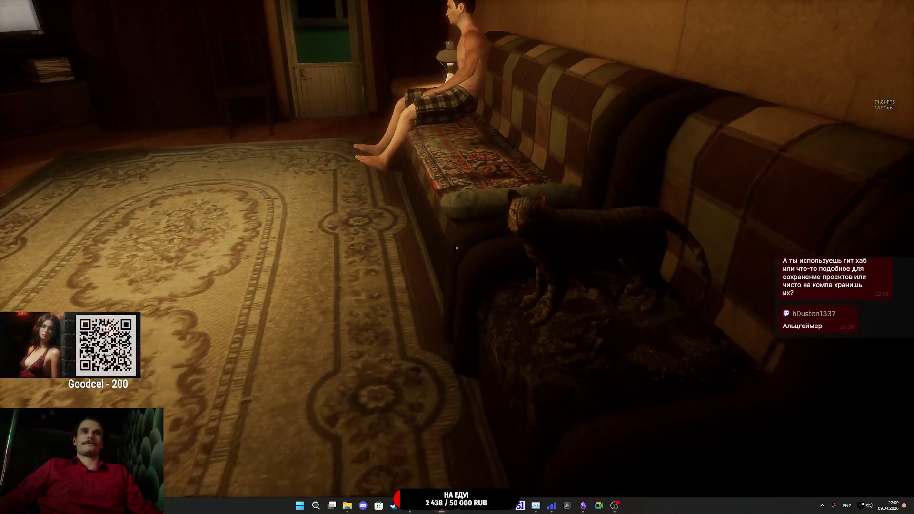
{"action": "key", "text": "w"}
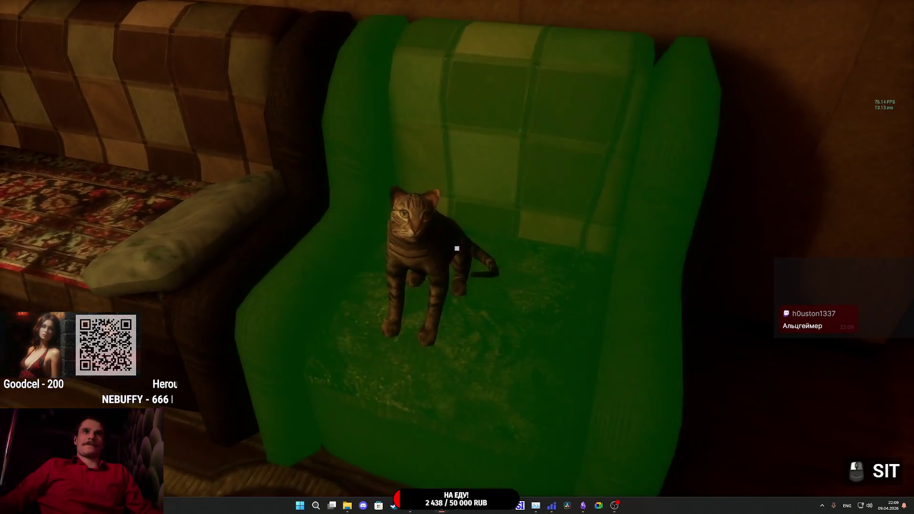
{"action": "left_click", "coordinate": [457, 249]}
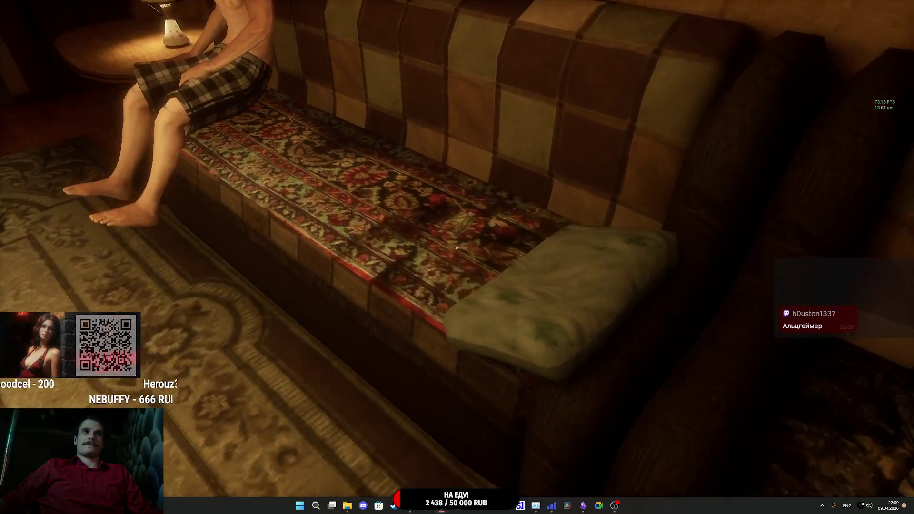
Walk through the green room to the window, back to the cat, then stop the playtest.
{"action": "key", "text": "w"}
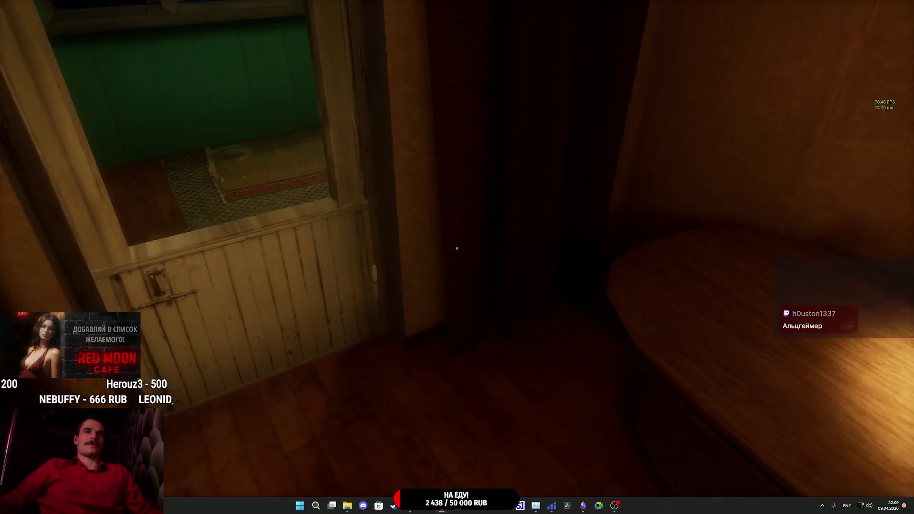
{"action": "key", "text": "w"}
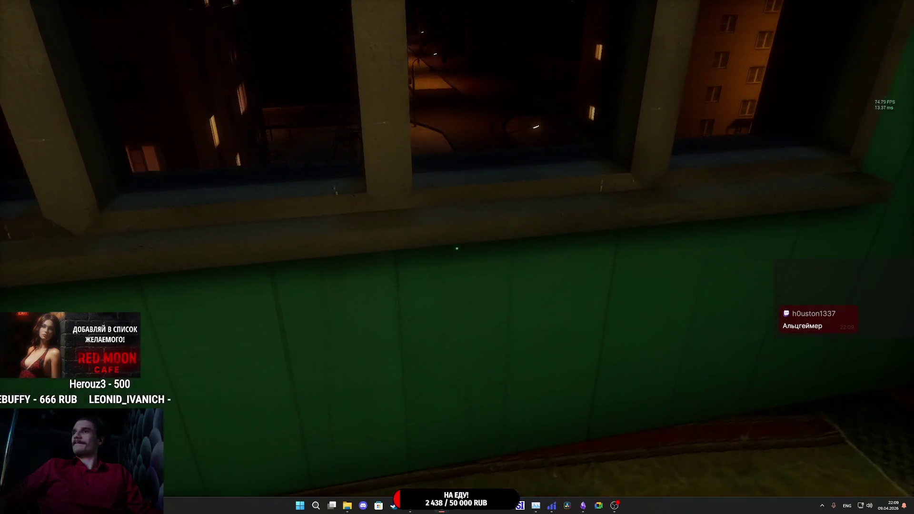
{"action": "key", "text": "w"}
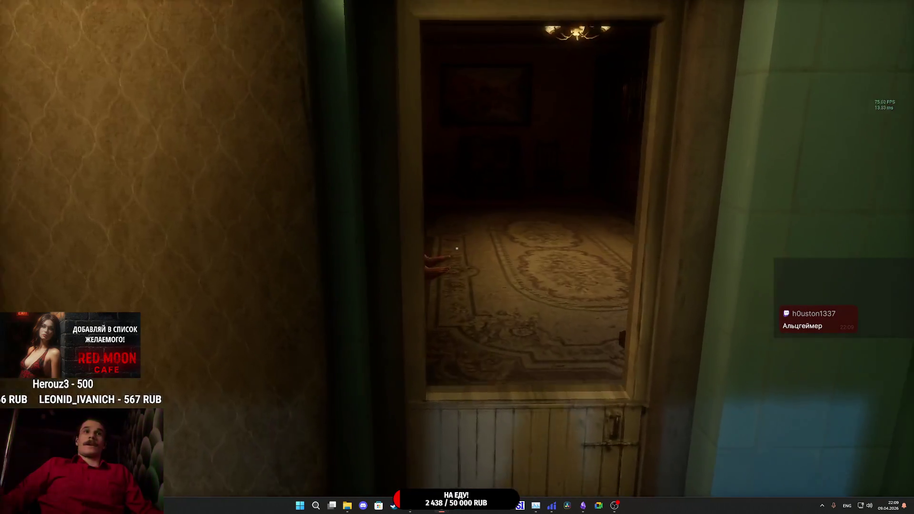
{"action": "key", "text": "w"}
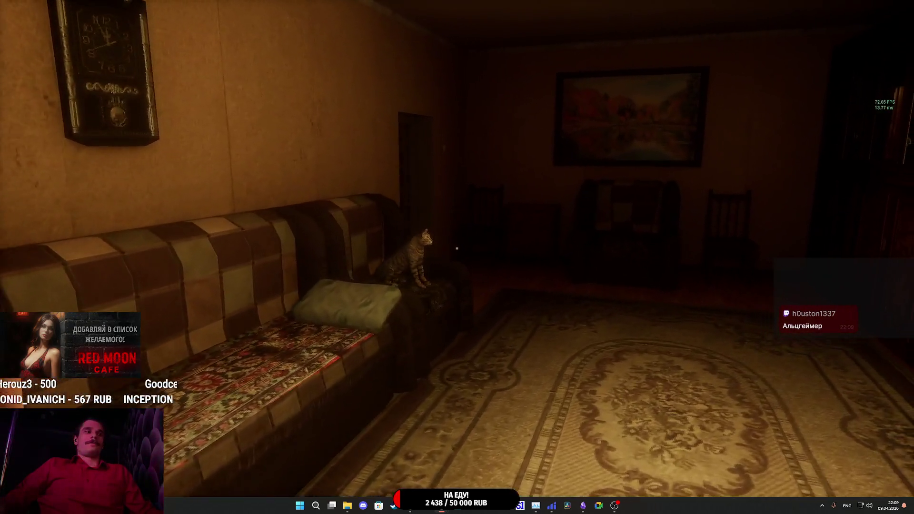
{"action": "key", "text": "w"}
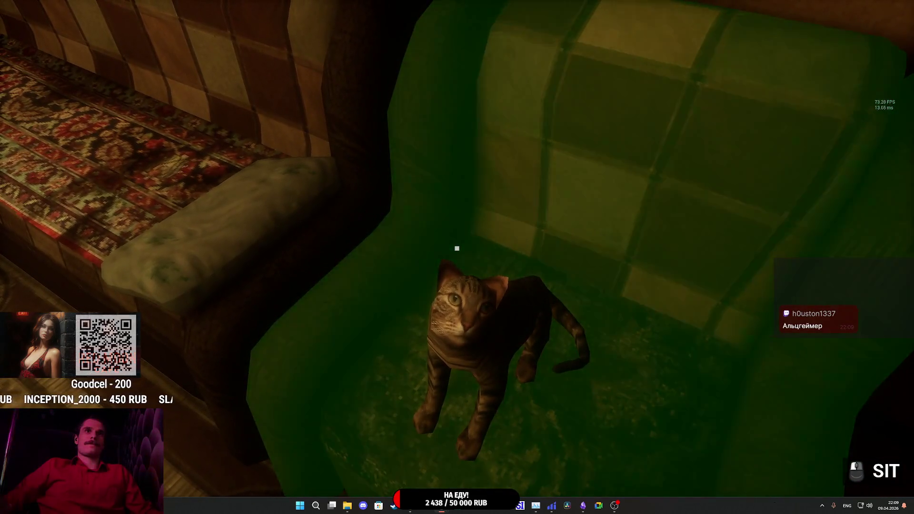
{"action": "key", "text": "Escape"}
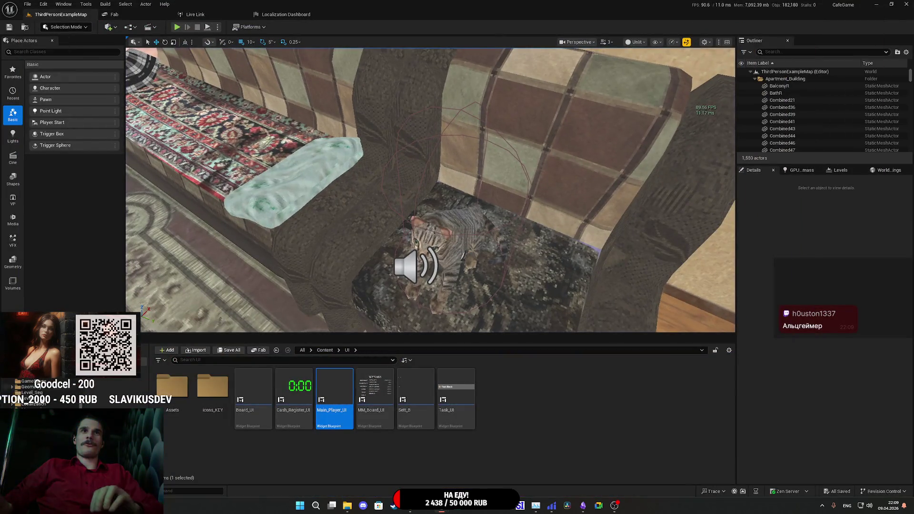
Add a Get CH node pulled from the As Settings output in UpdateUI_Canvas.
{"action": "mouse_move", "coordinate": [441, 506]}
{"action": "left_click", "coordinate": [478, 462]}
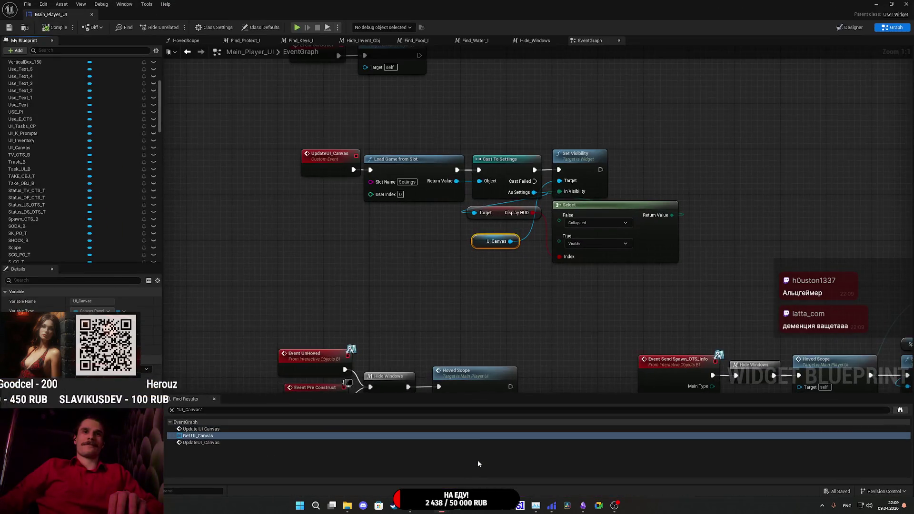
{"action": "left_click", "coordinate": [399, 283]}
{"action": "mouse_move", "coordinate": [394, 274]}
{"action": "left_mouse_down"}
{"action": "mouse_move", "coordinate": [403, 298]}
{"action": "mouse_move", "coordinate": [423, 292]}
{"action": "mouse_move", "coordinate": [323, 295]}
{"action": "left_mouse_up"}
{"action": "mouse_move", "coordinate": [425, 292]}
{"action": "left_mouse_down"}
{"action": "mouse_move", "coordinate": [412, 338]}
{"action": "mouse_move", "coordinate": [383, 327]}
{"action": "mouse_move", "coordinate": [387, 313]}
{"action": "left_mouse_up"}
{"action": "left_click_drag", "start_coordinate": [396, 254], "coordinate": [338, 332]}
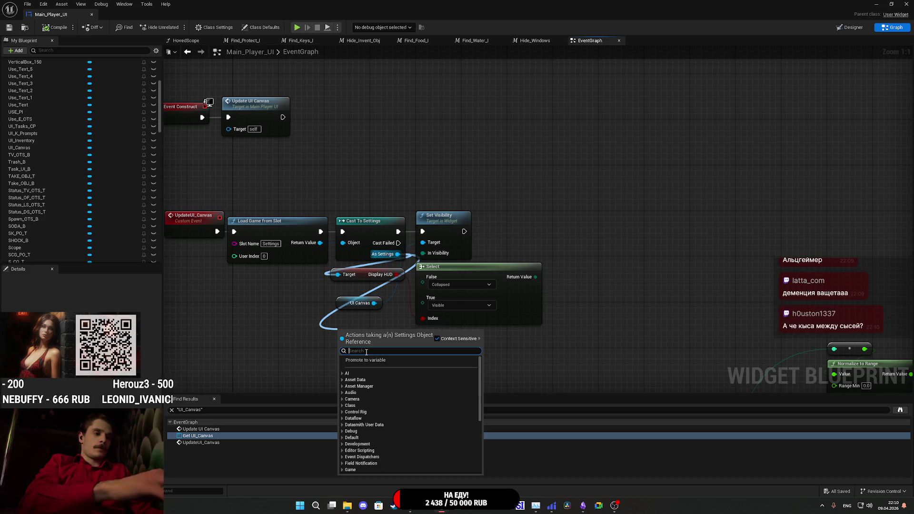
{"action": "type", "text": "CH"}
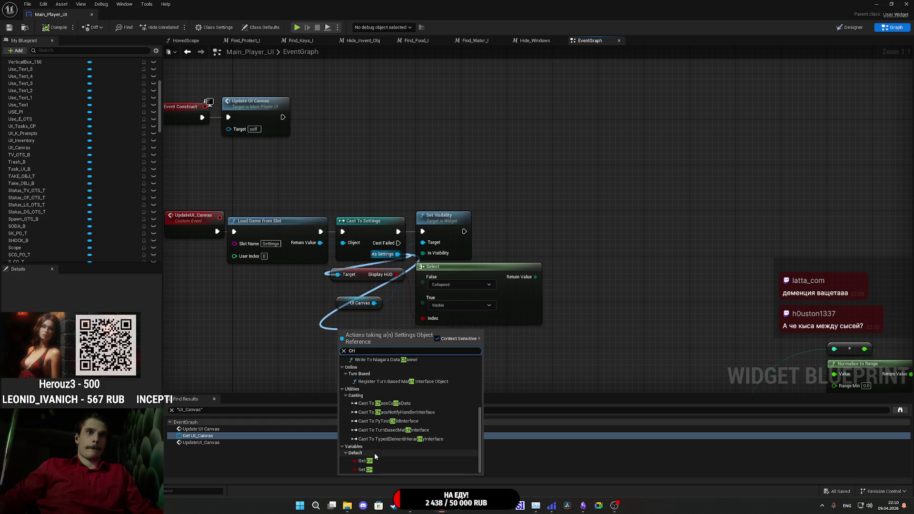
{"action": "left_click", "coordinate": [376, 468]}
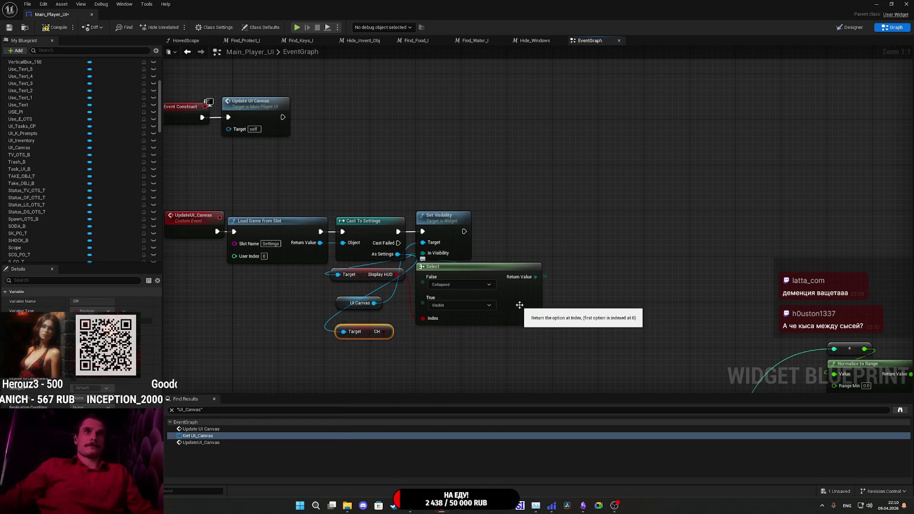
Paste a new Set Visibility node and a copy of the Select node, wiring CH to its Index.
{"action": "left_click_drag", "start_coordinate": [595, 302], "coordinate": [582, 316]}
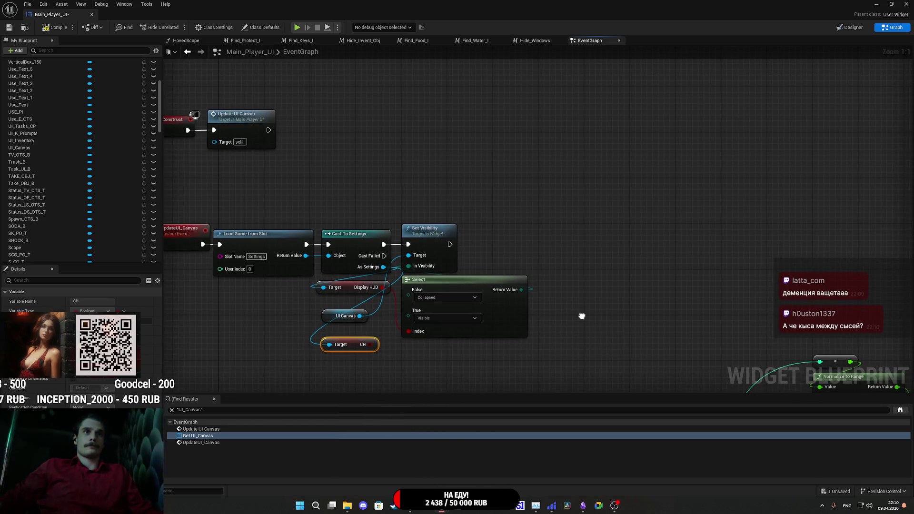
{"action": "left_click", "coordinate": [543, 231]}
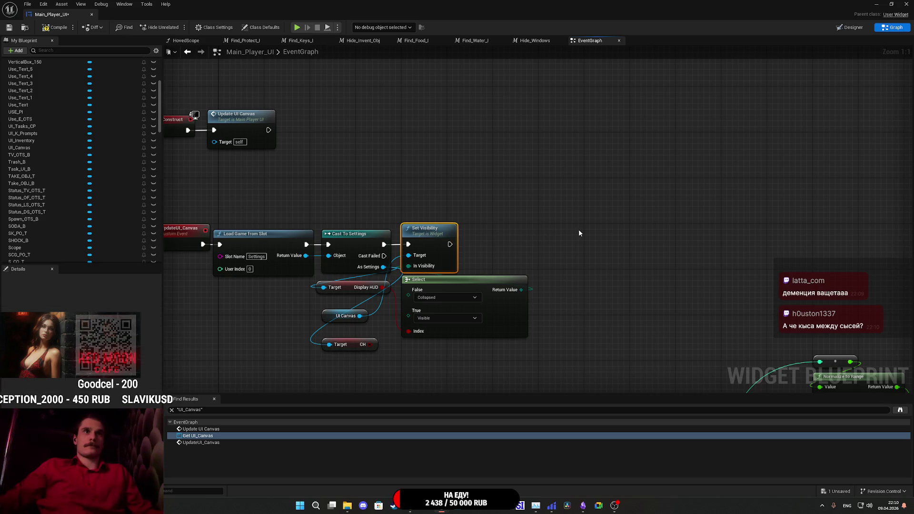
{"action": "key", "text": "ctrl+v"}
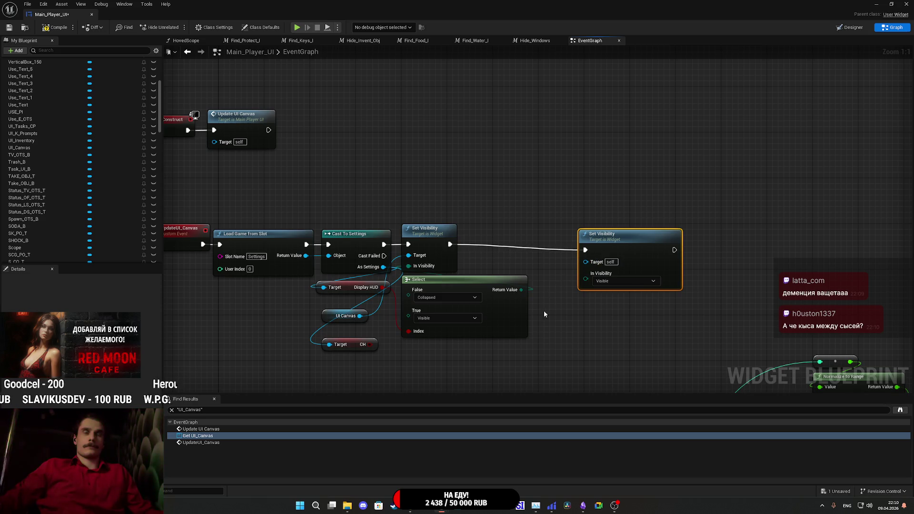
{"action": "left_click", "coordinate": [505, 315]}
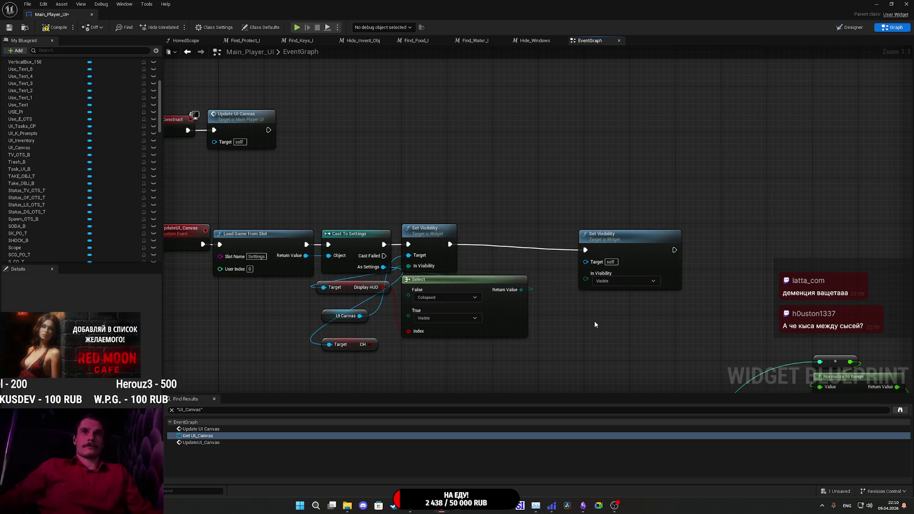
{"action": "key", "text": "ctrl+v"}
{"action": "left_click_drag", "start_coordinate": [575, 372], "coordinate": [440, 364]}
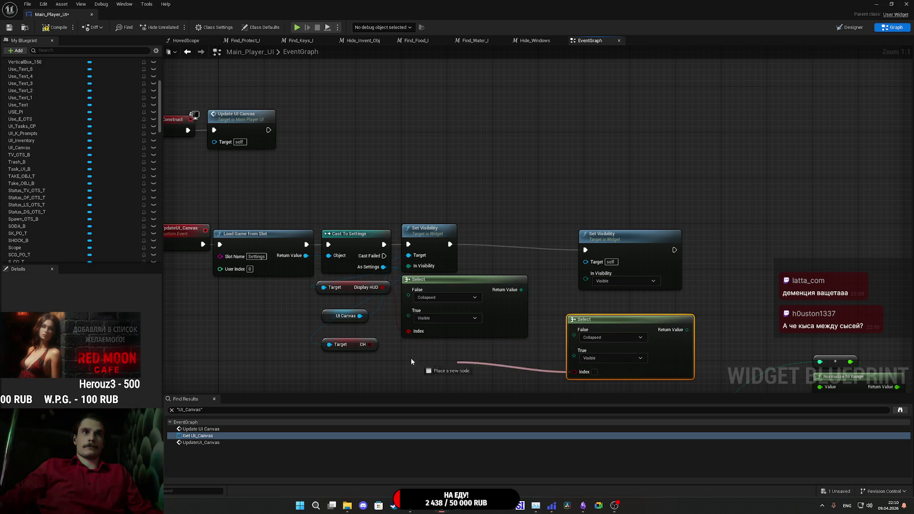
{"action": "left_click_drag", "start_coordinate": [358, 345], "coordinate": [358, 345]}
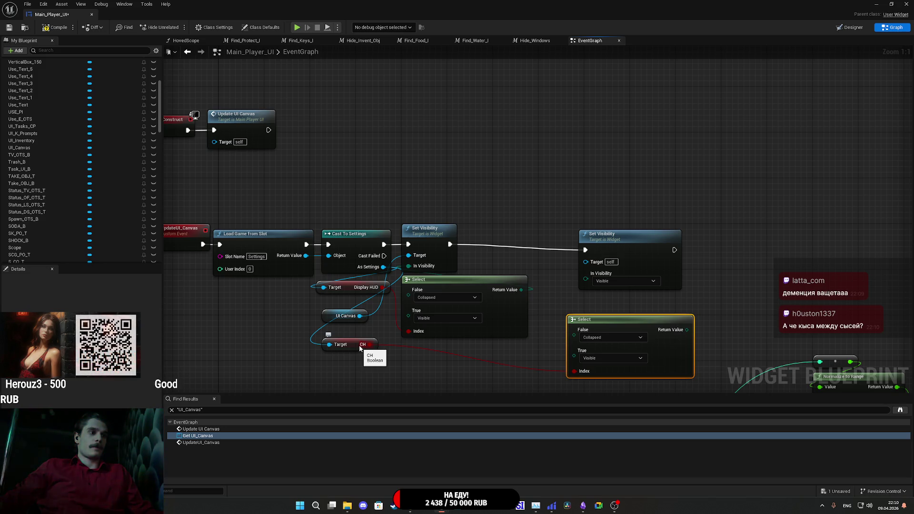
Feed the new Select's Return Value into the new Set Visibility's In Visibility and tidy the nodes.
{"action": "left_click_drag", "start_coordinate": [641, 239], "coordinate": [611, 228]}
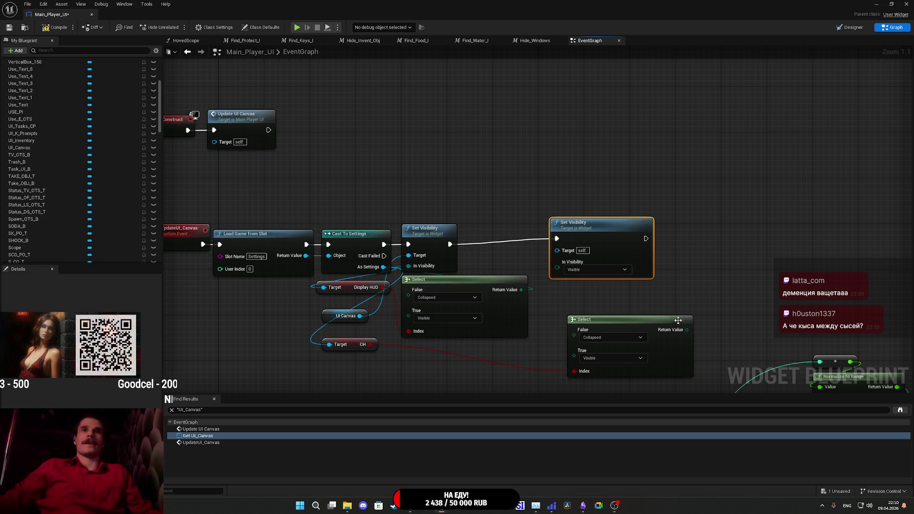
{"action": "left_click_drag", "start_coordinate": [687, 329], "coordinate": [558, 262]}
{"action": "mouse_move", "coordinate": [626, 344]}
{"action": "left_mouse_down"}
{"action": "mouse_move", "coordinate": [646, 344]}
{"action": "mouse_move", "coordinate": [637, 330]}
{"action": "left_mouse_up"}
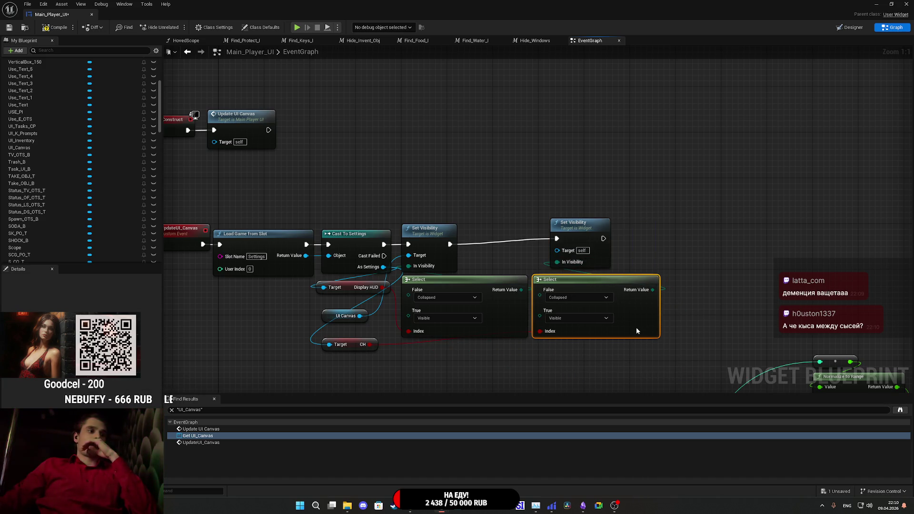
{"action": "left_click", "coordinate": [645, 262]}
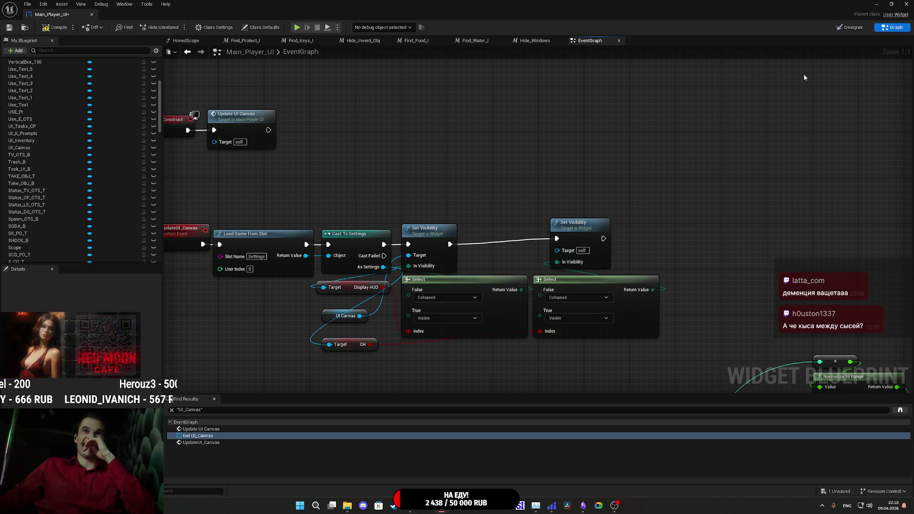
{"action": "left_click", "coordinate": [856, 29]}
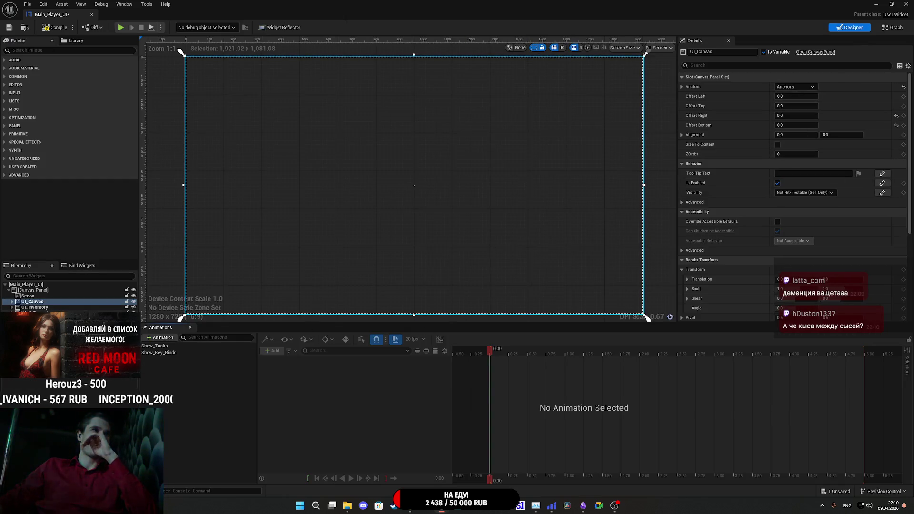
Select UI_K_Prompts in the Designer Hierarchy, then return to the event graph.
{"action": "left_click", "coordinate": [33, 312]}
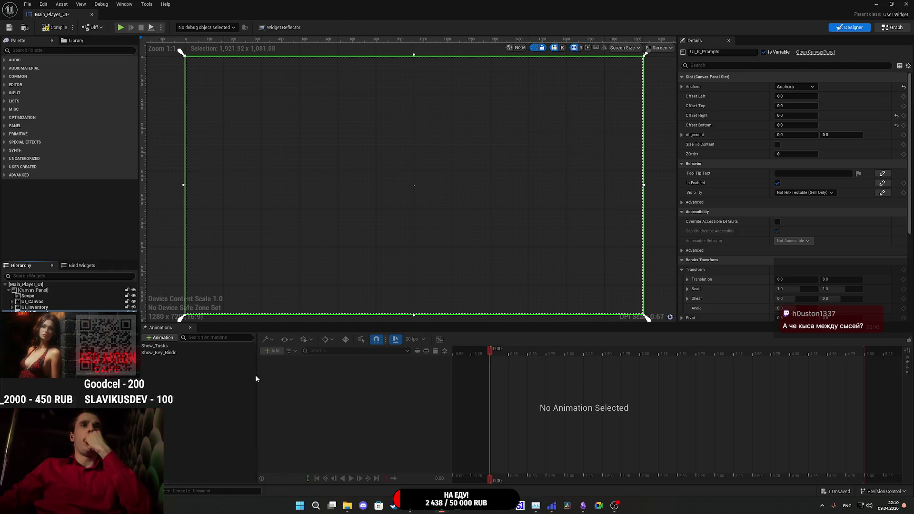
{"action": "key", "text": "ctrl+shift+g"}
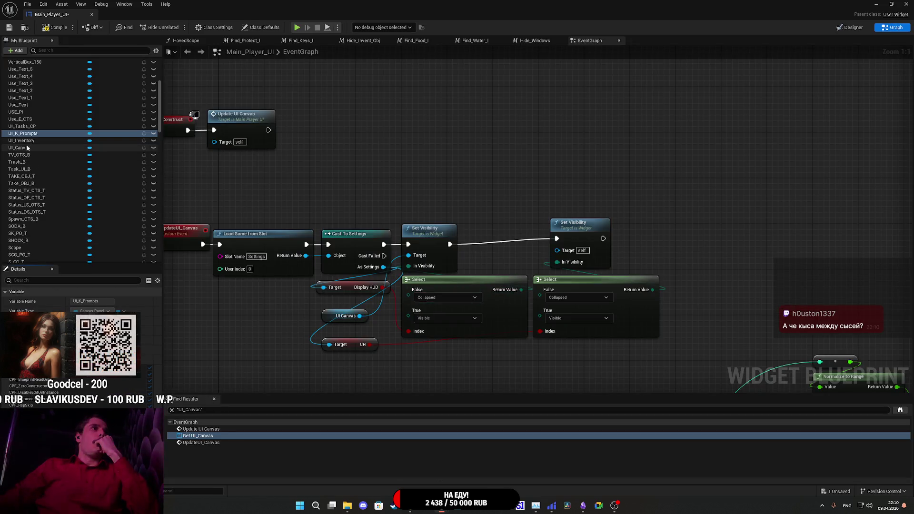
Add a UI_K_Prompts getter and wire it to the new Set Visibility's Target.
{"action": "left_click_drag", "start_coordinate": [29, 134], "coordinate": [490, 227]}
{"action": "left_click_drag", "start_coordinate": [475, 185], "coordinate": [452, 184]}
{"action": "left_click", "coordinate": [481, 189]}
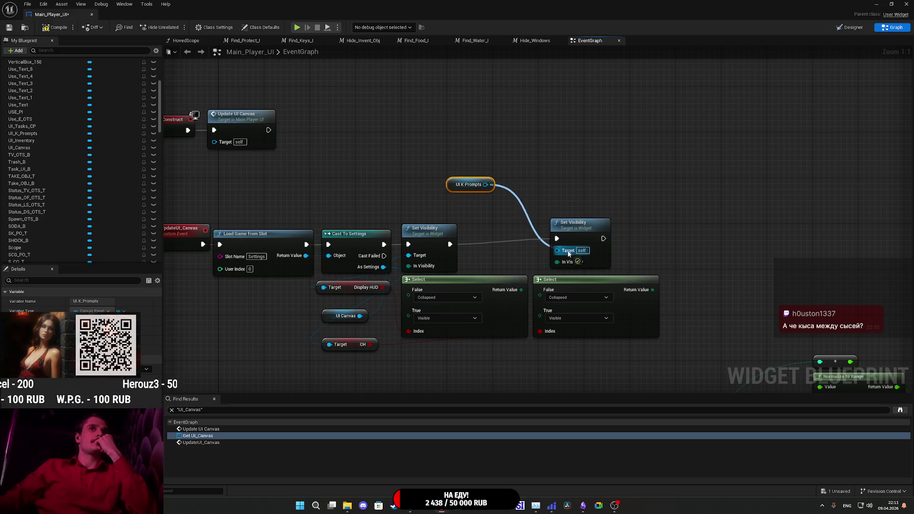
{"action": "left_click_drag", "start_coordinate": [575, 253], "coordinate": [575, 253]}
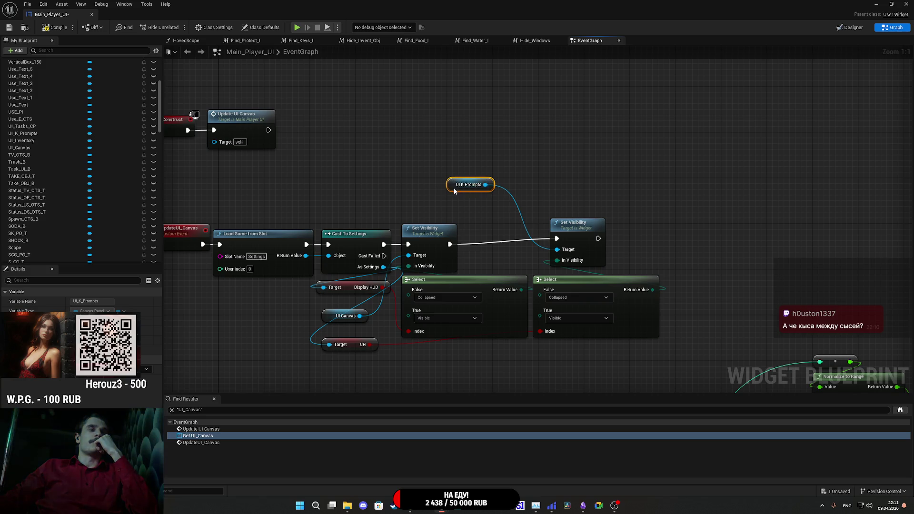
{"action": "left_click_drag", "start_coordinate": [444, 188], "coordinate": [431, 204]}
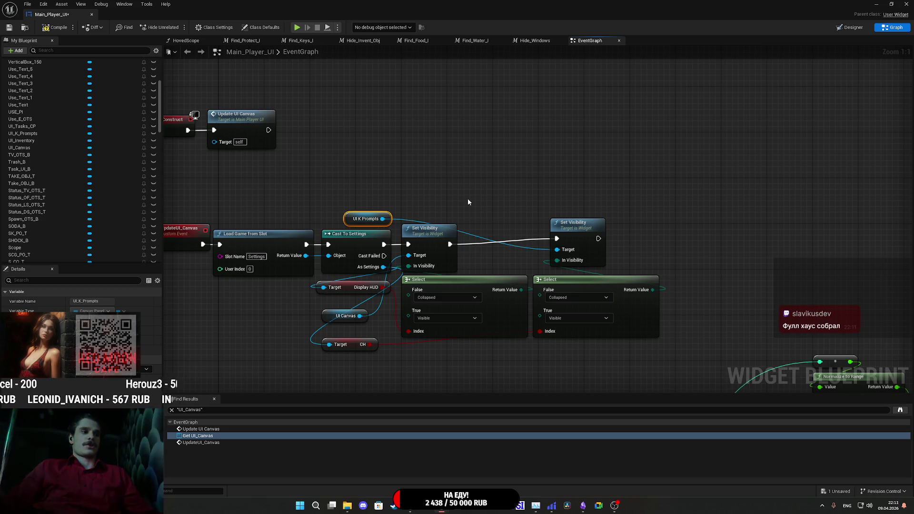
Regroup the UI Canvas and CH getters, place the second Set Visibility beside the first, and save.
{"action": "left_click", "coordinate": [553, 163]}
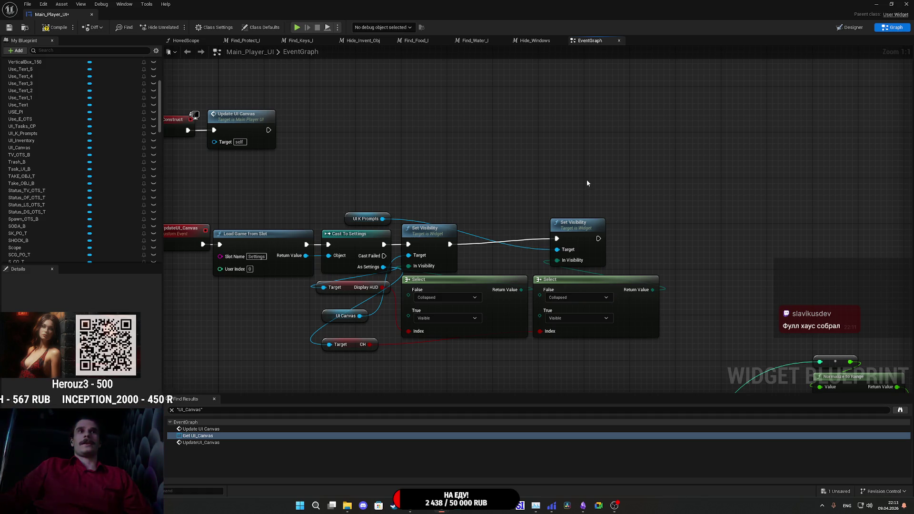
{"action": "left_click_drag", "start_coordinate": [328, 316], "coordinate": [294, 314]}
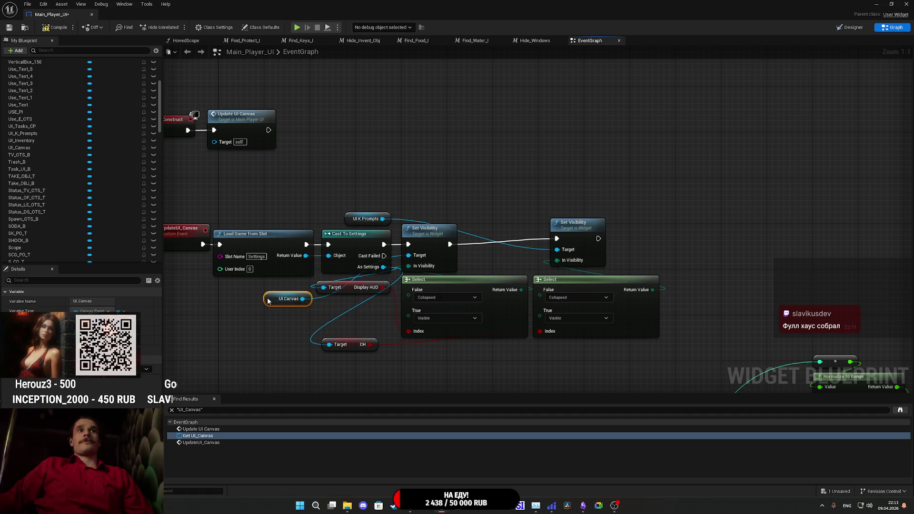
{"action": "right_click", "coordinate": [352, 352]}
{"action": "left_click", "coordinate": [353, 354]}
{"action": "left_click_drag", "start_coordinate": [353, 345], "coordinate": [364, 304]}
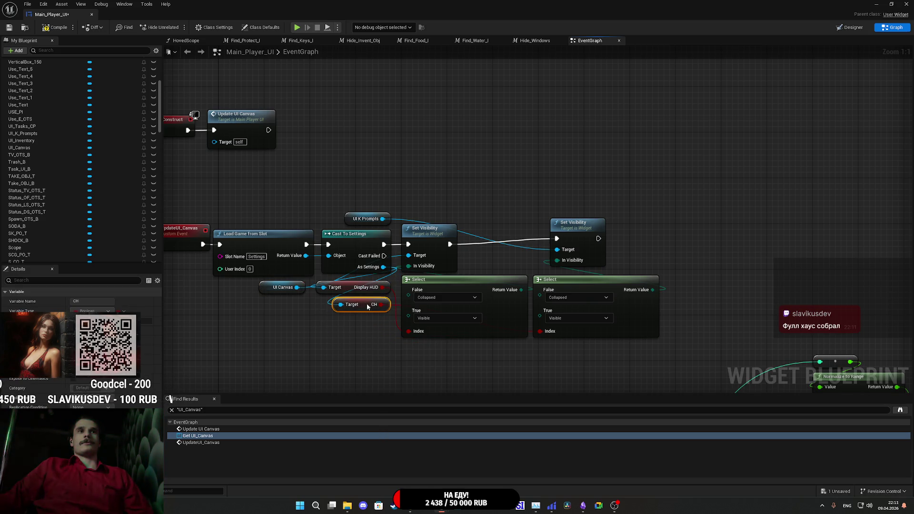
{"action": "left_click", "coordinate": [371, 340]}
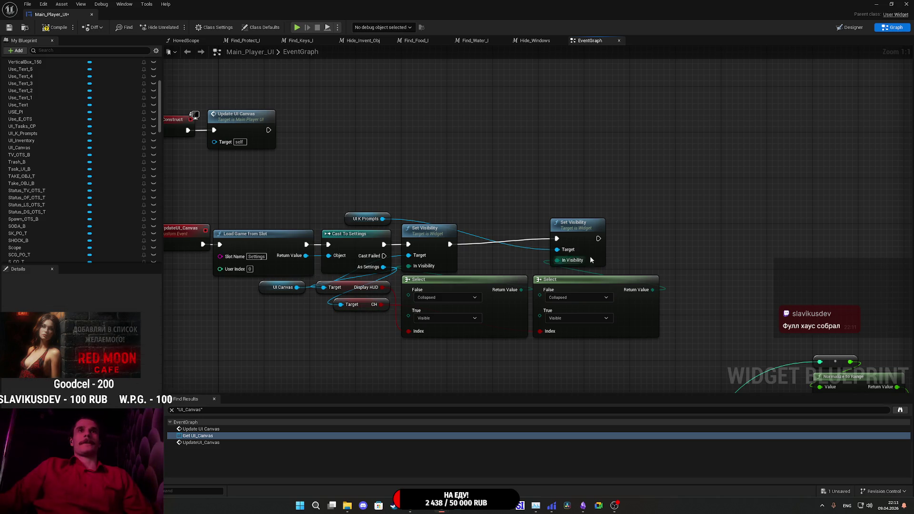
{"action": "left_click_drag", "start_coordinate": [578, 230], "coordinate": [496, 235]}
{"action": "left_click", "coordinate": [427, 180]}
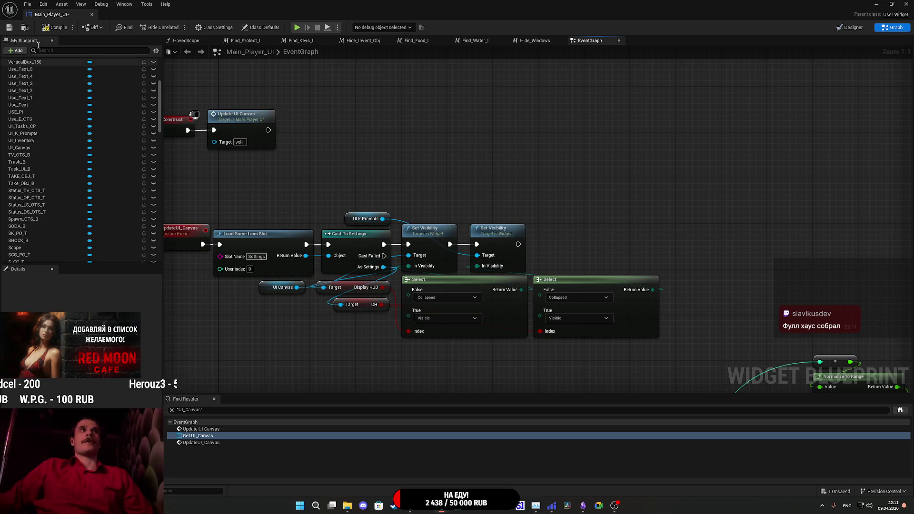
{"action": "left_click", "coordinate": [7, 29]}
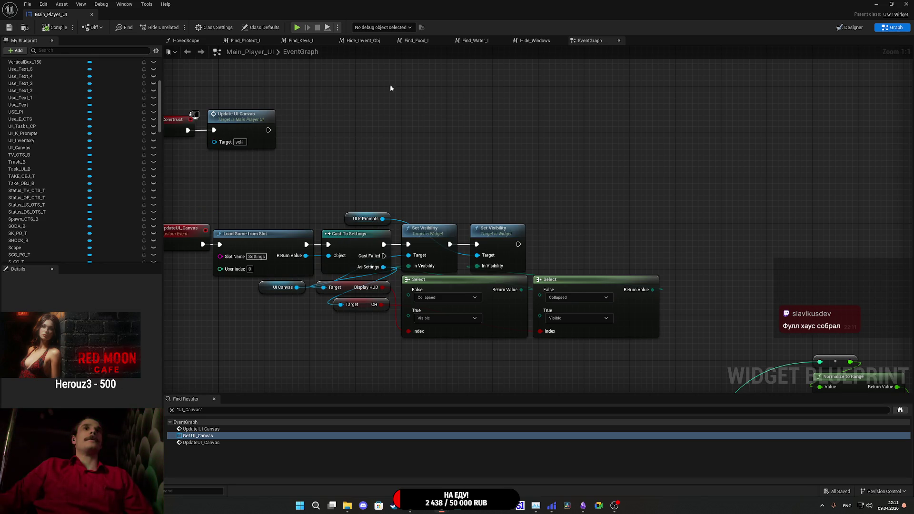
Start a test play, look at the pause menu's Gameplay settings, then resume the game.
{"action": "left_click", "coordinate": [878, 4]}
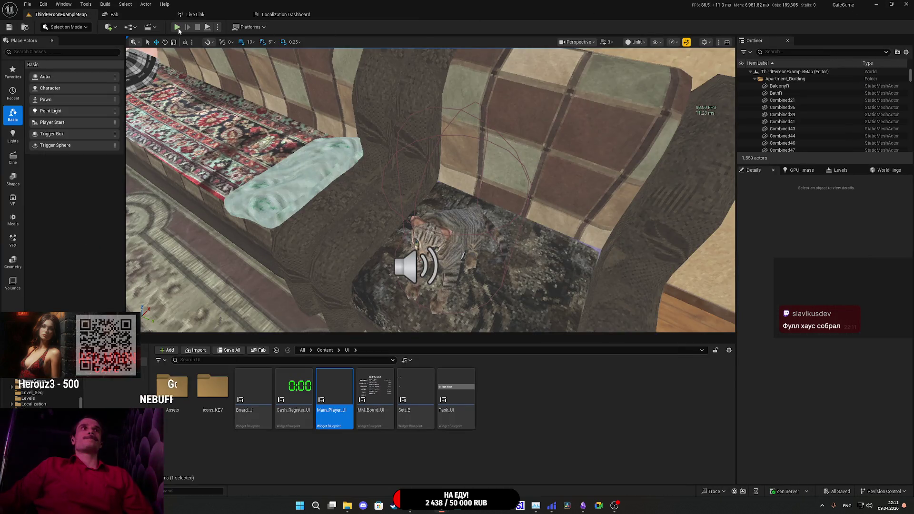
{"action": "left_click", "coordinate": [178, 27]}
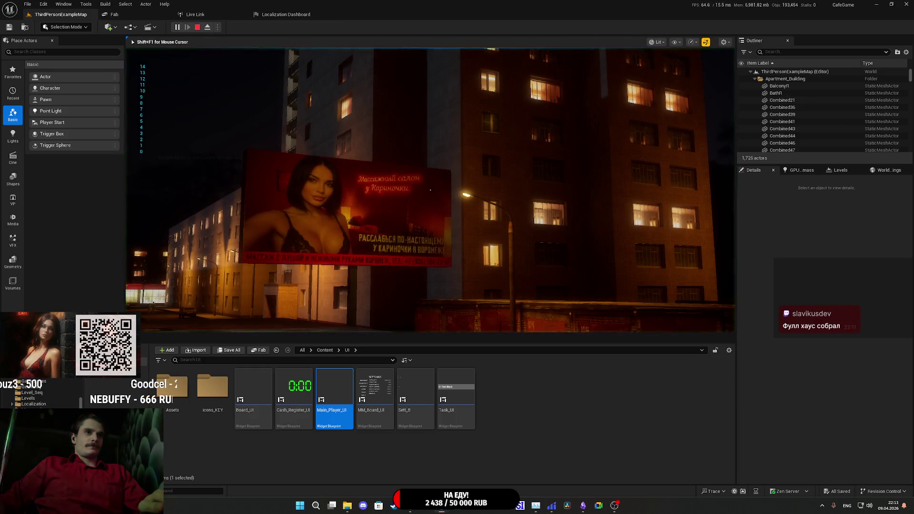
{"action": "key", "text": "F11"}
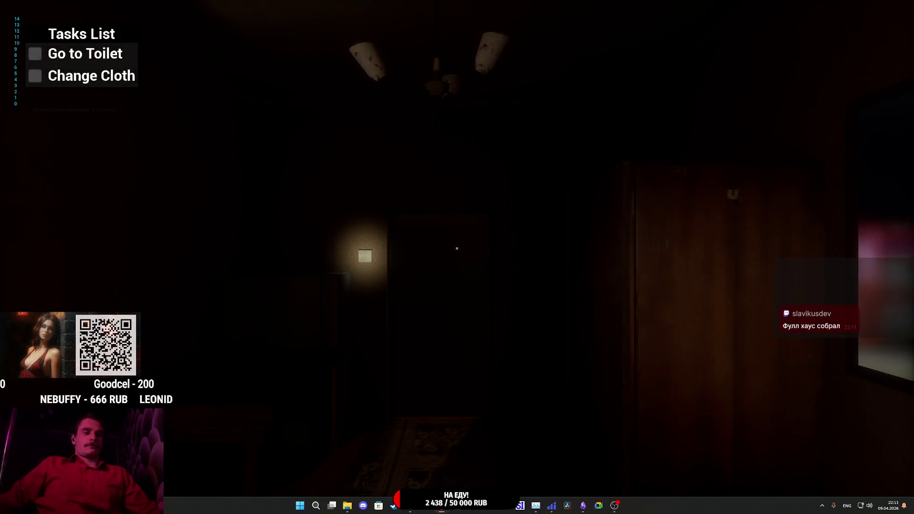
{"action": "key", "text": "Escape"}
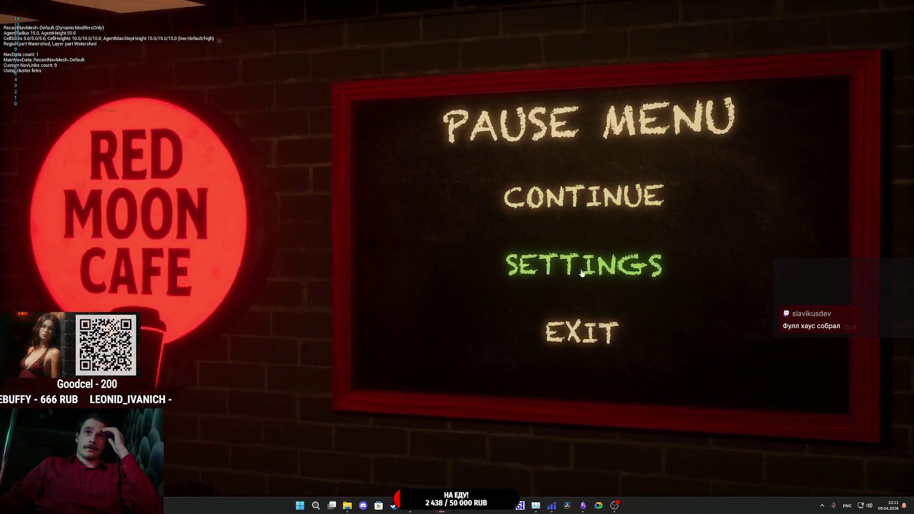
{"action": "left_click", "coordinate": [580, 263]}
{"action": "left_click", "coordinate": [338, 174]}
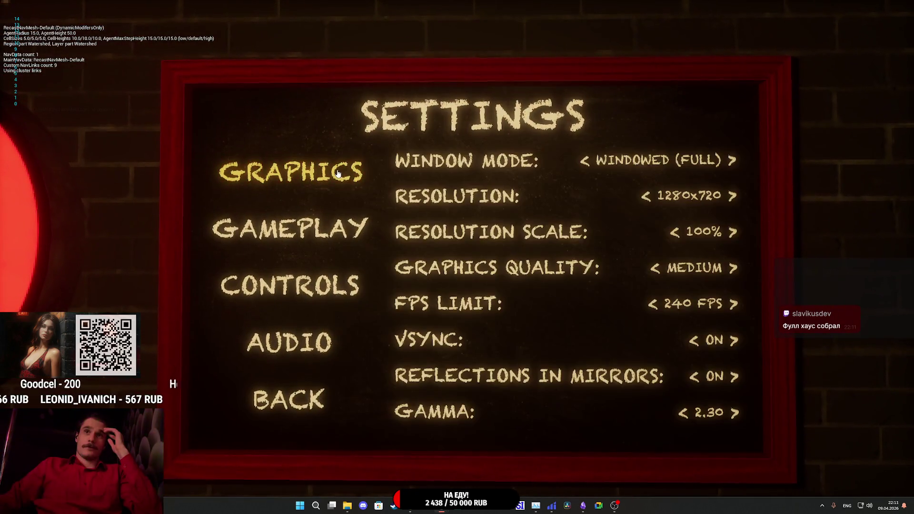
{"action": "left_click", "coordinate": [331, 224]}
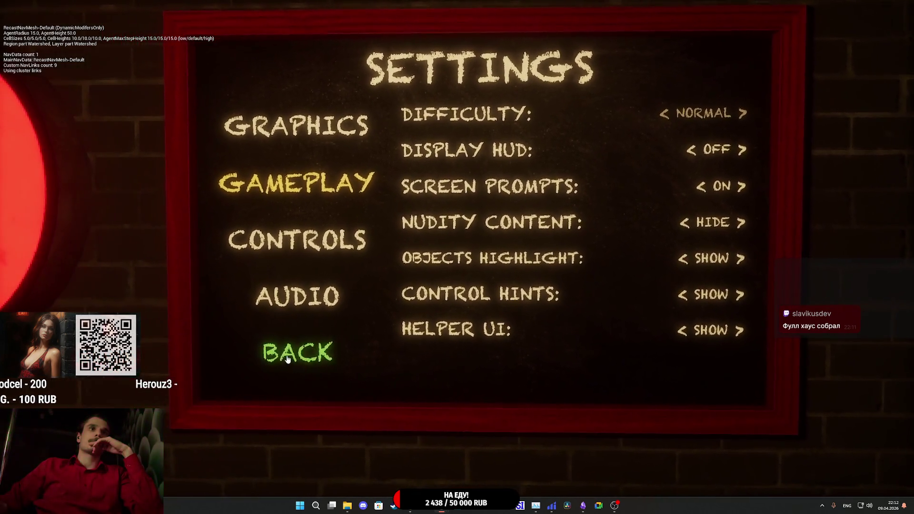
{"action": "left_click", "coordinate": [298, 351]}
{"action": "left_click", "coordinate": [559, 209]}
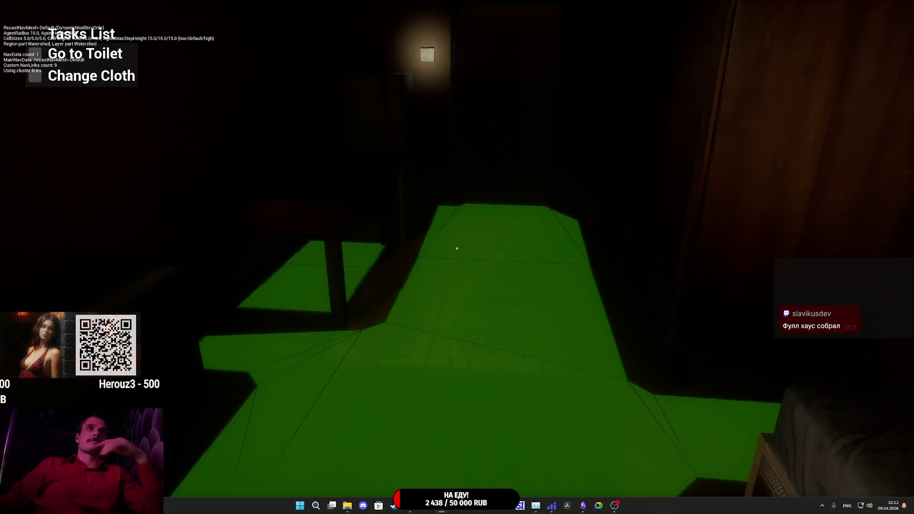
Switch Control Hints from SHOW to HIDE in Gameplay settings, resume, then stop the playtest.
{"action": "key", "text": "w"}
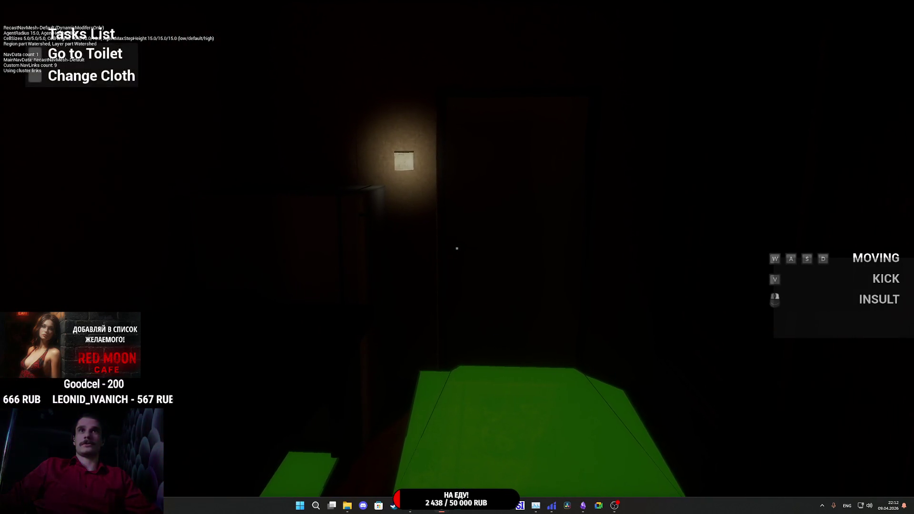
{"action": "key", "text": "Escape"}
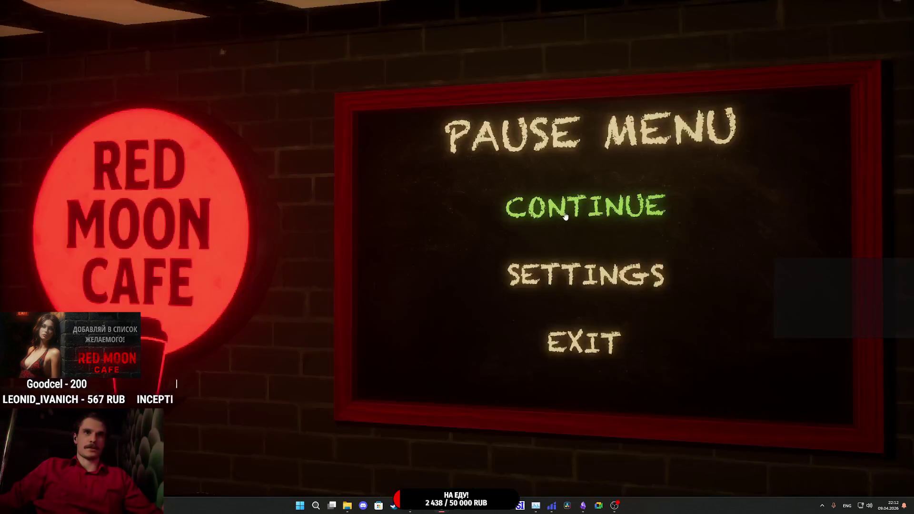
{"action": "left_click", "coordinate": [621, 271]}
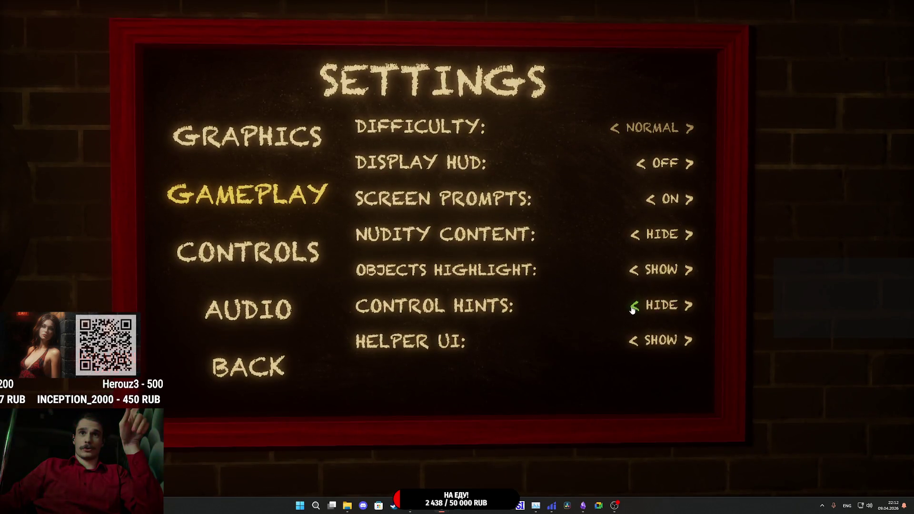
{"action": "left_click", "coordinate": [633, 307]}
{"action": "left_click", "coordinate": [318, 348]}
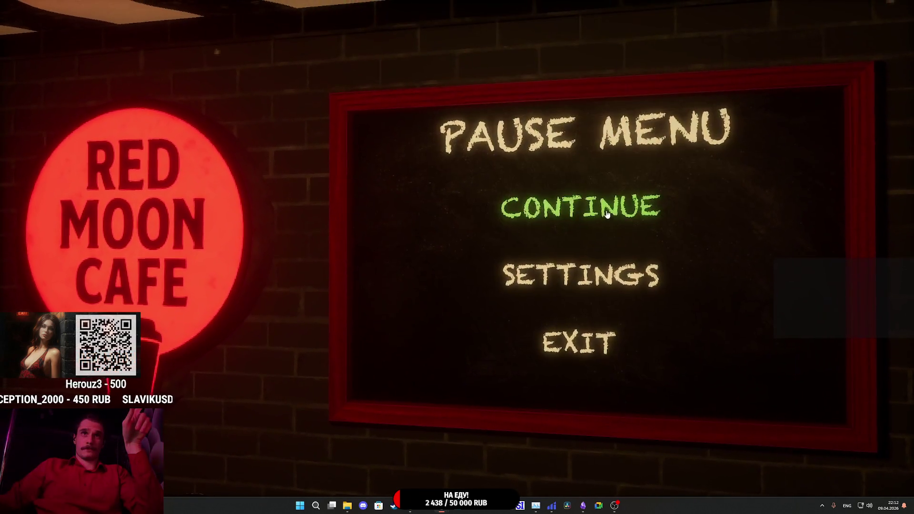
{"action": "left_click", "coordinate": [581, 205]}
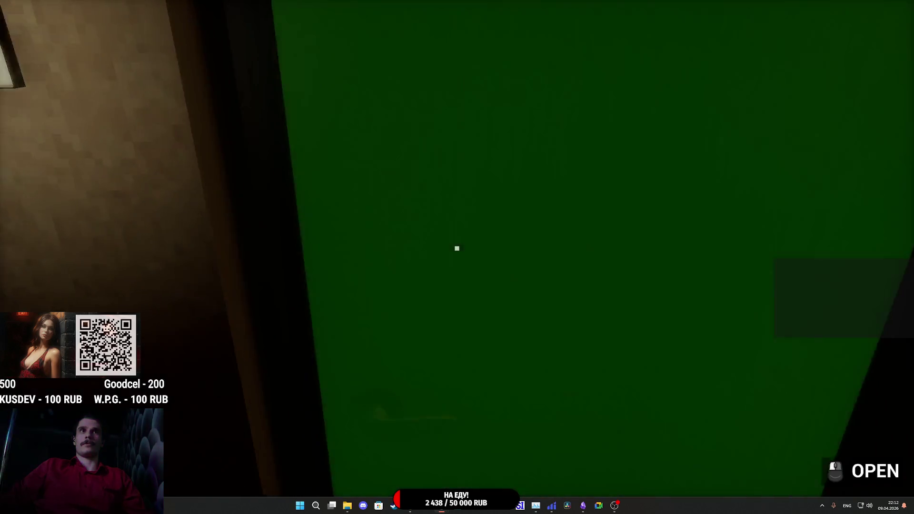
{"action": "left_click", "coordinate": [457, 248]}
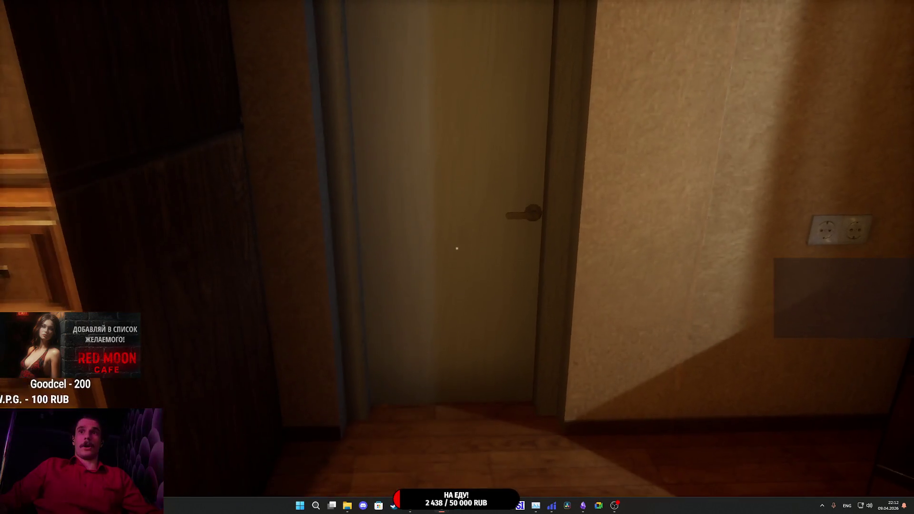
{"action": "key", "text": "Escape"}
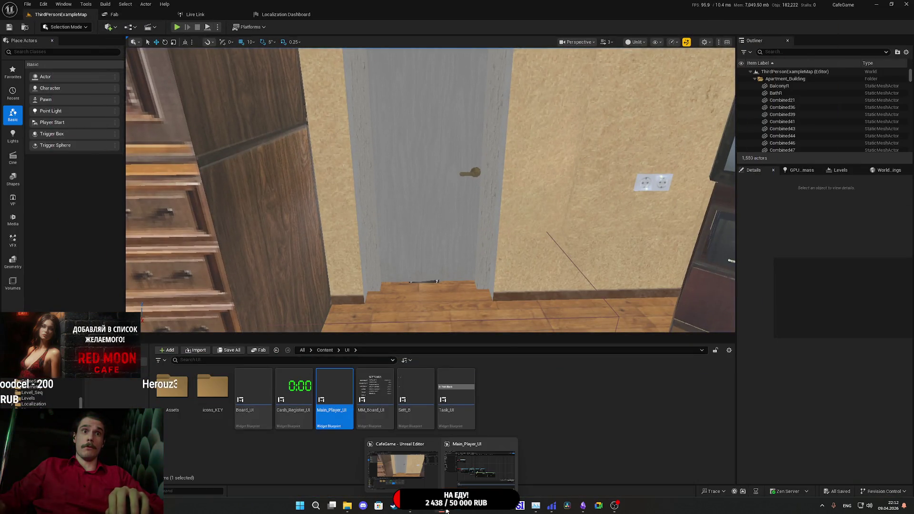
Drop a UI_K_Prompts getter into Main_Player_UI's event graph and delete the redundant extra one.
{"action": "mouse_move", "coordinate": [445, 509]}
{"action": "left_click", "coordinate": [484, 469]}
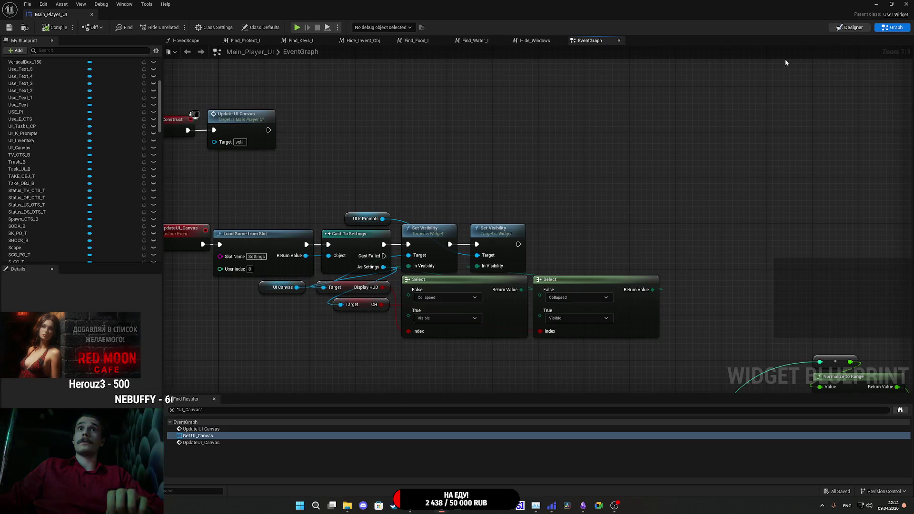
{"action": "left_click", "coordinate": [850, 27]}
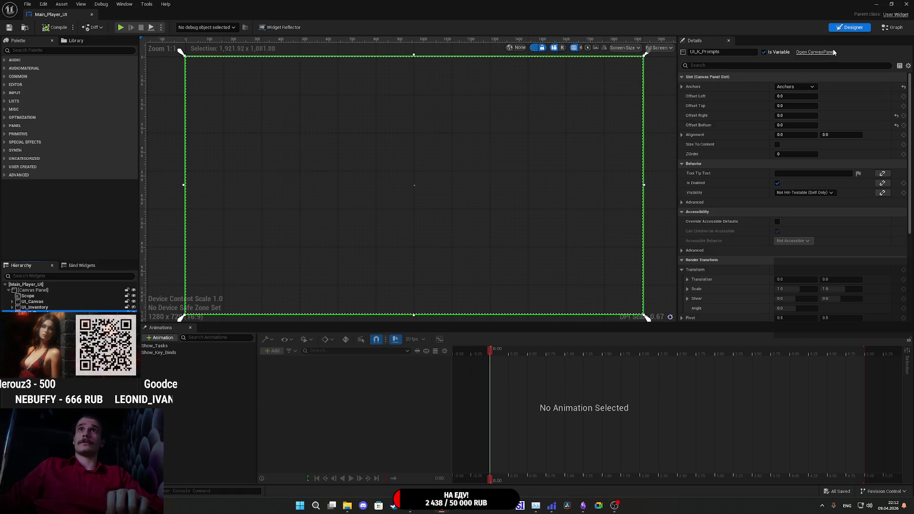
{"action": "left_click", "coordinate": [892, 27]}
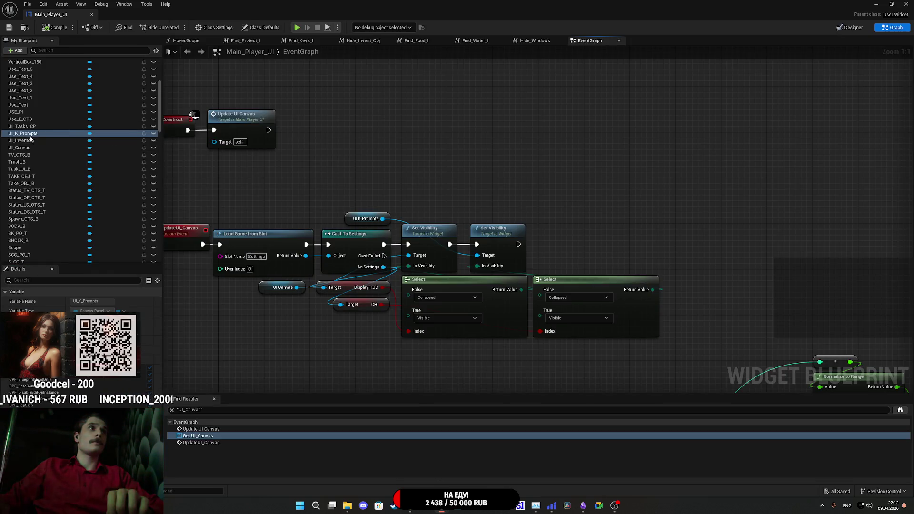
{"action": "mouse_move", "coordinate": [327, 166]}
{"action": "left_mouse_down"}
{"action": "mouse_move", "coordinate": [352, 171]}
{"action": "mouse_move", "coordinate": [477, 255]}
{"action": "left_mouse_up"}
{"action": "left_click", "coordinate": [347, 219]}
{"action": "key", "text": "Delete"}
Position the UI K Prompts and UI Canvas getters beside their Target pins and save.
{"action": "mouse_move", "coordinate": [361, 177]}
{"action": "left_mouse_down"}
{"action": "mouse_move", "coordinate": [356, 185]}
{"action": "mouse_move", "coordinate": [426, 217]}
{"action": "left_mouse_up"}
{"action": "left_click", "coordinate": [421, 155]}
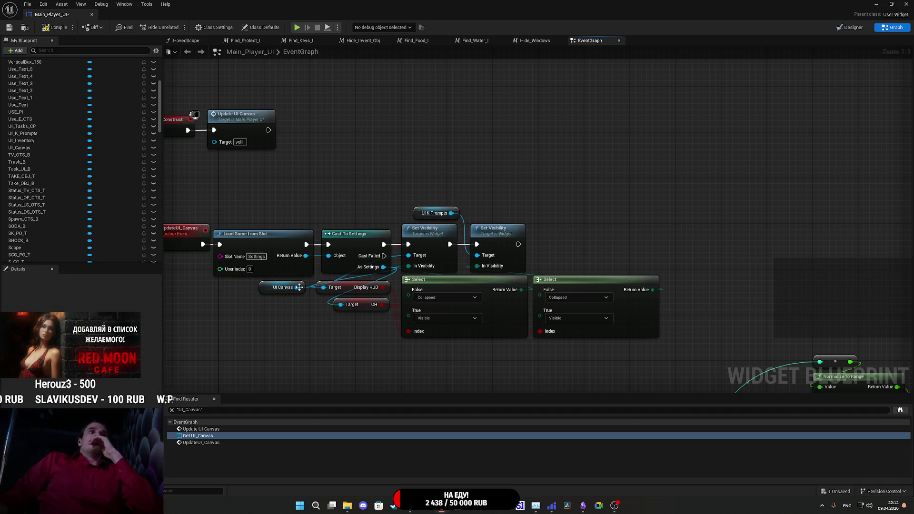
{"action": "left_click_drag", "start_coordinate": [262, 291], "coordinate": [239, 367]}
{"action": "left_click_drag", "start_coordinate": [326, 305], "coordinate": [262, 294]}
{"action": "left_click", "coordinate": [284, 315]}
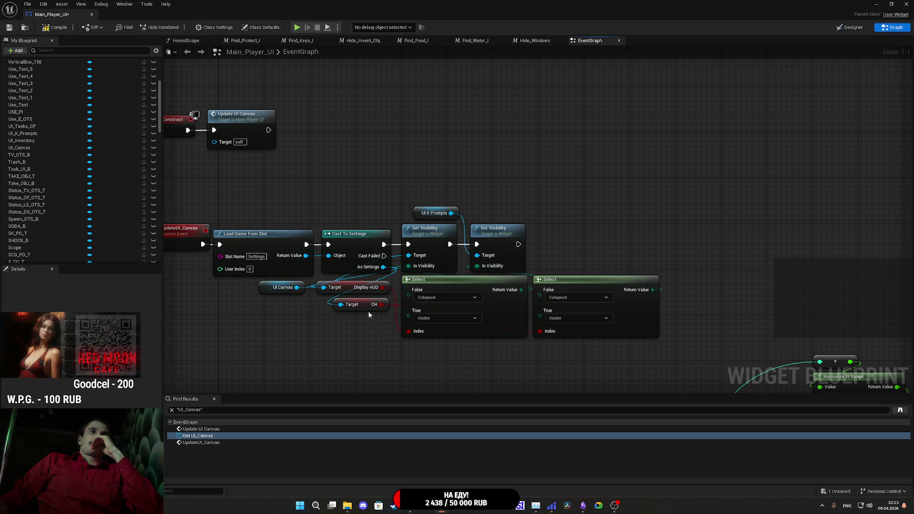
{"action": "left_click", "coordinate": [13, 30]}
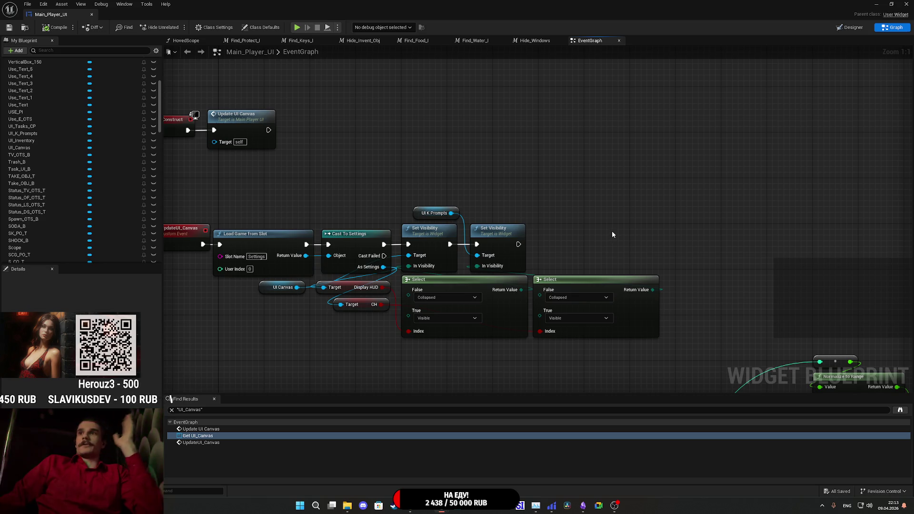
Bring up Main_Player_UI's Designer layout with Ctrl+Shift+D.
{"action": "key", "text": "ctrl+shift+d"}
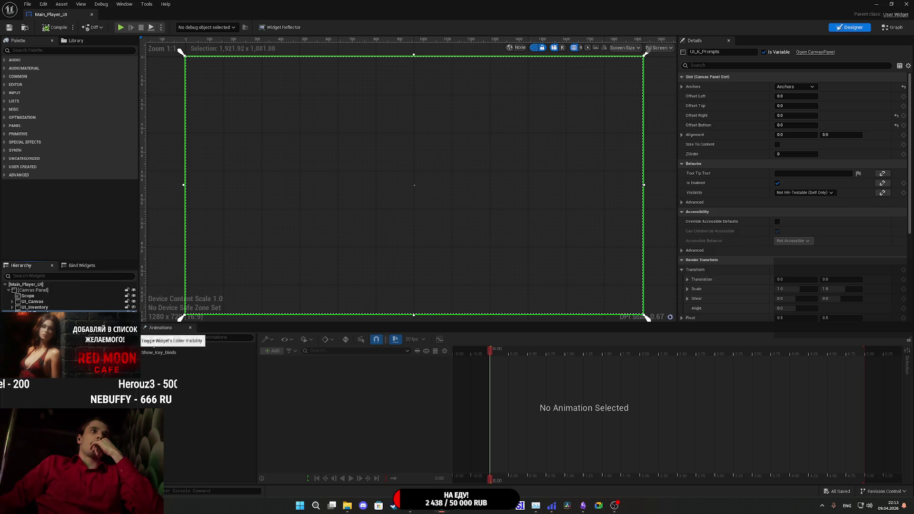
Toggle the prompt widget's editor visibility in the Hierarchy back to hidden and save the blueprint.
{"action": "left_click", "coordinate": [134, 313]}
{"action": "left_click", "coordinate": [134, 313]}
{"action": "left_click", "coordinate": [133, 313]}
{"action": "left_click", "coordinate": [134, 313]}
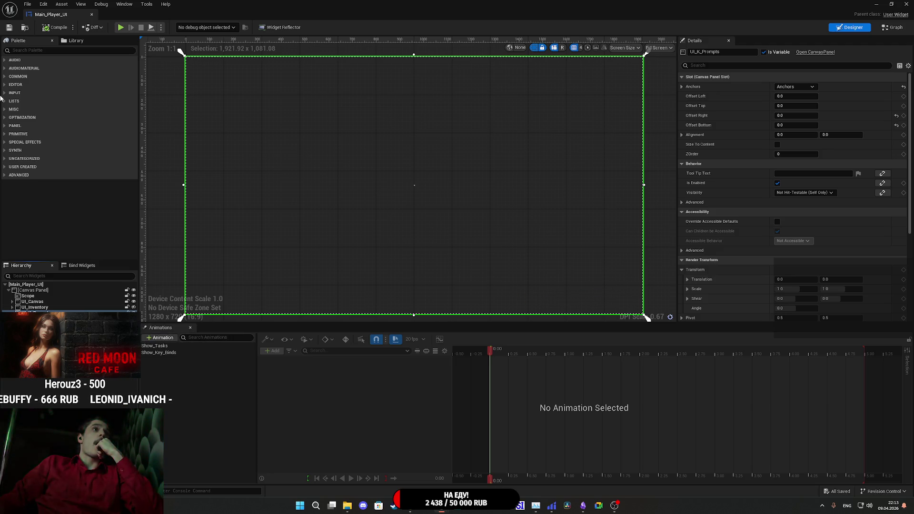
{"action": "left_click", "coordinate": [9, 27]}
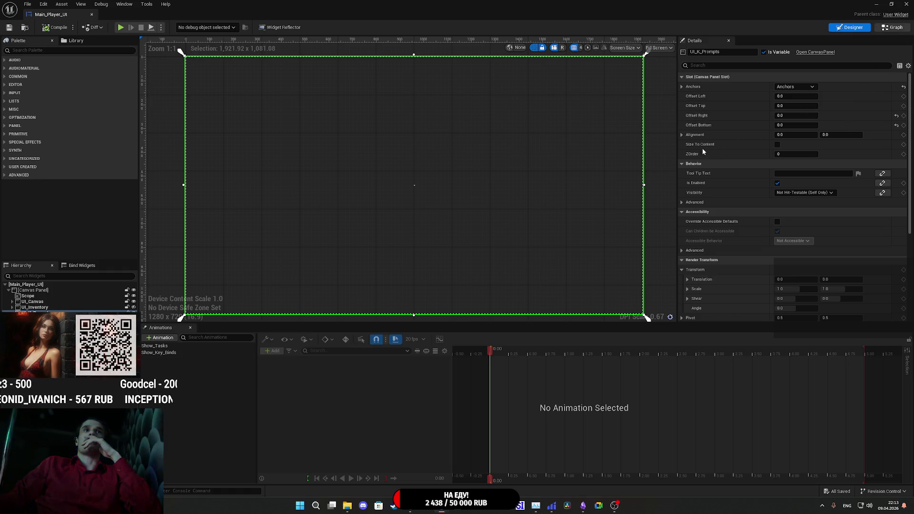
Return to the event graph, minimize the blueprint window, and start playing the level.
{"action": "left_click", "coordinate": [893, 27]}
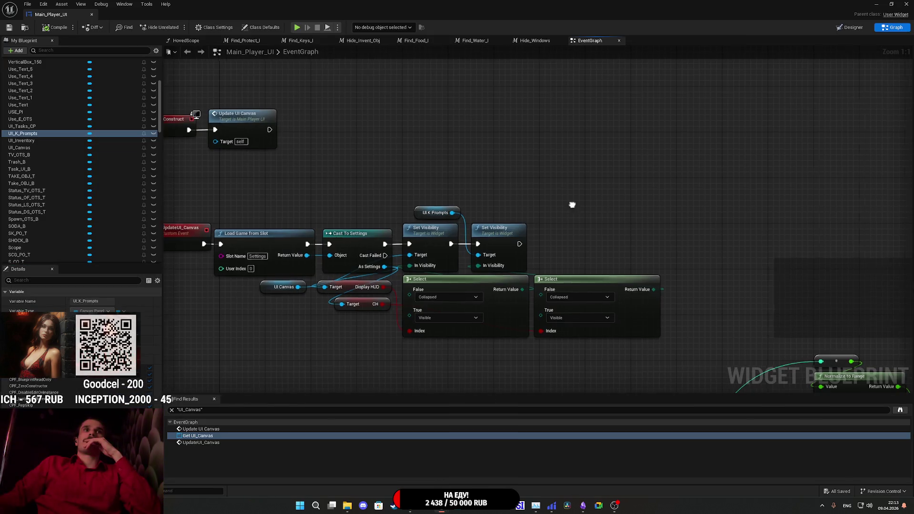
{"action": "scroll", "coordinate": [572, 208], "scroll_direction": "down", "scroll_amount": 3}
{"action": "scroll", "coordinate": [581, 193], "scroll_direction": "up", "scroll_amount": 2}
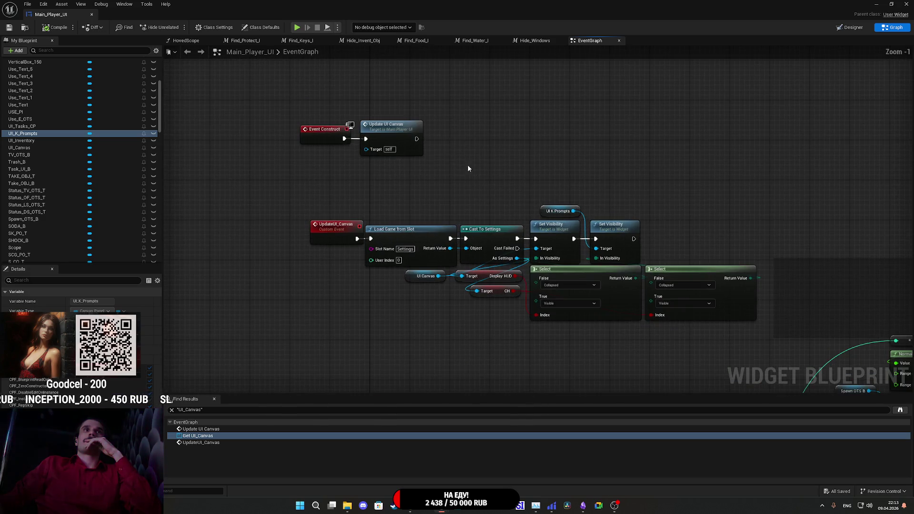
{"action": "left_click_drag", "start_coordinate": [331, 150], "coordinate": [431, 110]}
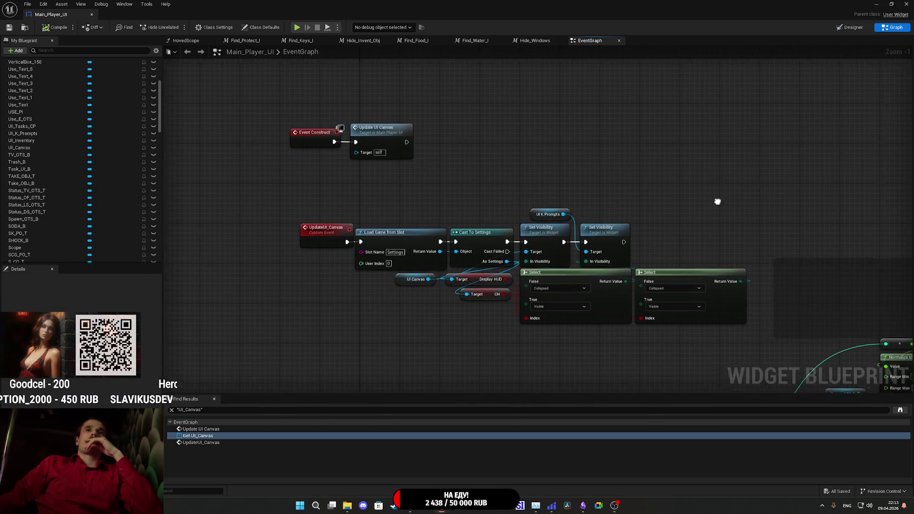
{"action": "scroll", "coordinate": [495, 193], "scroll_direction": "down", "scroll_amount": 1}
{"action": "scroll", "coordinate": [495, 197], "scroll_direction": "up", "scroll_amount": 1}
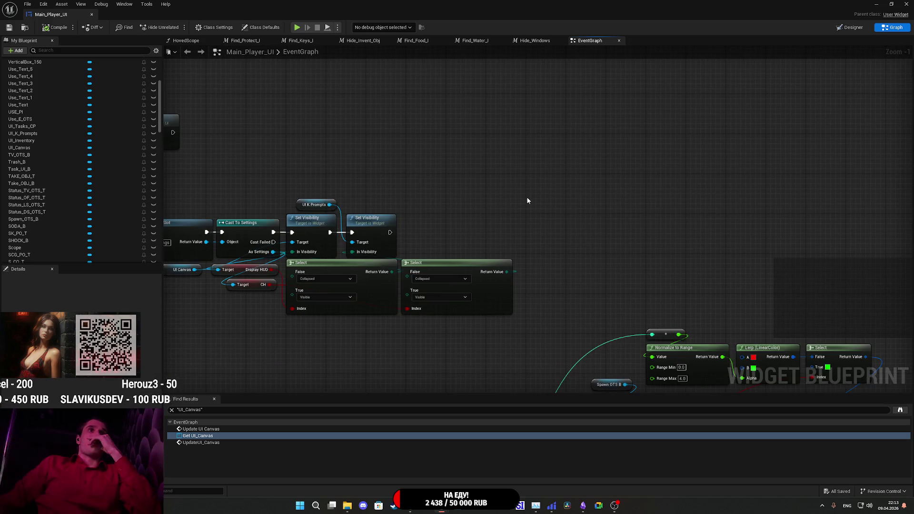
{"action": "left_click", "coordinate": [872, 4]}
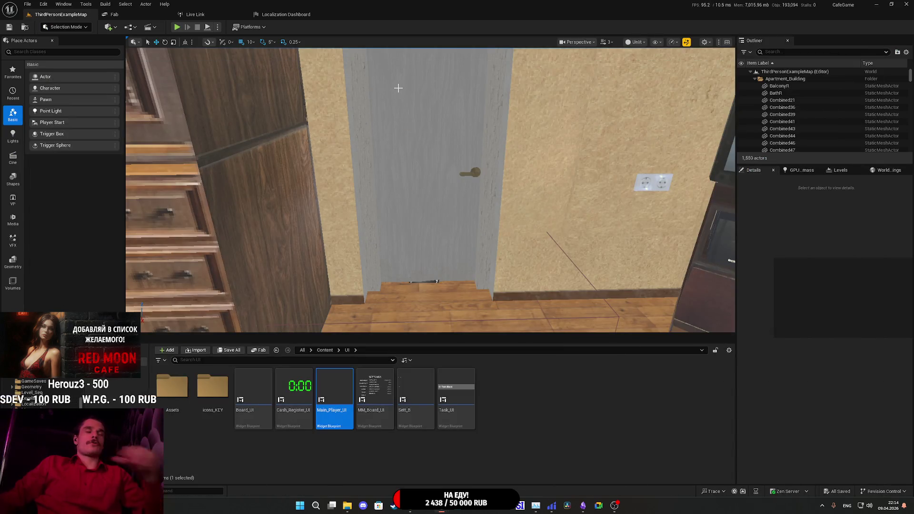
{"action": "key", "text": "alt+p"}
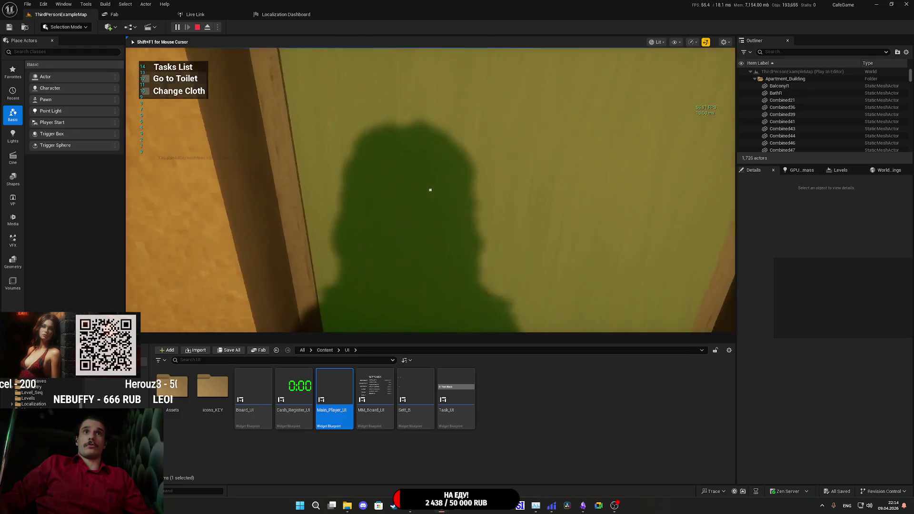
In the paused game, set Control Hints to SHOW under Gameplay settings, resume, then stop the test.
{"action": "key", "text": "p"}
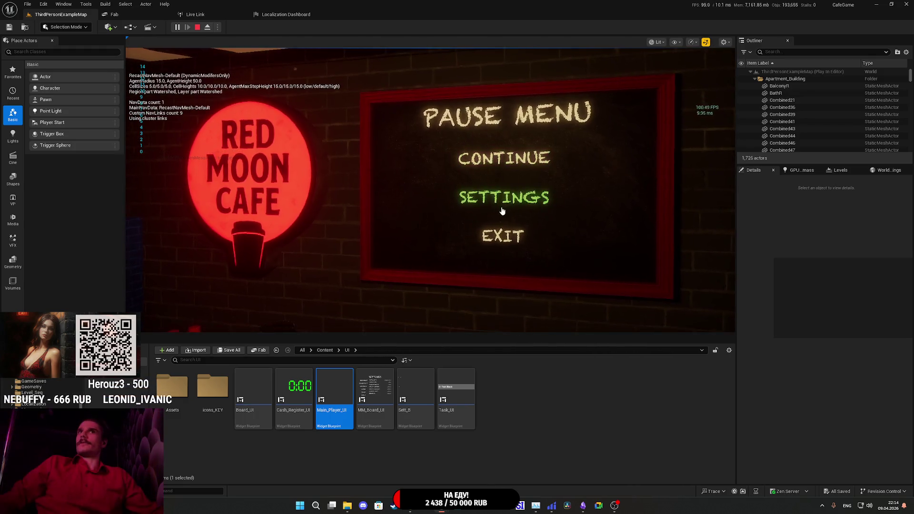
{"action": "left_click", "coordinate": [504, 205]}
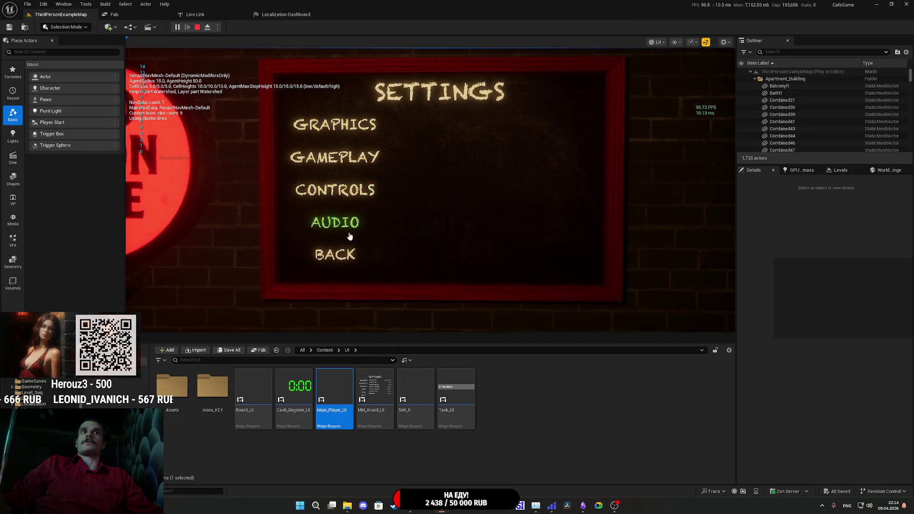
{"action": "left_click", "coordinate": [345, 167]}
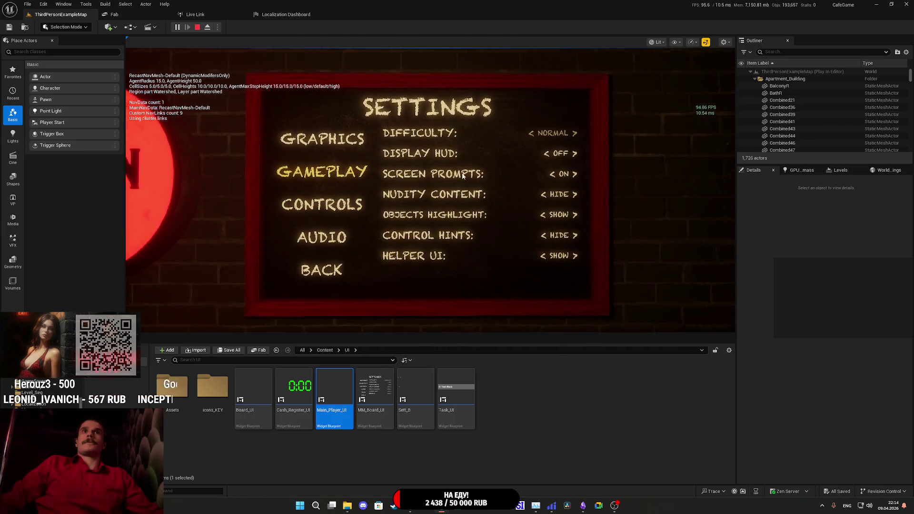
{"action": "left_click", "coordinate": [561, 221]}
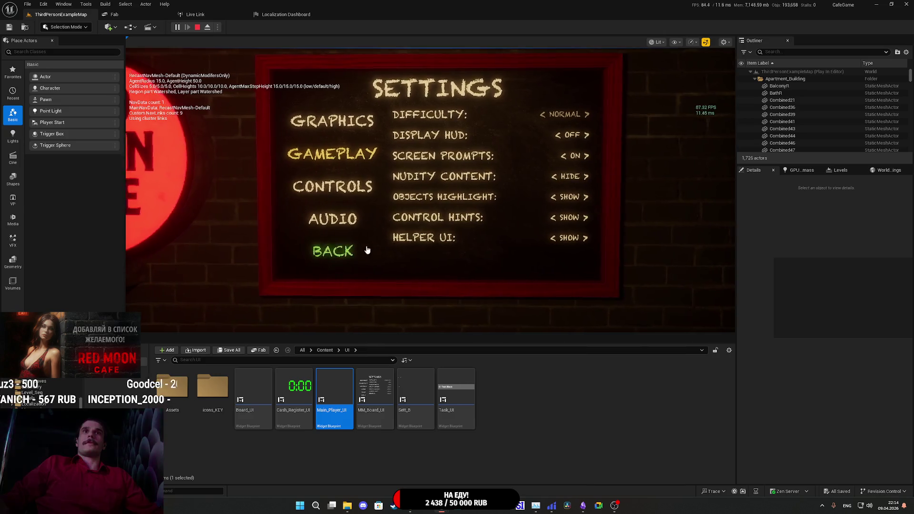
{"action": "left_click", "coordinate": [342, 251]}
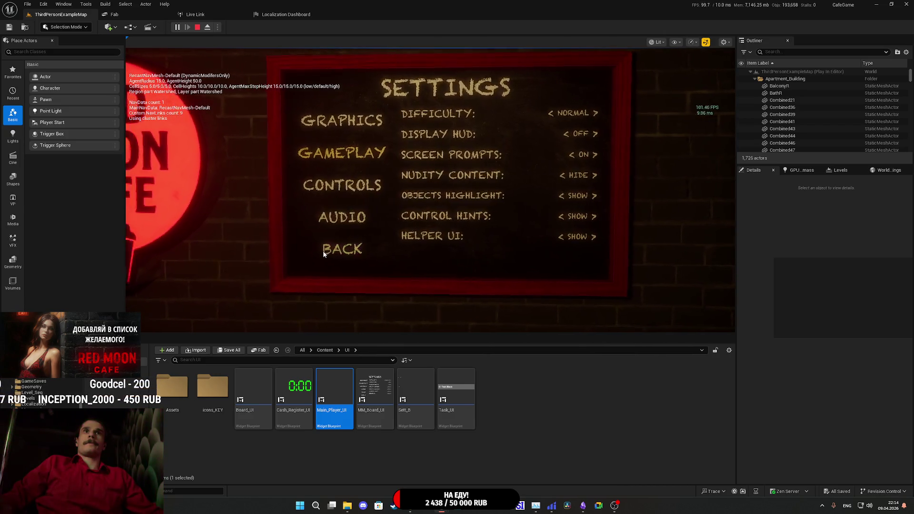
{"action": "left_click", "coordinate": [502, 167]}
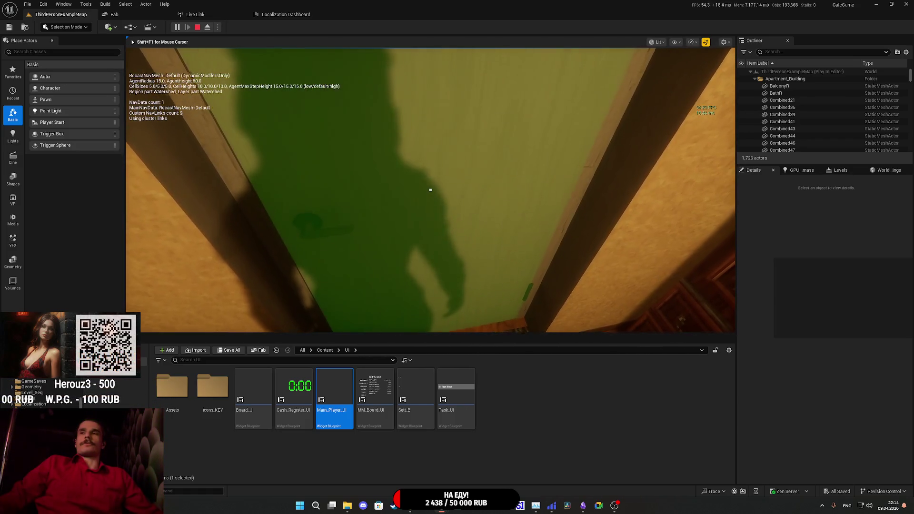
{"action": "key", "text": "Escape"}
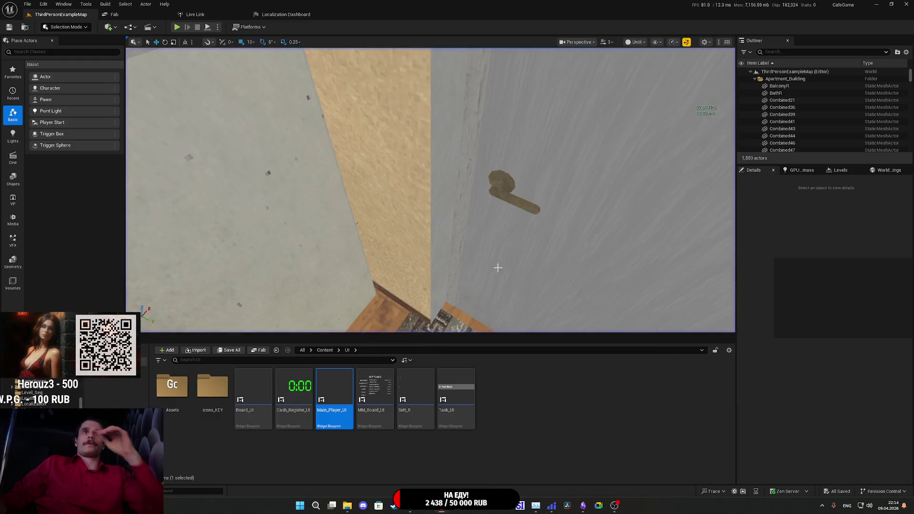
{"action": "mouse_move", "coordinate": [444, 510]}
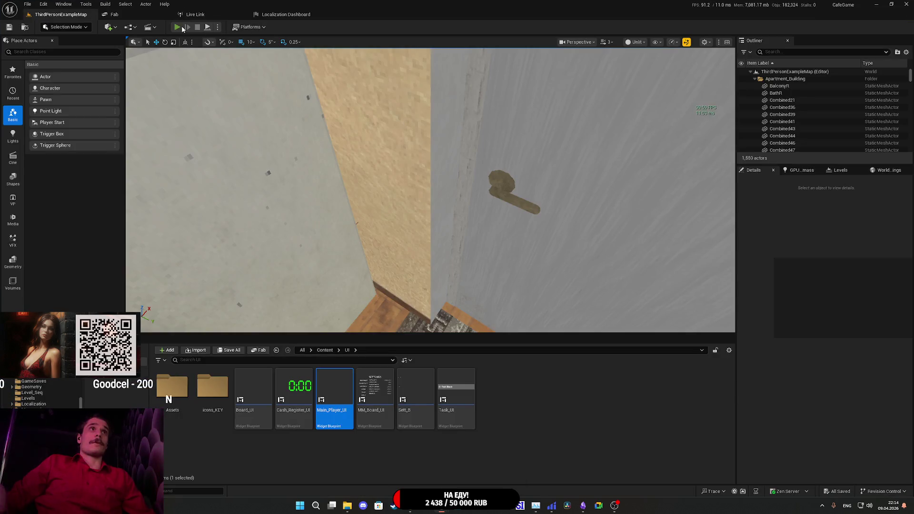
Play-test the level, walk to the green door, and review the Gameplay settings page listing Helper UI.
{"action": "key", "text": "alt+p"}
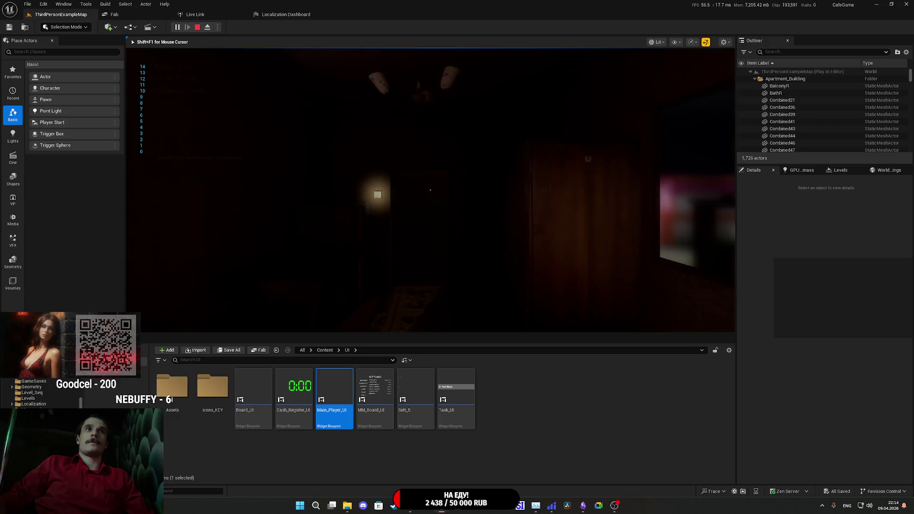
{"action": "key", "text": "w"}
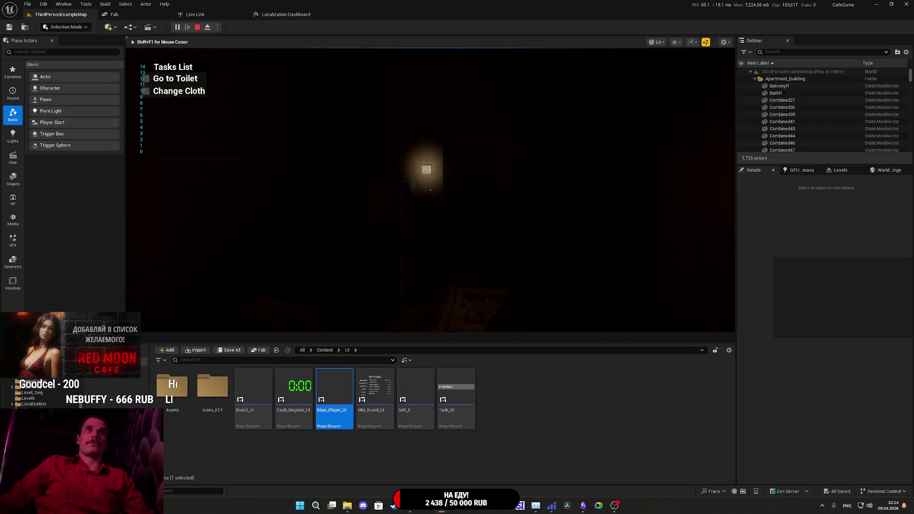
{"action": "key", "text": "w"}
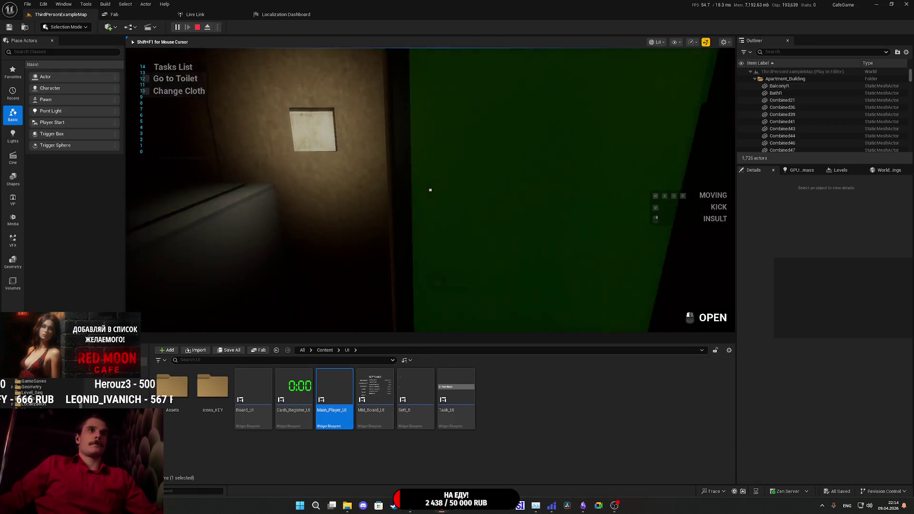
{"action": "key", "text": "Escape"}
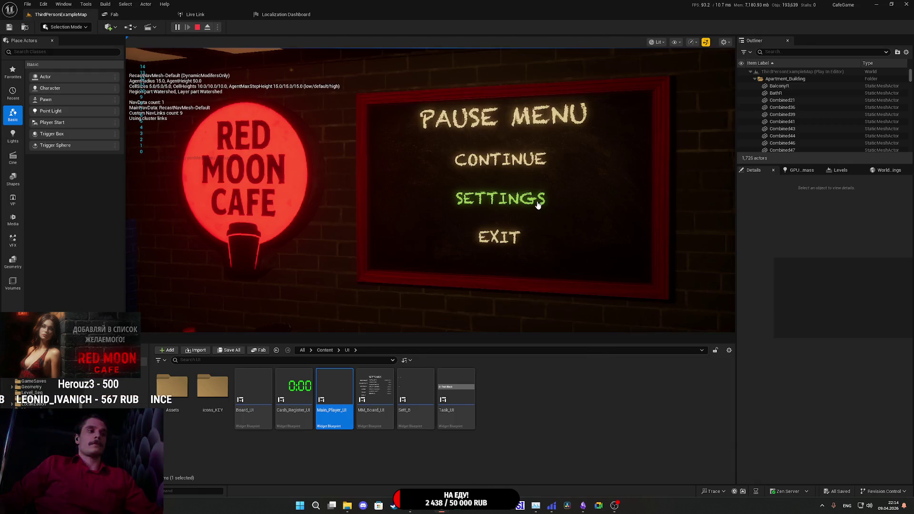
{"action": "left_click", "coordinate": [516, 204]}
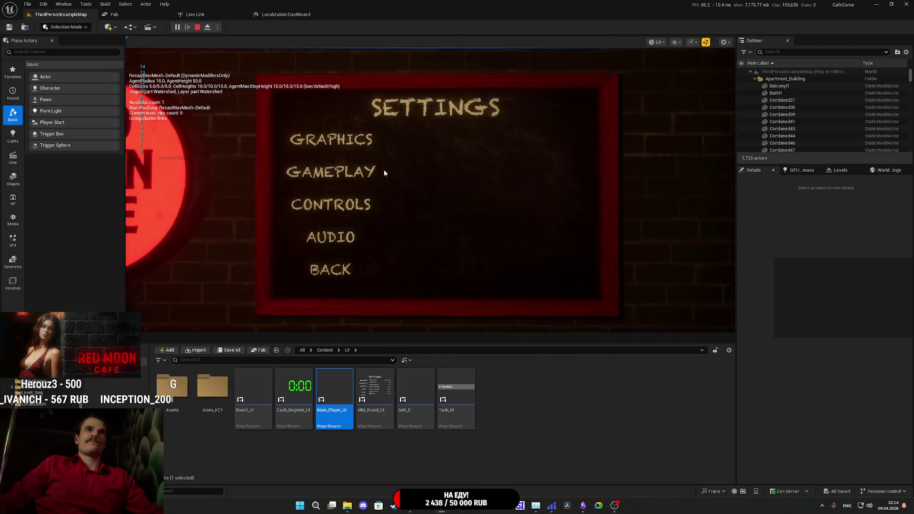
{"action": "left_click", "coordinate": [328, 173]}
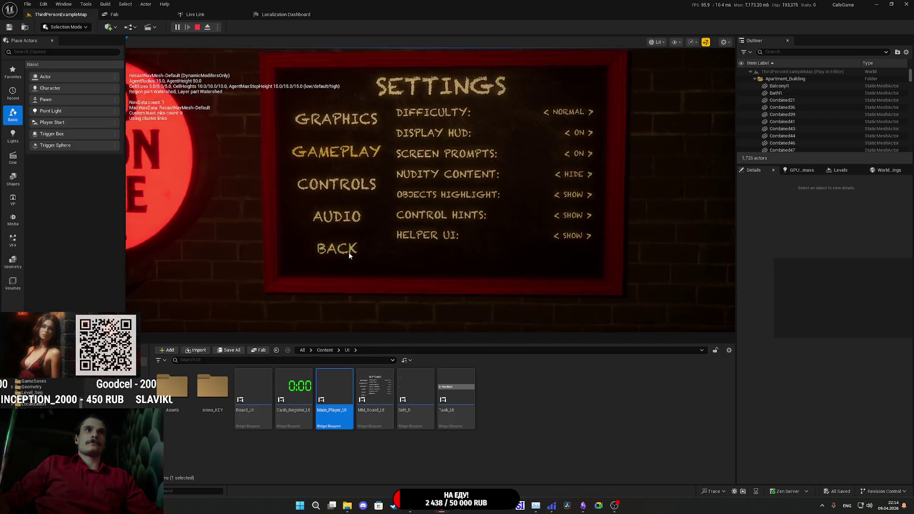
{"action": "left_click", "coordinate": [348, 255]}
{"action": "left_click", "coordinate": [511, 170]}
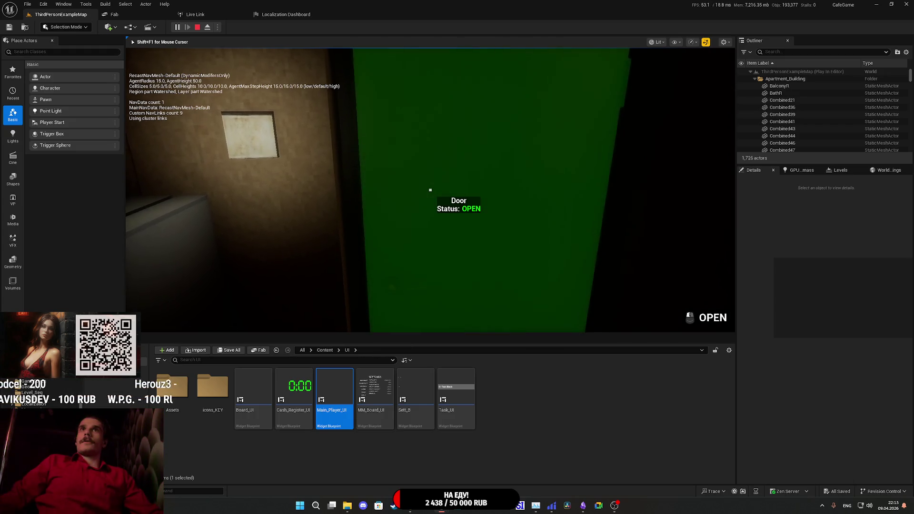
{"action": "key", "text": "Escape"}
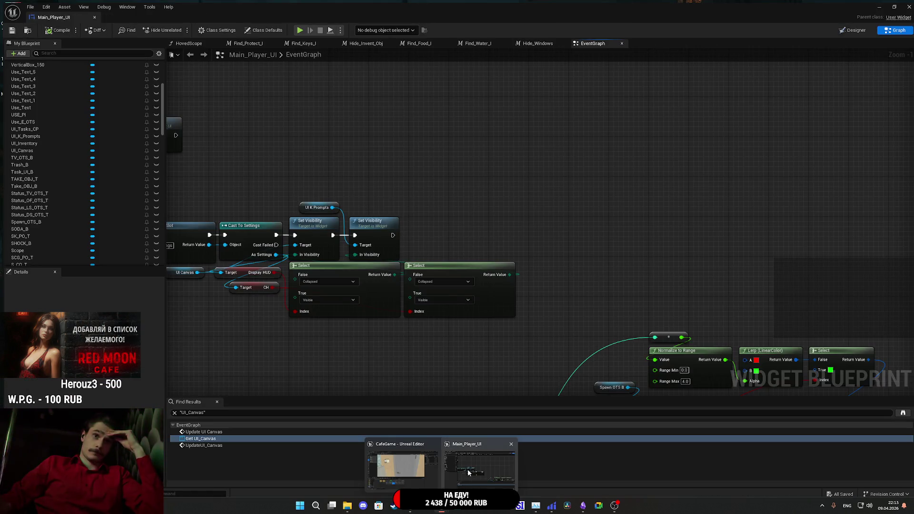
In Main_Player_UI's EventGraph, shift the UpdateUI_Canvas and Load Game from Slot nodes slightly left.
{"action": "left_click", "coordinate": [468, 471]}
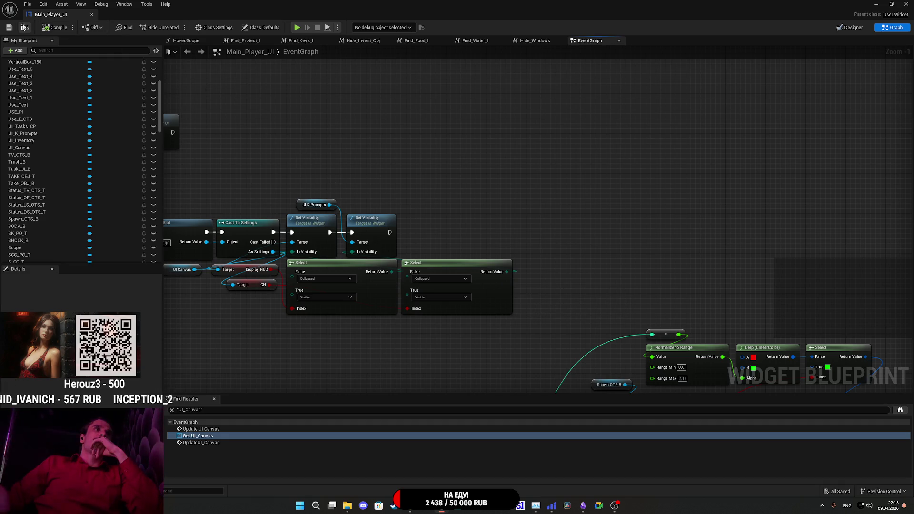
{"action": "left_click_drag", "start_coordinate": [567, 221], "coordinate": [763, 220]}
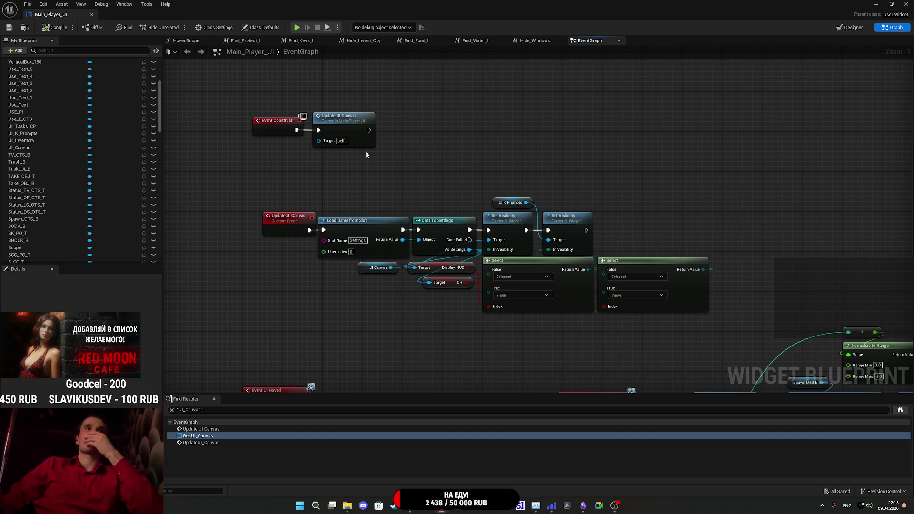
{"action": "left_click_drag", "start_coordinate": [301, 192], "coordinate": [408, 257]}
{"action": "left_click_drag", "start_coordinate": [363, 231], "coordinate": [353, 232]}
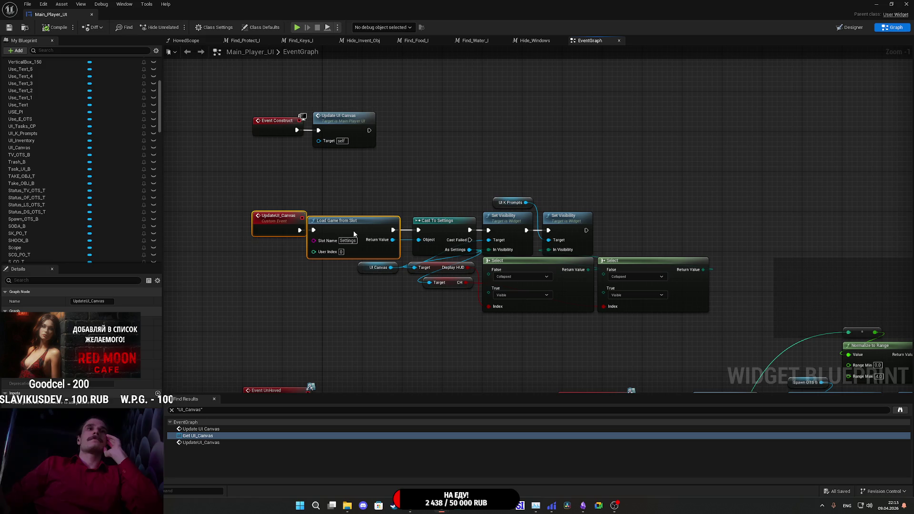
{"action": "left_click", "coordinate": [424, 186]}
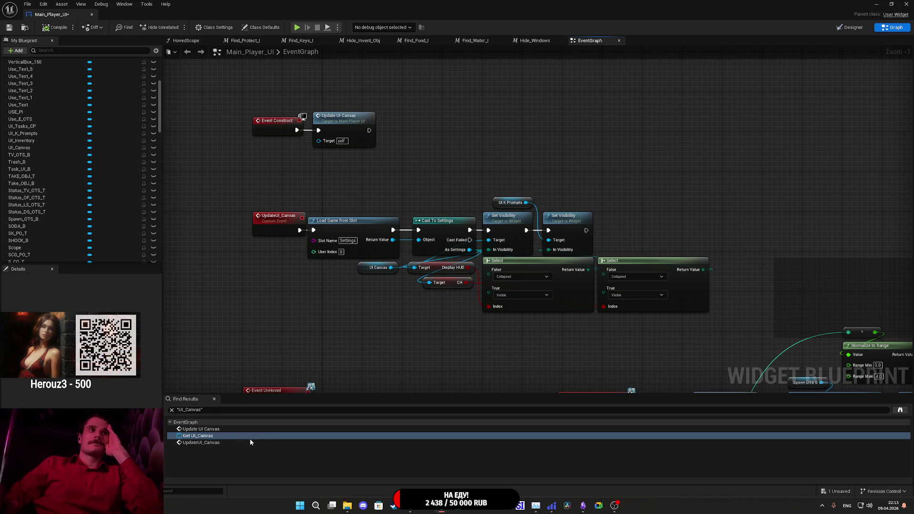
Jump to the UpdateUI_Canvas and UI_Canvas getter Find Results entries to review their references.
{"action": "left_click", "coordinate": [204, 443]}
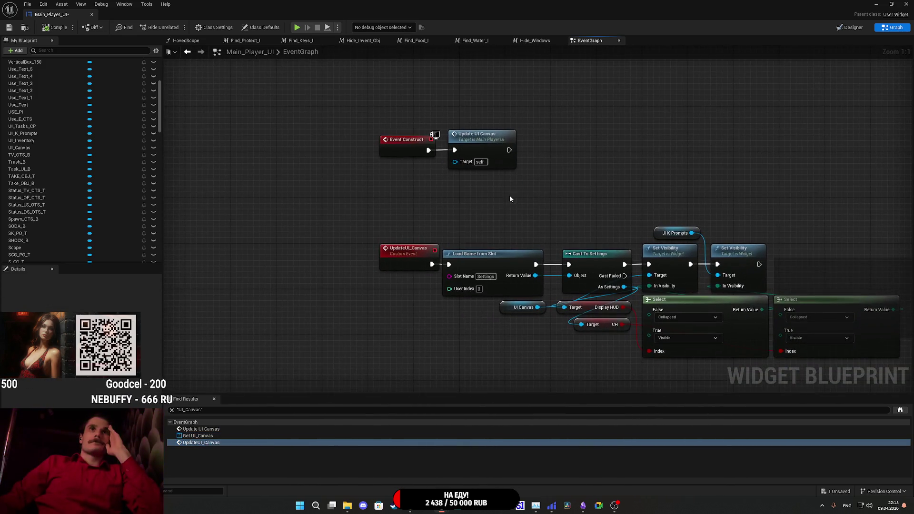
{"action": "left_click", "coordinate": [198, 436]}
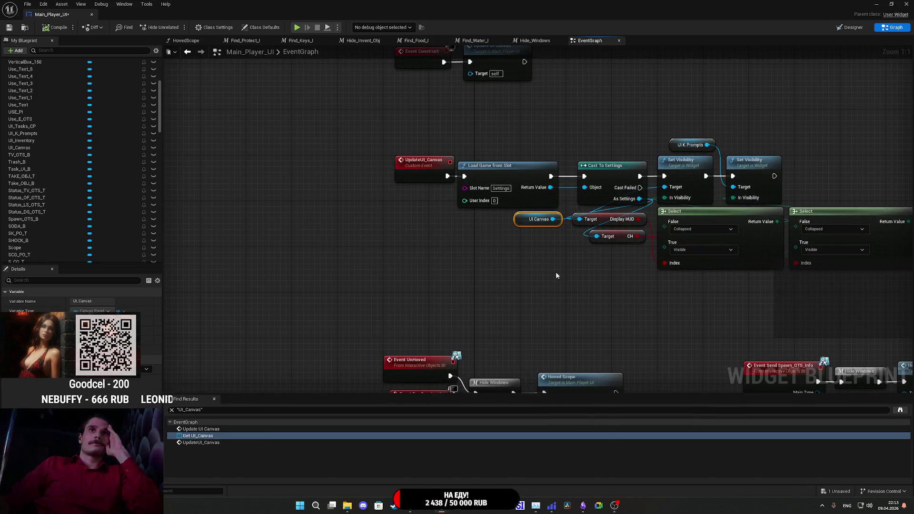
{"action": "mouse_move", "coordinate": [588, 305]}
{"action": "left_mouse_down"}
{"action": "mouse_move", "coordinate": [546, 234]}
{"action": "mouse_move", "coordinate": [361, 293]}
{"action": "left_mouse_up"}
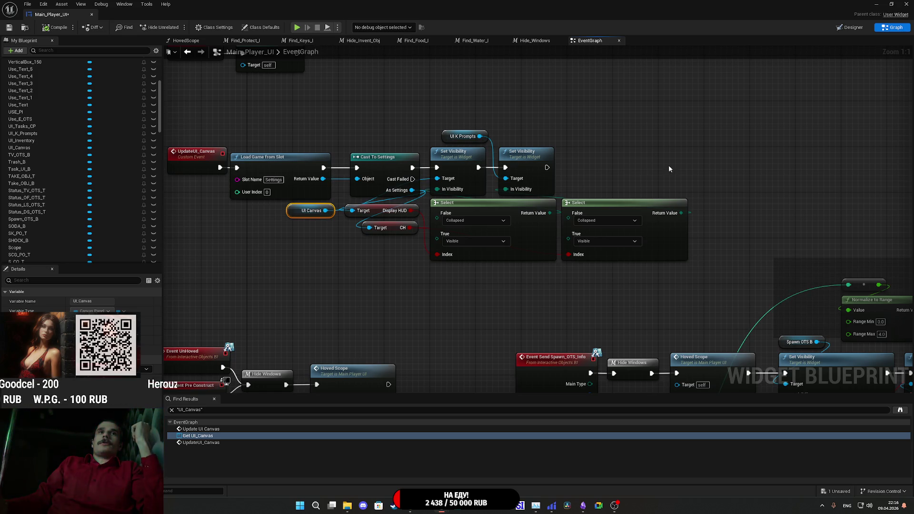
{"action": "left_click_drag", "start_coordinate": [644, 191], "coordinate": [706, 191]}
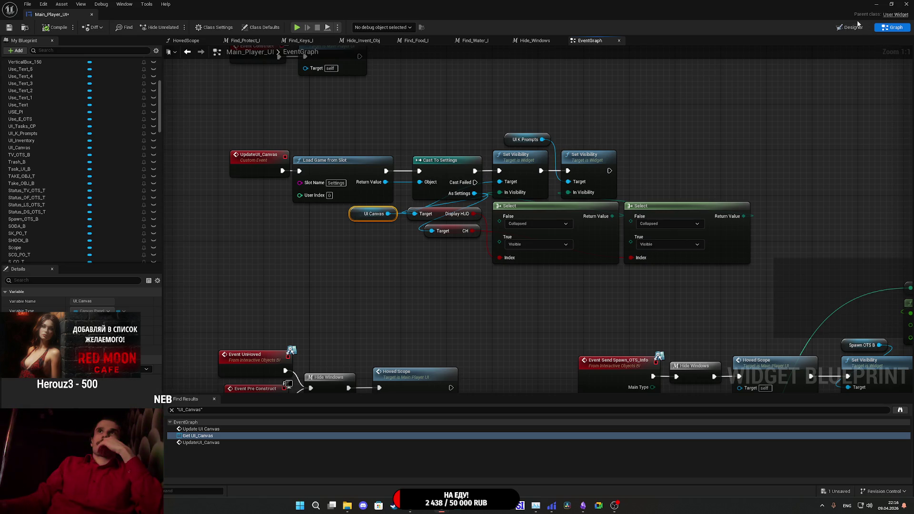
Save the Main_Player_UI asset through Save All's Save Selected, then set its blueprint window aside.
{"action": "left_click", "coordinate": [878, 5]}
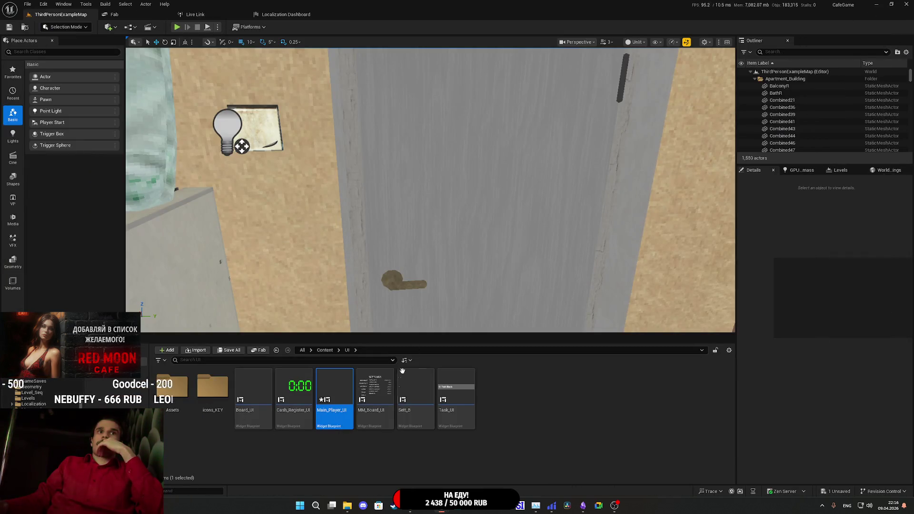
{"action": "left_click", "coordinate": [229, 350]}
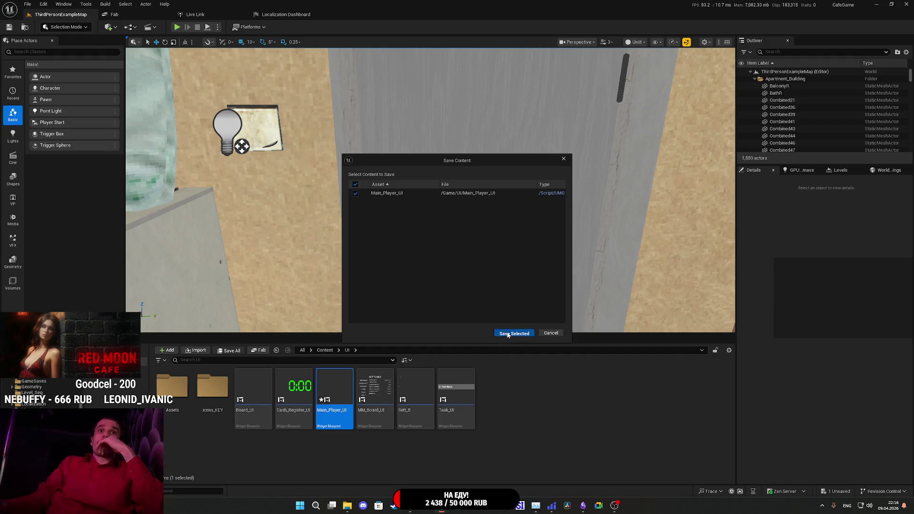
{"action": "left_click", "coordinate": [508, 333]}
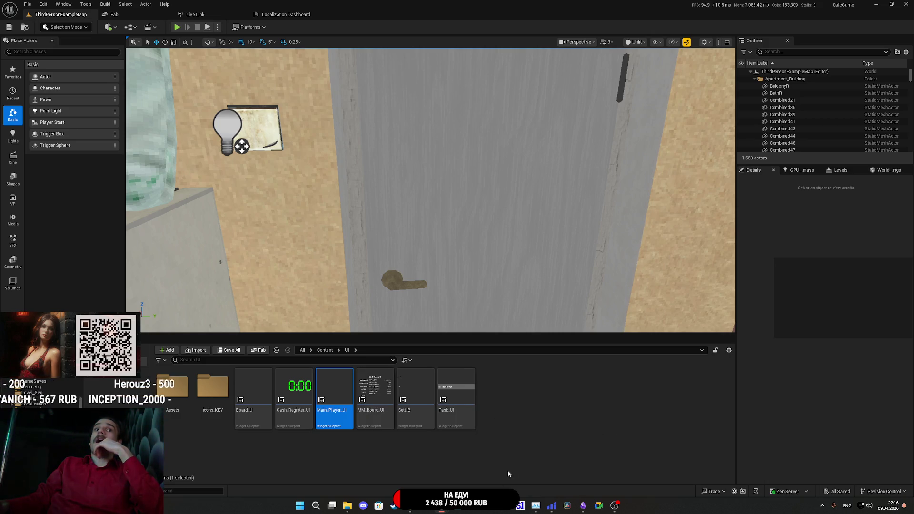
{"action": "mouse_move", "coordinate": [446, 508]}
{"action": "left_click", "coordinate": [459, 470]}
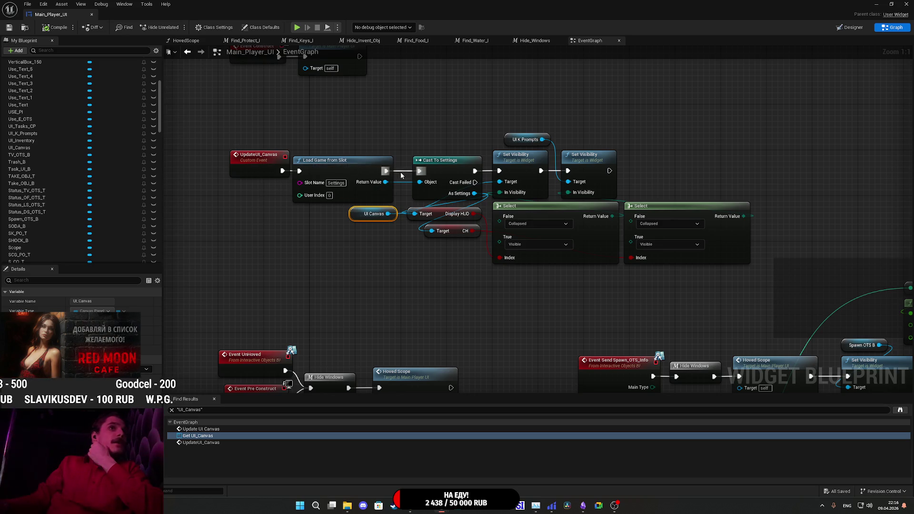
{"action": "left_click", "coordinate": [876, 5]}
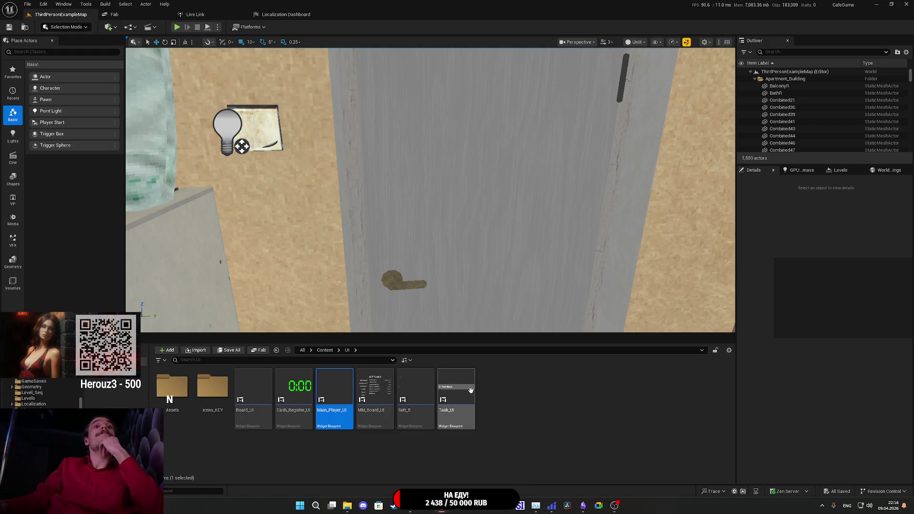
Open MM_Board_UI and inspect the Display HUD value widget and the blueprint graph.
{"action": "double_click", "coordinate": [374, 395]}
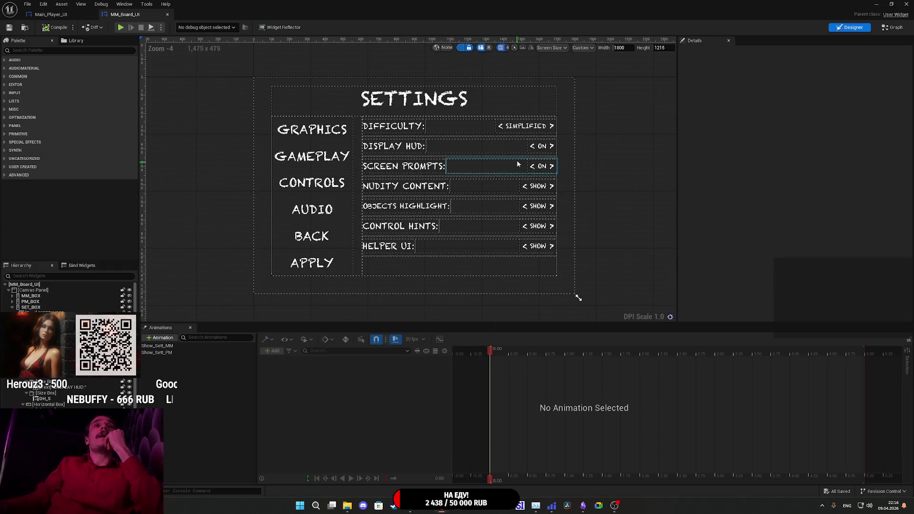
{"action": "left_click", "coordinate": [534, 145]}
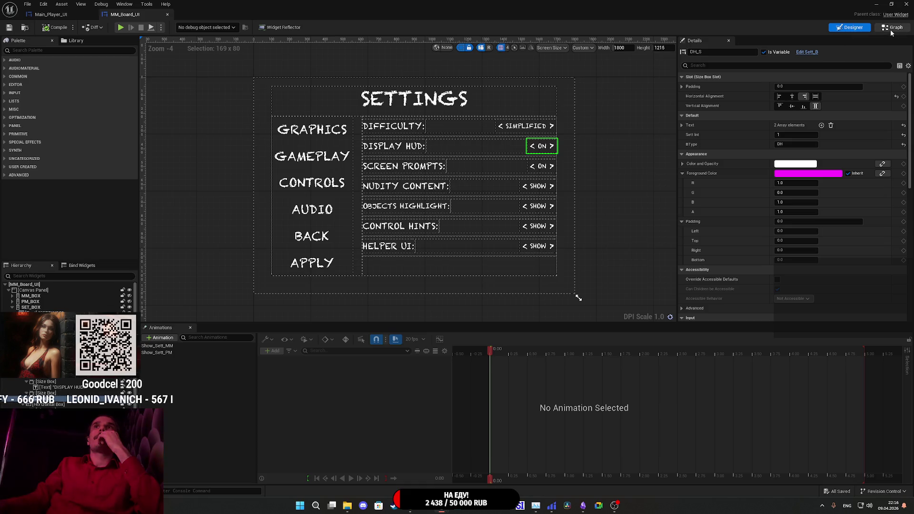
{"action": "left_click", "coordinate": [891, 29]}
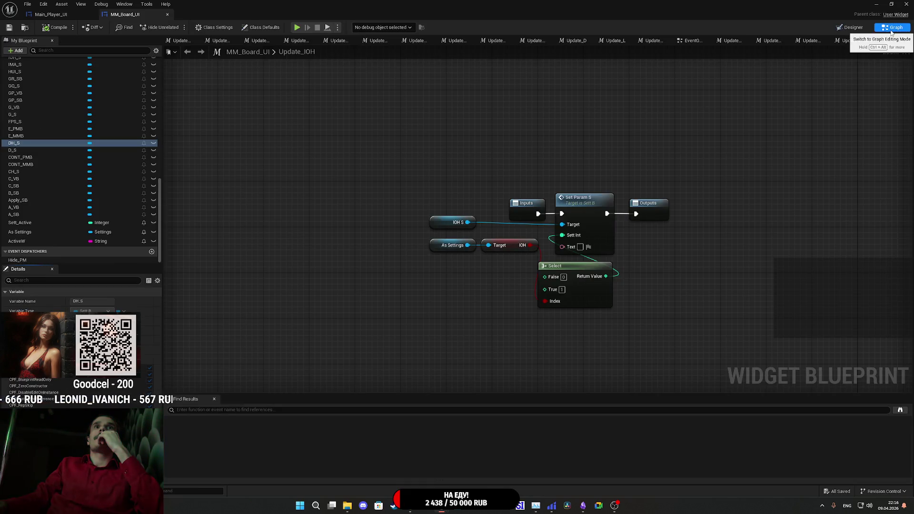
{"action": "left_click", "coordinate": [851, 28]}
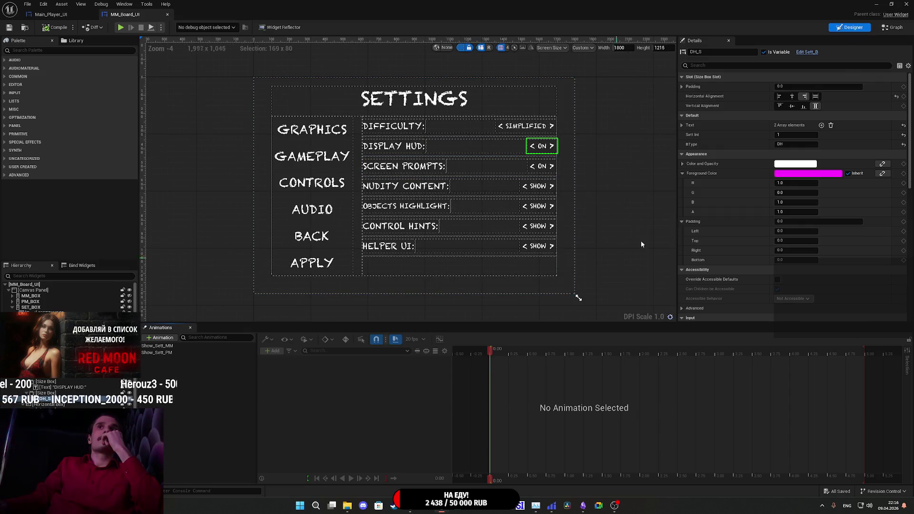
Inspect Sett_B's event graph with its On Clicked and Set Param nodes, then open the Set_DH macro.
{"action": "left_click", "coordinate": [807, 56]}
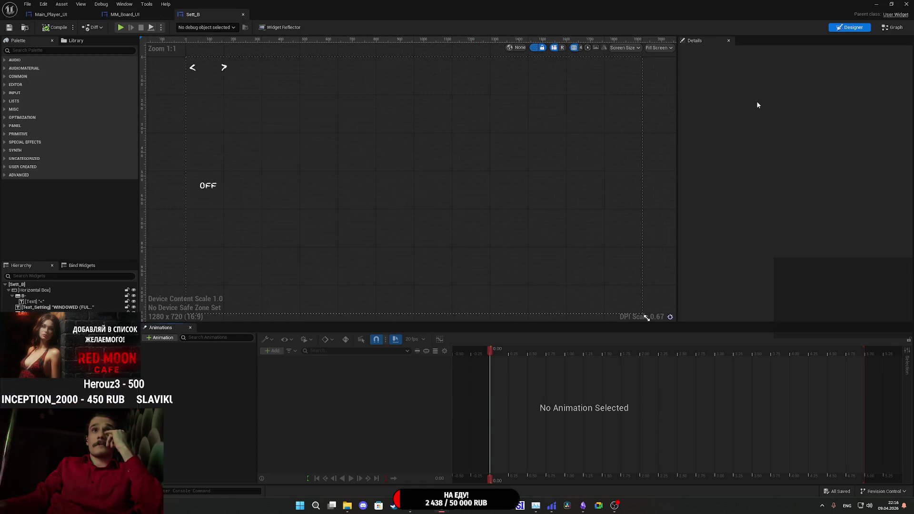
{"action": "left_click", "coordinate": [889, 28]}
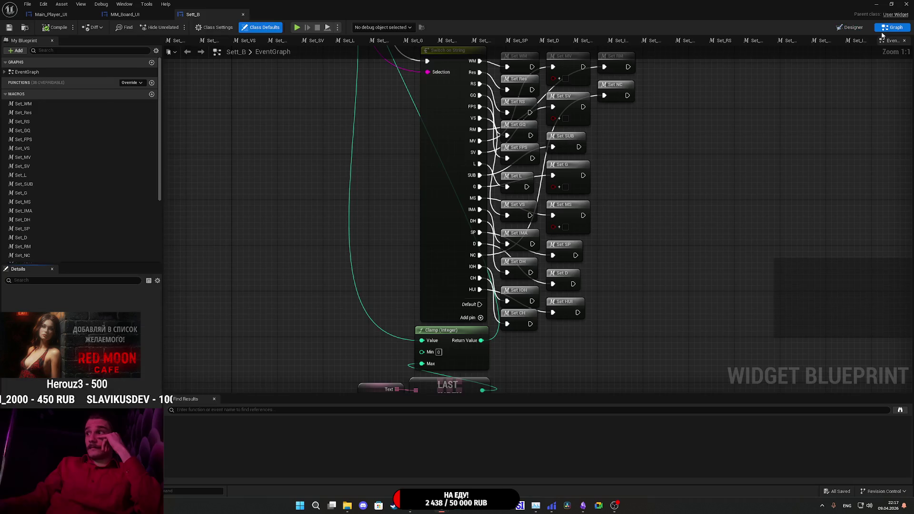
{"action": "left_click_drag", "start_coordinate": [642, 179], "coordinate": [620, 222]}
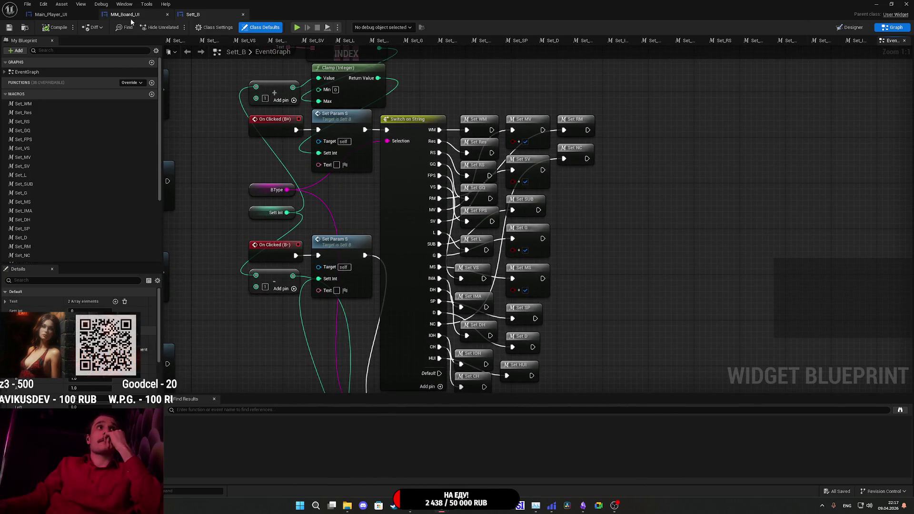
{"action": "left_click", "coordinate": [124, 16]}
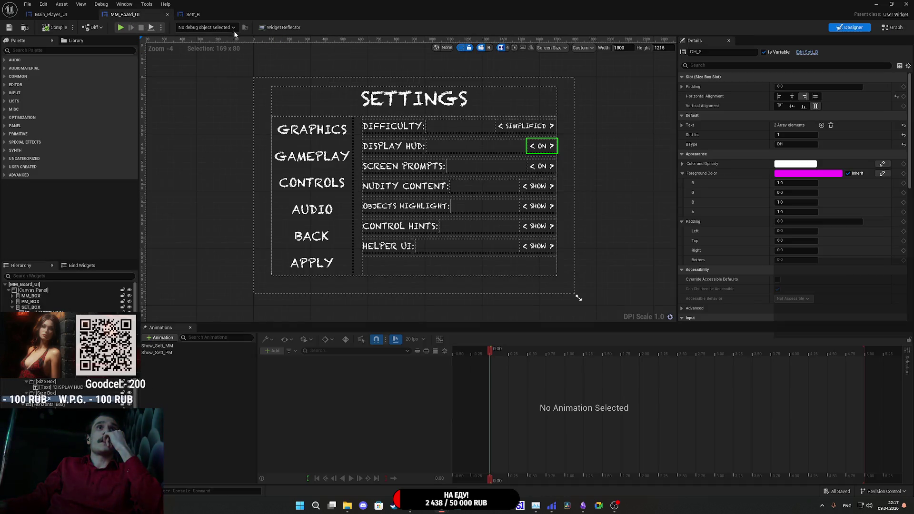
{"action": "left_click", "coordinate": [192, 14]}
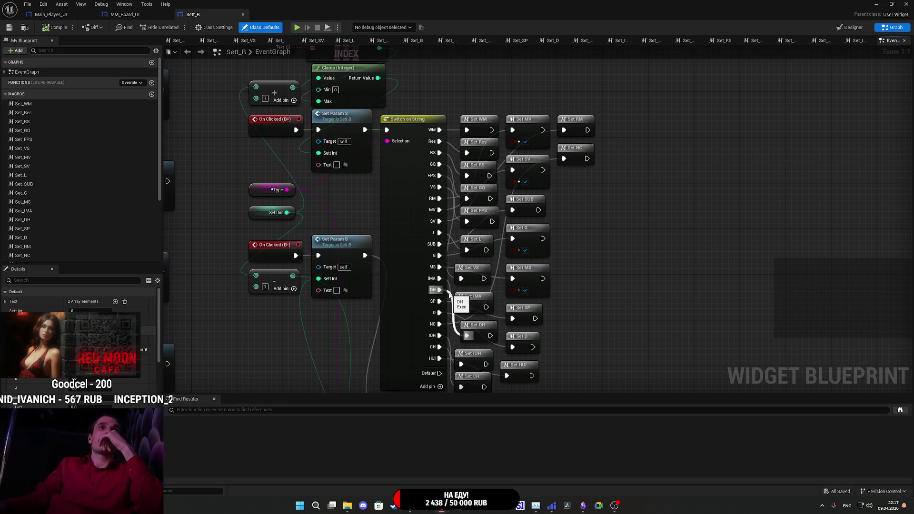
{"action": "double_click", "coordinate": [476, 325]}
In Set_DH, select the Get All Widgets, GET, Is Valid and Update UI Canvas refresh nodes for copying.
{"action": "mouse_move", "coordinate": [663, 318]}
{"action": "left_mouse_down"}
{"action": "mouse_move", "coordinate": [400, 306]}
{"action": "mouse_move", "coordinate": [441, 310]}
{"action": "mouse_move", "coordinate": [493, 292]}
{"action": "left_mouse_up"}
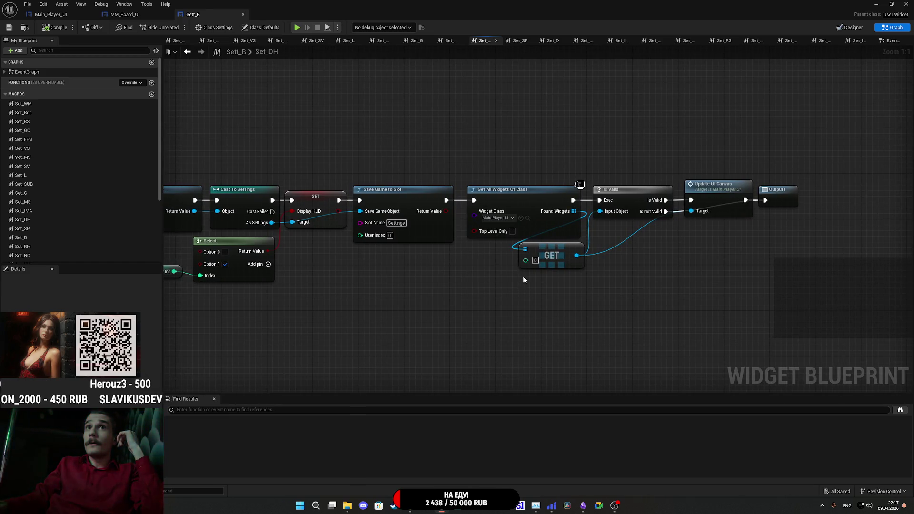
{"action": "mouse_move", "coordinate": [513, 308]}
{"action": "left_mouse_down"}
{"action": "mouse_move", "coordinate": [700, 190]}
{"action": "mouse_move", "coordinate": [723, 186]}
{"action": "left_mouse_up"}
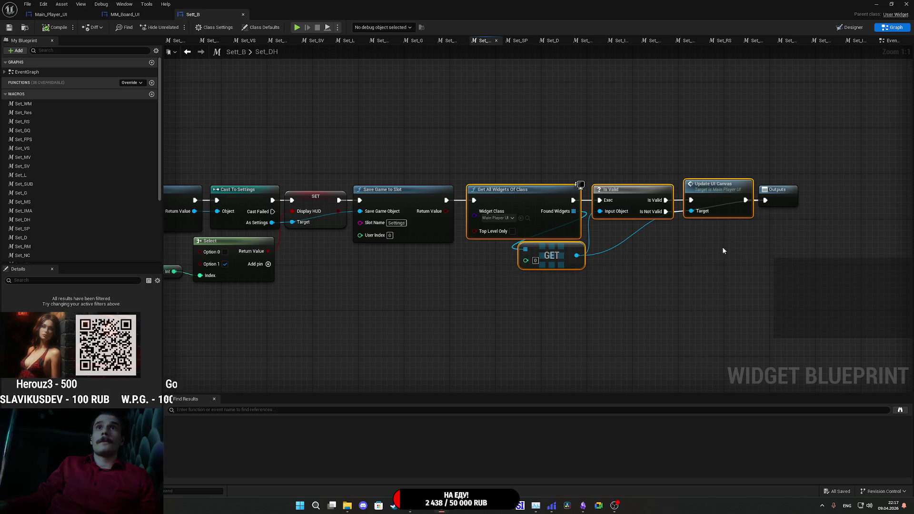
{"action": "mouse_move", "coordinate": [779, 193]}
{"action": "left_mouse_down"}
{"action": "mouse_move", "coordinate": [796, 141]}
{"action": "mouse_move", "coordinate": [786, 195]}
{"action": "left_mouse_up"}
{"action": "mouse_move", "coordinate": [726, 317]}
{"action": "left_mouse_down"}
{"action": "mouse_move", "coordinate": [693, 298]}
{"action": "mouse_move", "coordinate": [552, 167]}
{"action": "mouse_move", "coordinate": [524, 157]}
{"action": "left_mouse_up"}
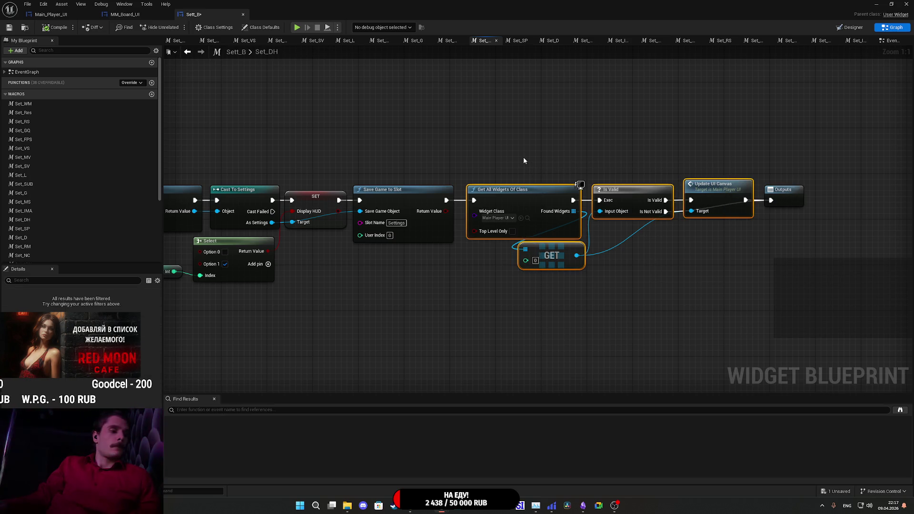
{"action": "scroll", "coordinate": [49, 234], "scroll_direction": "down", "scroll_amount": 2}
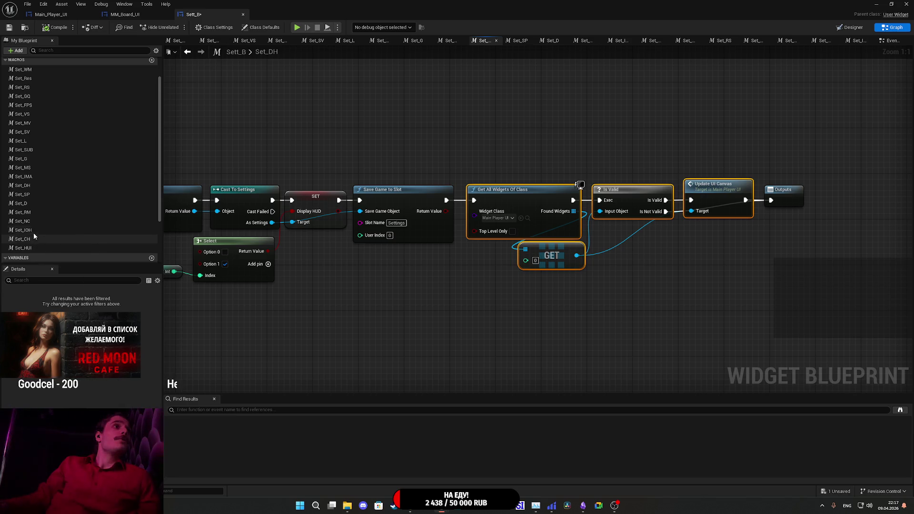
Paste the refresh nodes into the Set_CH macro and connect Update UI Canvas to Outputs.
{"action": "double_click", "coordinate": [34, 230]}
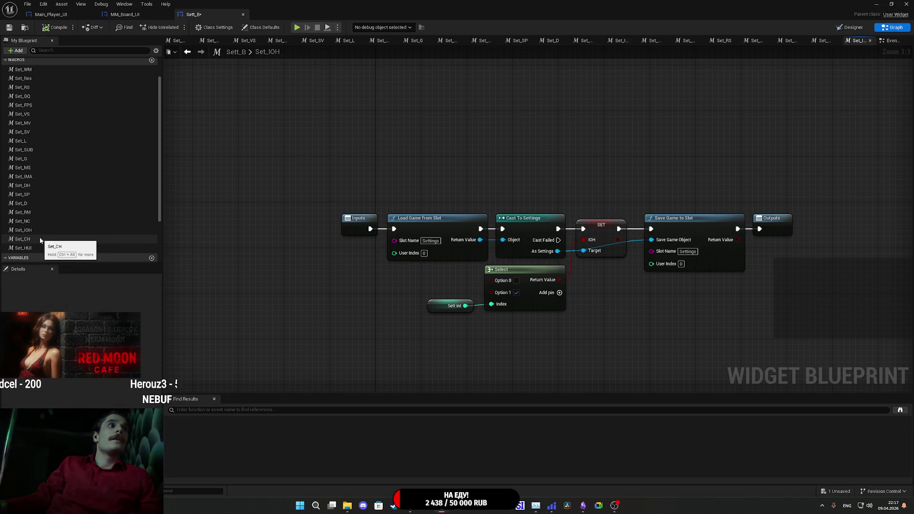
{"action": "double_click", "coordinate": [39, 241]}
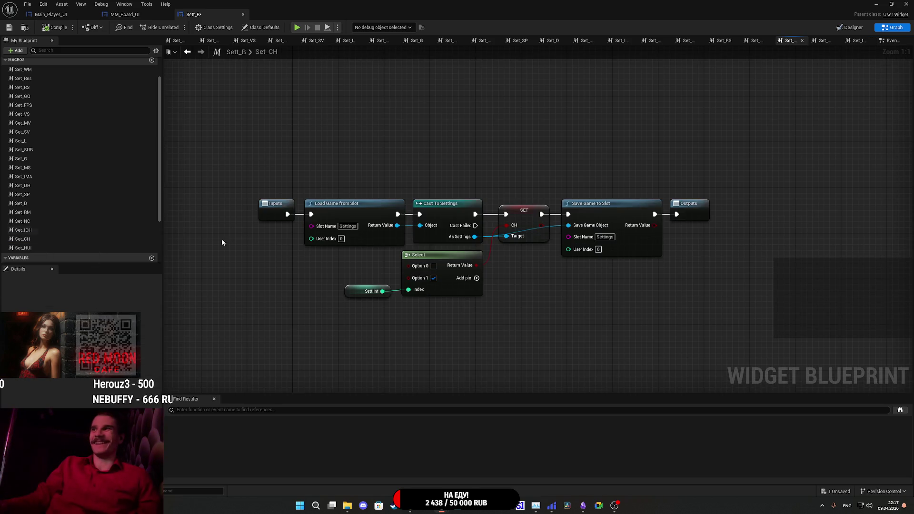
{"action": "key", "text": "ctrl+v"}
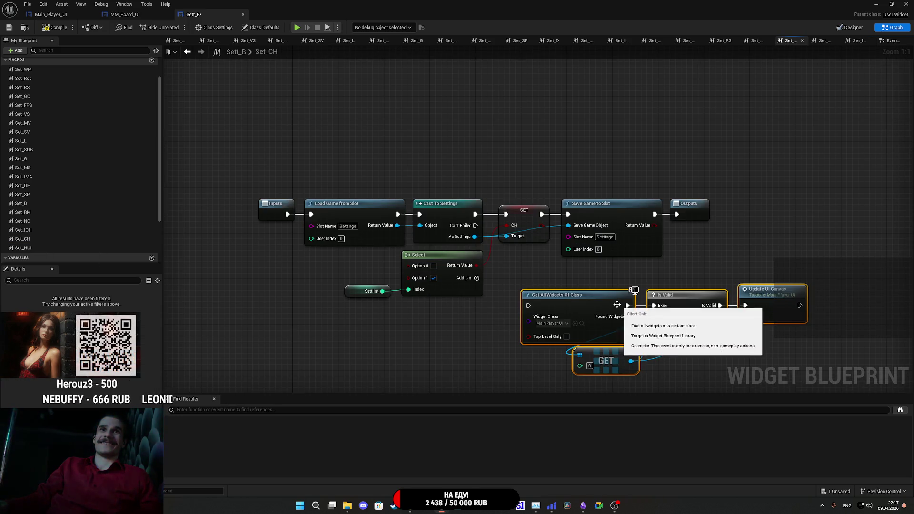
{"action": "mouse_move", "coordinate": [550, 302]}
{"action": "left_mouse_down"}
{"action": "mouse_move", "coordinate": [700, 284]}
{"action": "mouse_move", "coordinate": [698, 241]}
{"action": "left_mouse_up"}
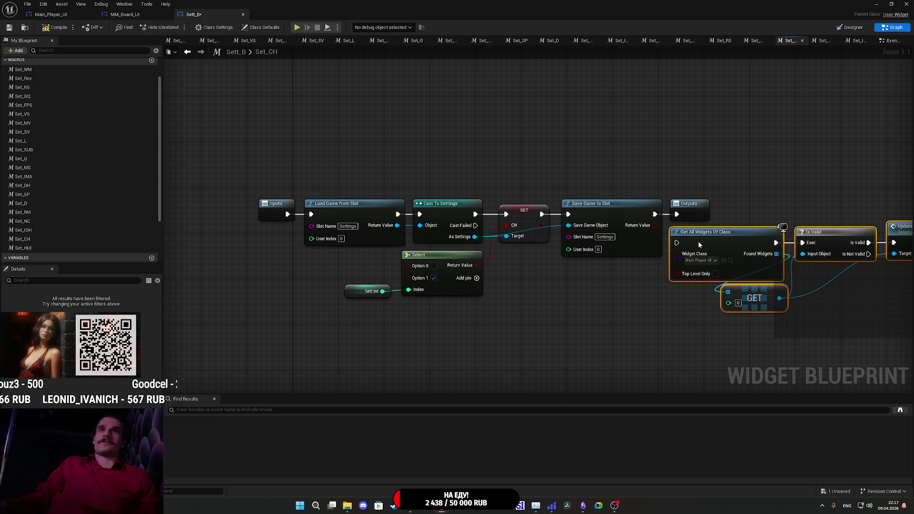
{"action": "left_click_drag", "start_coordinate": [742, 216], "coordinate": [544, 215]}
{"action": "left_click_drag", "start_coordinate": [490, 201], "coordinate": [804, 198]}
{"action": "mouse_move", "coordinate": [751, 241]}
{"action": "left_mouse_down"}
{"action": "mouse_move", "coordinate": [759, 216]}
{"action": "mouse_move", "coordinate": [800, 205]}
{"action": "mouse_move", "coordinate": [792, 211]}
{"action": "left_mouse_up"}
Line the pasted nodes up with the Set_CH chain, then compile and save Sett_B.
{"action": "mouse_move", "coordinate": [756, 289]}
{"action": "left_mouse_down"}
{"action": "mouse_move", "coordinate": [505, 237]}
{"action": "mouse_move", "coordinate": [504, 208]}
{"action": "left_mouse_up"}
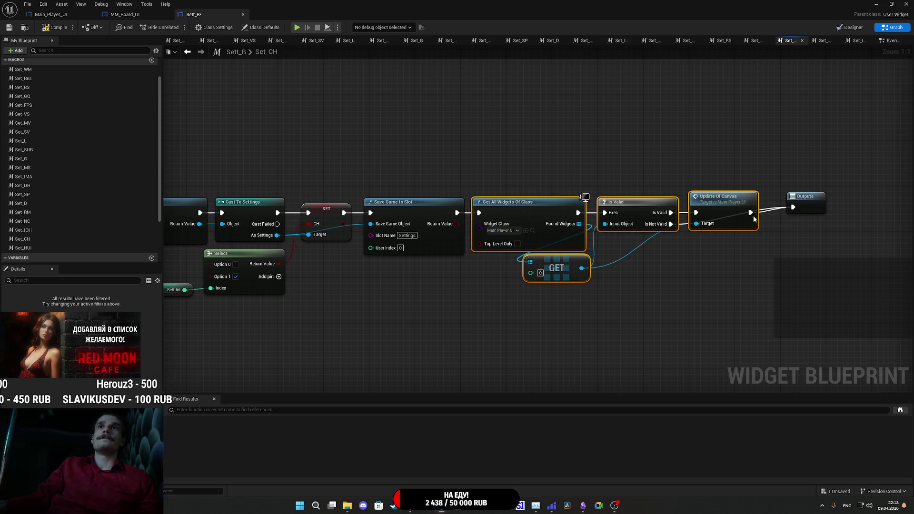
{"action": "mouse_move", "coordinate": [807, 206]}
{"action": "left_mouse_down"}
{"action": "mouse_move", "coordinate": [809, 244]}
{"action": "mouse_move", "coordinate": [808, 204]}
{"action": "mouse_move", "coordinate": [795, 213]}
{"action": "left_mouse_up"}
{"action": "left_click", "coordinate": [702, 158]}
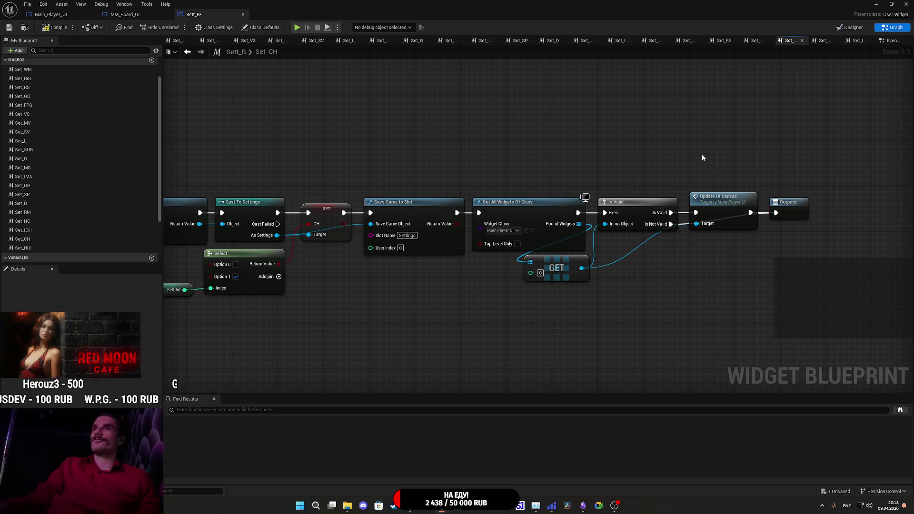
{"action": "left_click", "coordinate": [56, 29]}
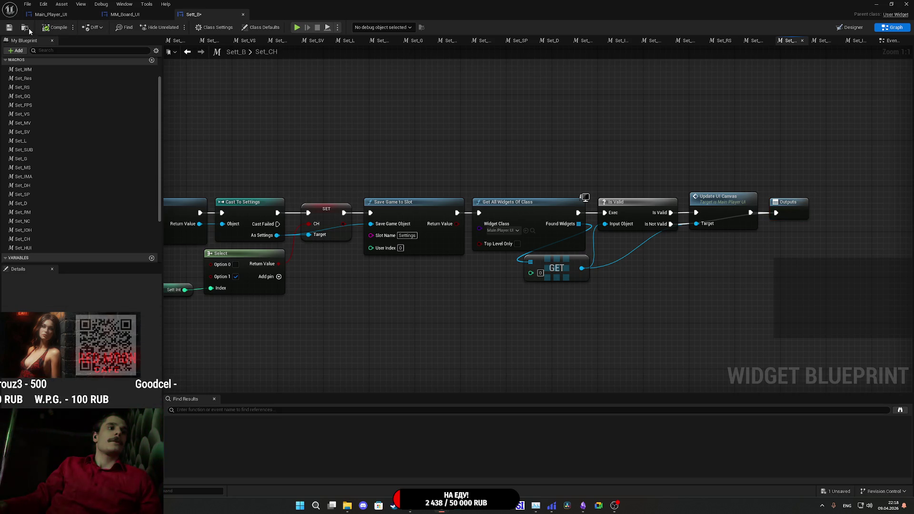
{"action": "key", "text": "ctrl+s"}
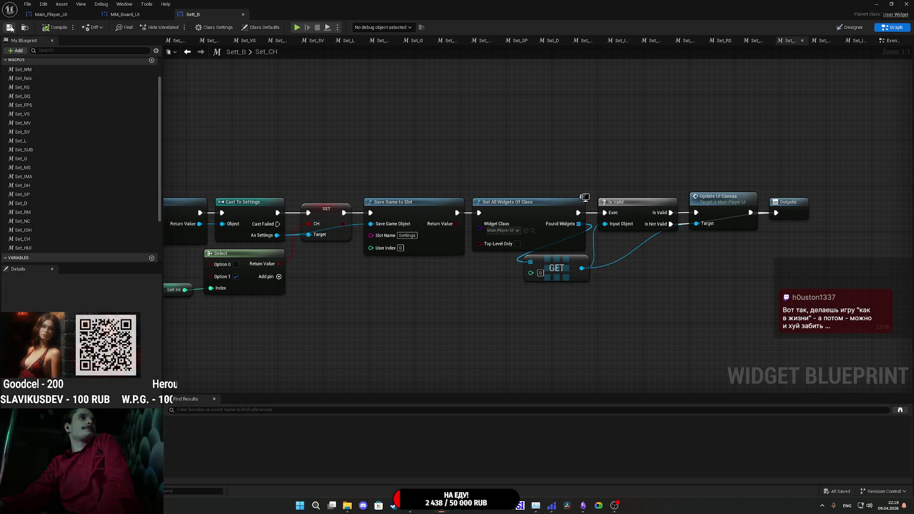
Show the MM_Board_UI settings layout, select the HELPER UI value box, and switch to the browser.
{"action": "left_click", "coordinate": [125, 14]}
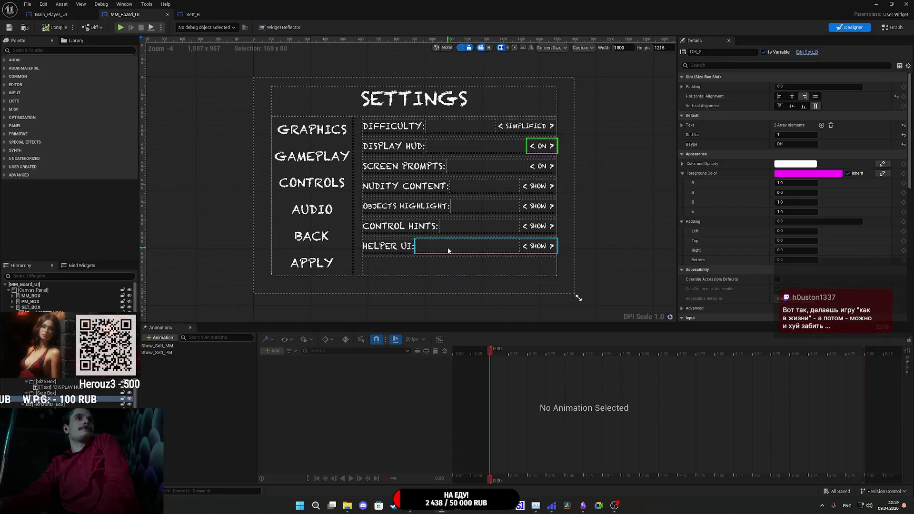
{"action": "left_click", "coordinate": [448, 250]}
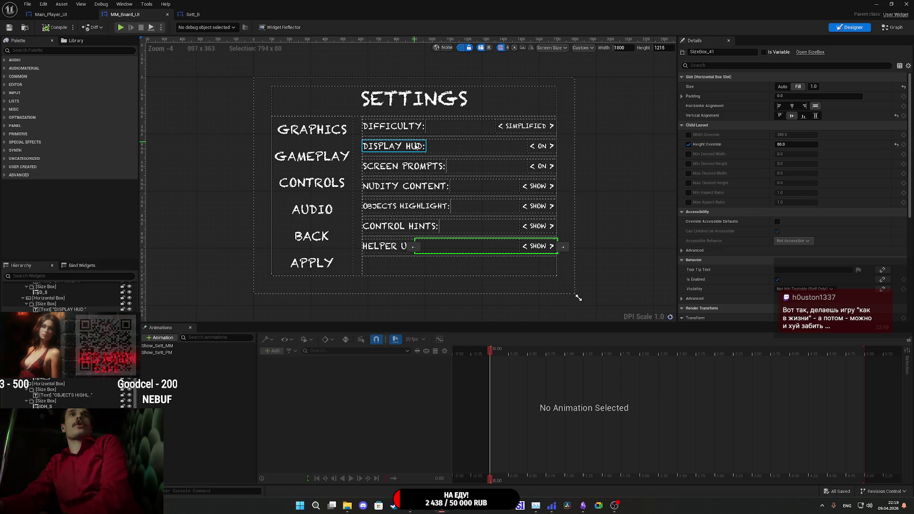
{"action": "key", "text": "alt+Tab"}
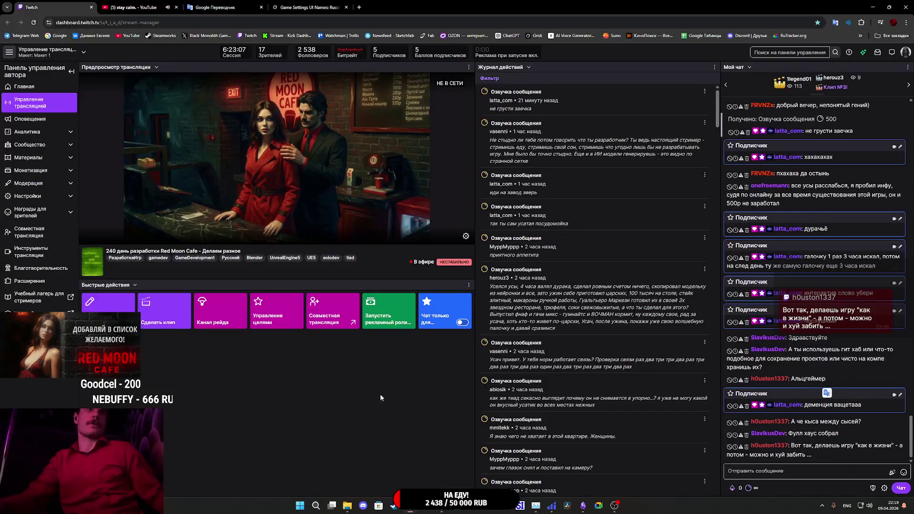
In the Grok chat, compose the message 'а что лучше? Display HUD или'.
{"action": "left_click", "coordinate": [309, 7]}
{"action": "left_click", "coordinate": [381, 484]}
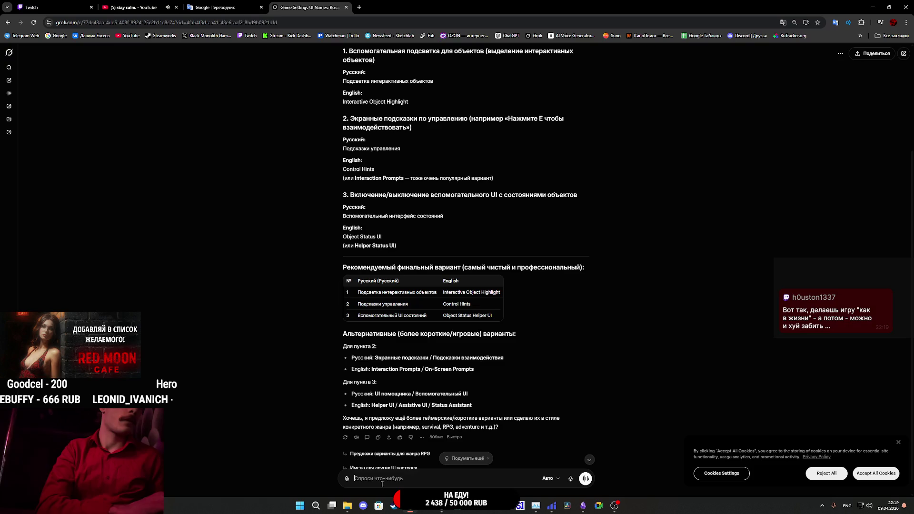
{"action": "type", "text": "f"}
{"action": "key", "text": "BackSpace"}
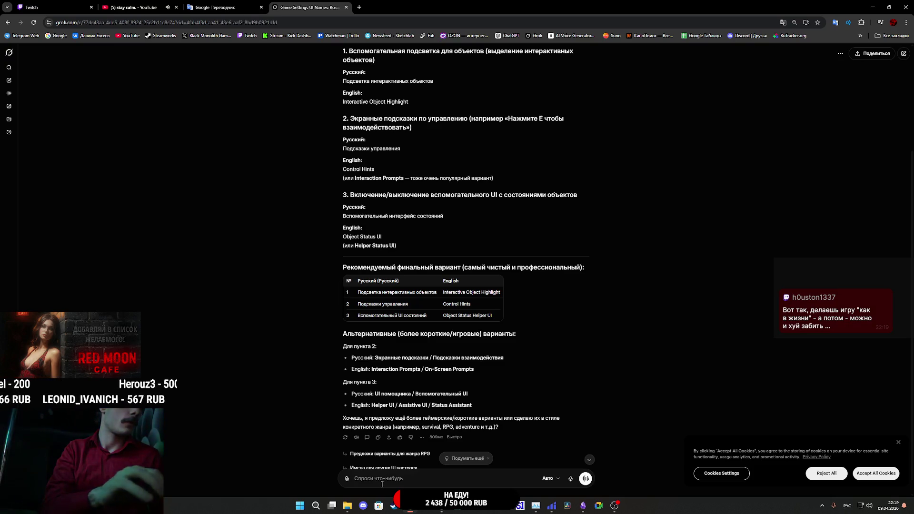
{"action": "type", "text": "а что лучше?"}
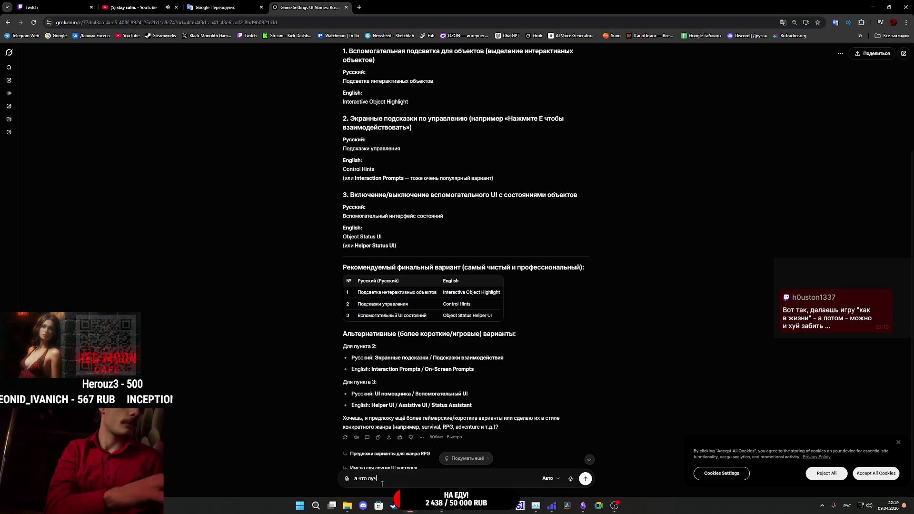
{"action": "key", "text": "shift+Return"}
{"action": "type", "text": "Display HUD"}
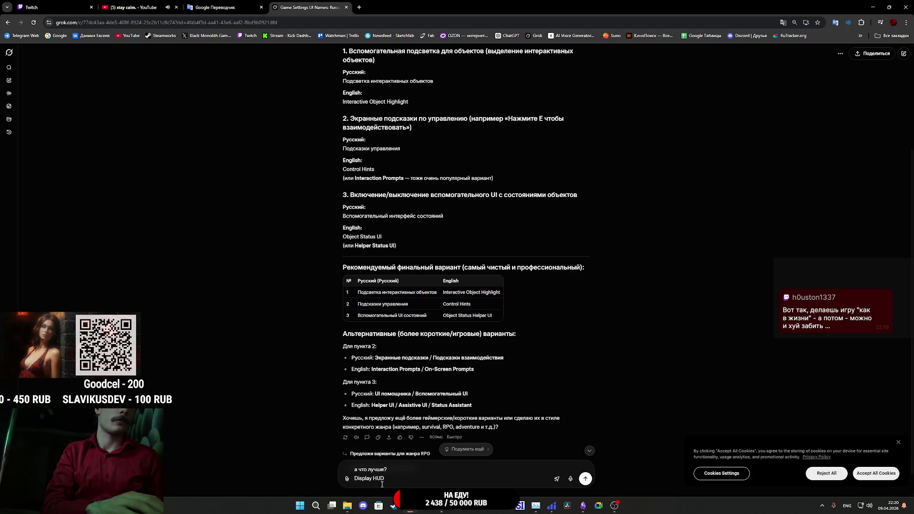
{"action": "key", "text": "alt+shift"}
{"action": "type", "text": " или"}
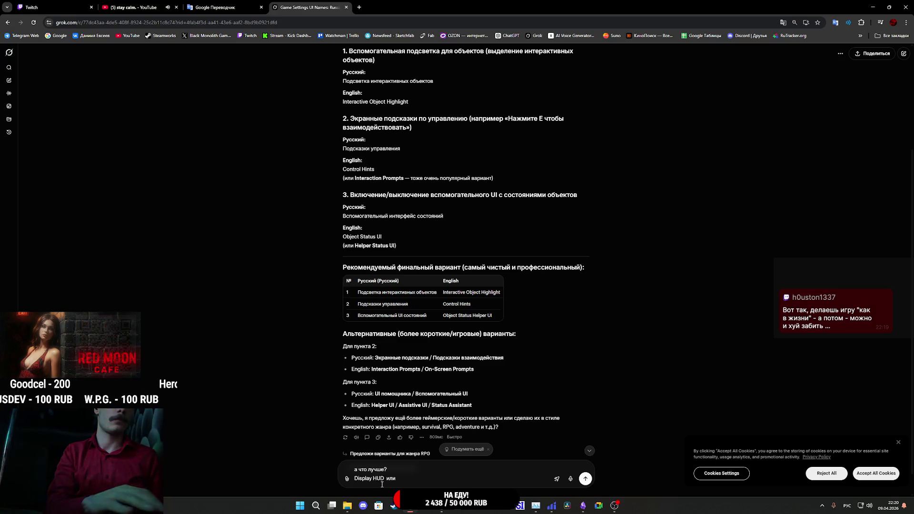
{"action": "key", "text": "Left"}
{"action": "key", "text": "Left"}
{"action": "key", "text": "Left"}
{"action": "key", "text": "BackSpace"}
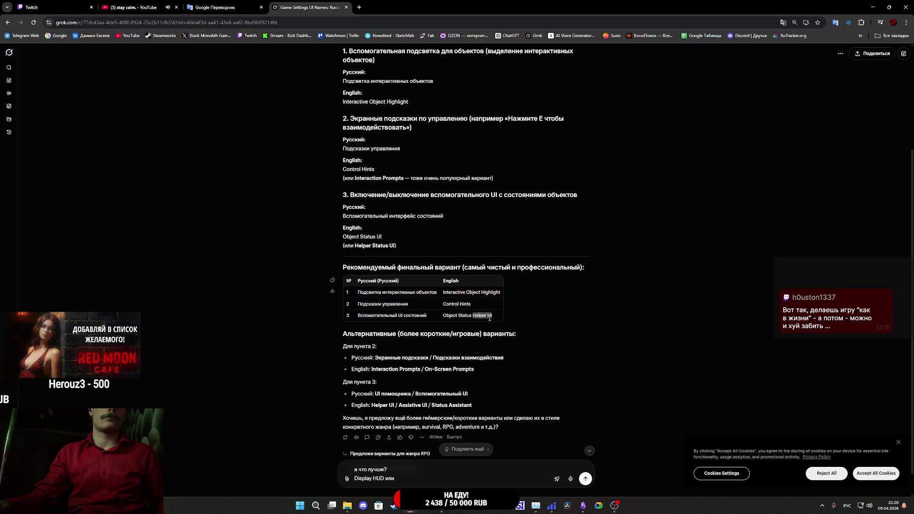
Paste 'Helper UI' to finish the question, send it, read the reply, and return to Unreal.
{"action": "key", "text": "ctrl+c"}
{"action": "left_click", "coordinate": [441, 484]}
{"action": "key", "text": "ctrl+v"}
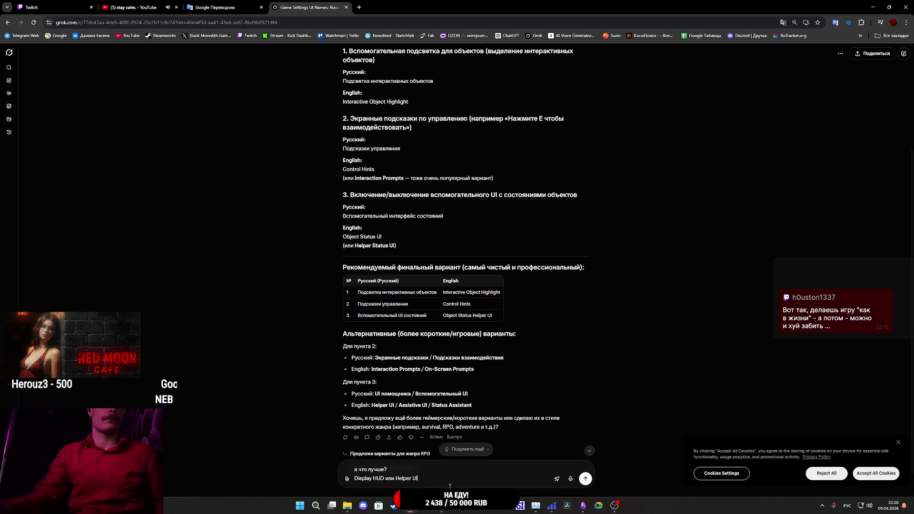
{"action": "left_click", "coordinate": [586, 479]}
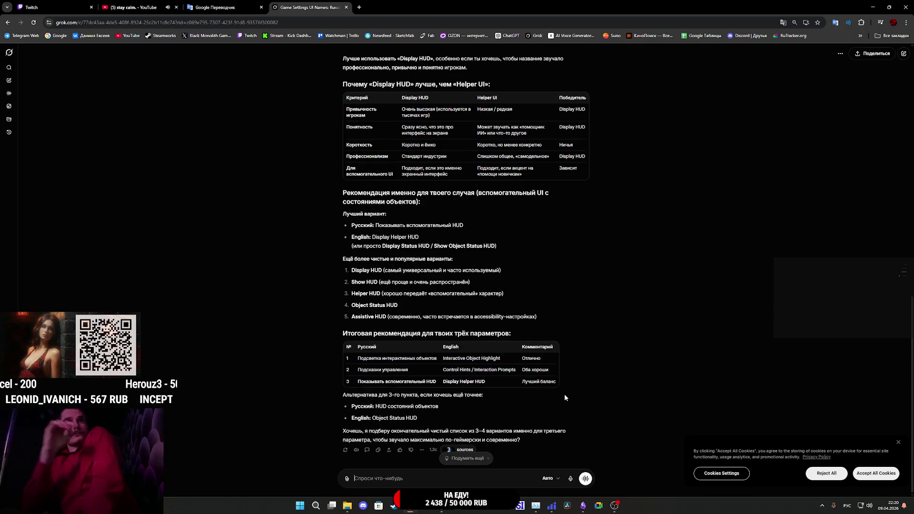
{"action": "scroll", "coordinate": [565, 342], "scroll_direction": "up", "scroll_amount": 1}
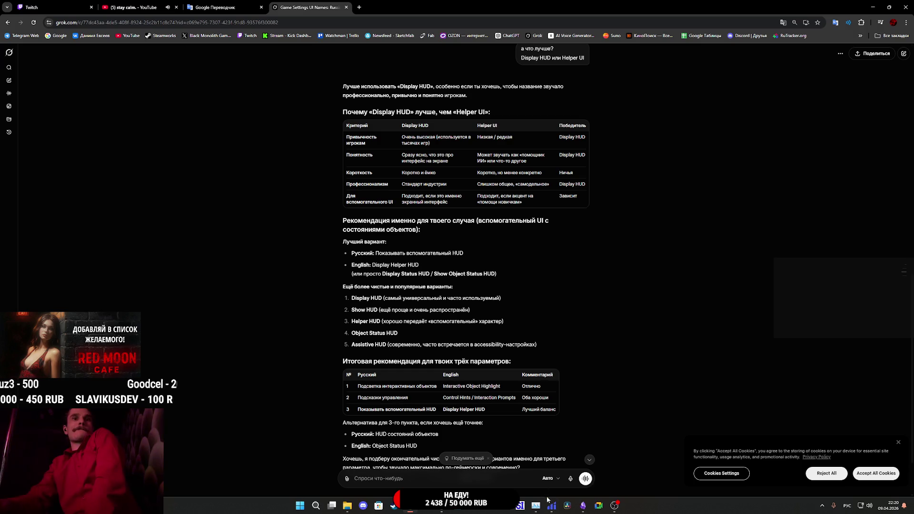
{"action": "mouse_move", "coordinate": [441, 506]}
{"action": "left_click", "coordinate": [476, 464]}
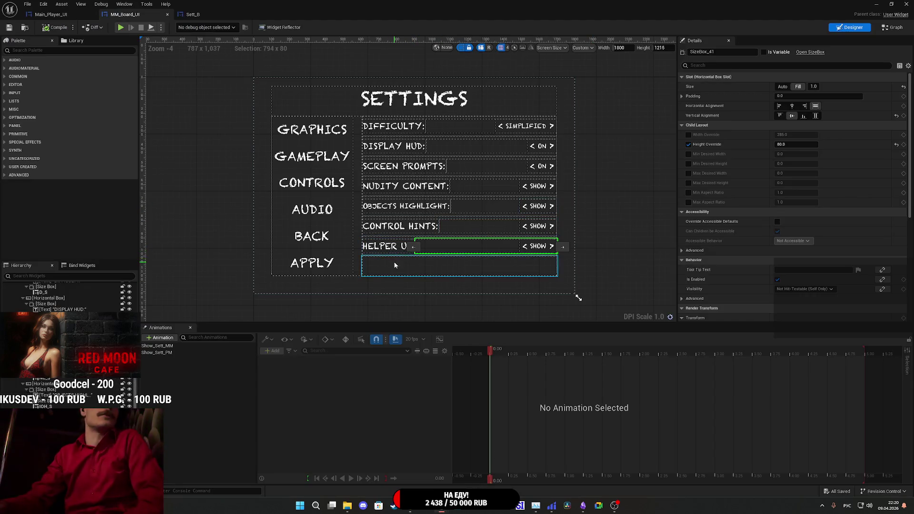
Delete the HELPER UI row, set the spacer below CONTROL HINTS to Fill 2, and open Update_HUI.
{"action": "left_click", "coordinate": [392, 256]}
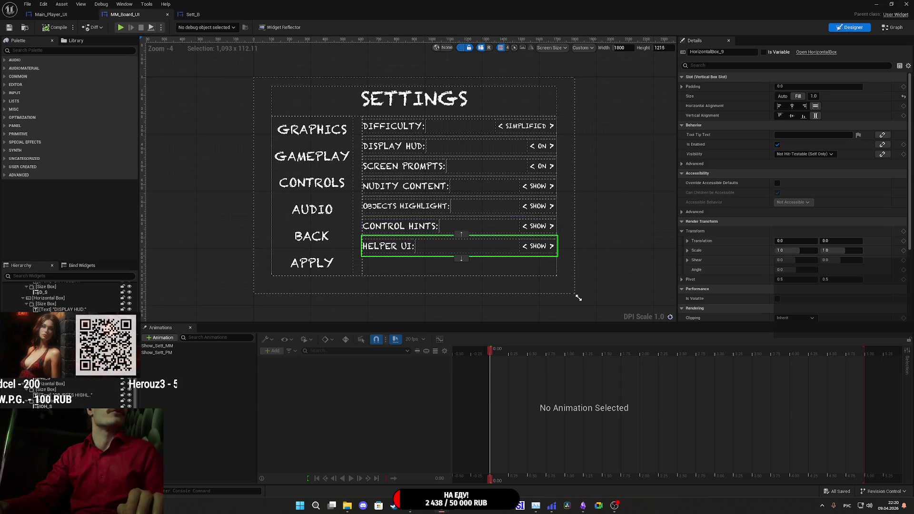
{"action": "key", "text": "Delete"}
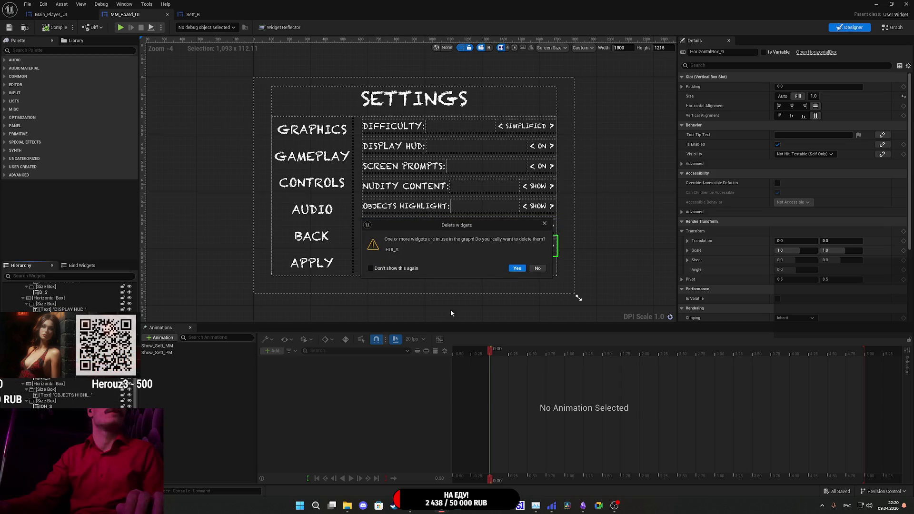
{"action": "left_click", "coordinate": [517, 268]}
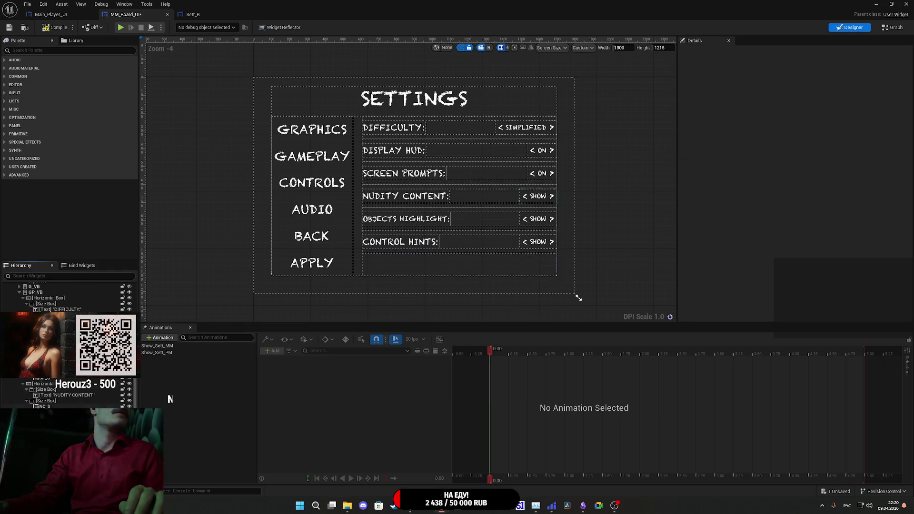
{"action": "left_click", "coordinate": [460, 264]}
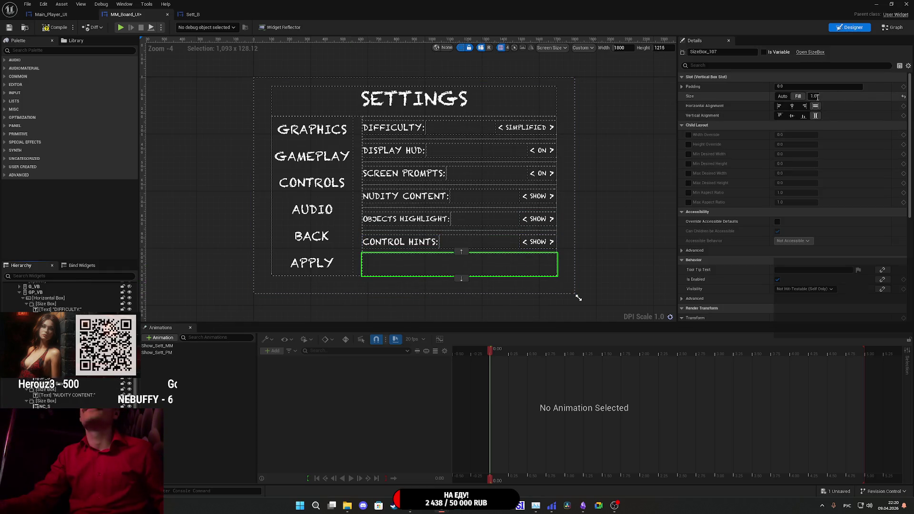
{"action": "key", "text": "Return"}
{"action": "left_click", "coordinate": [893, 27]}
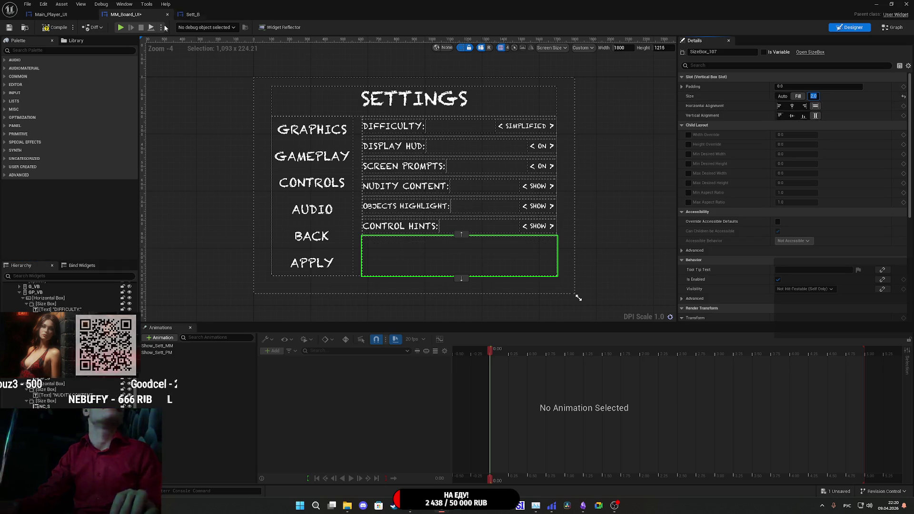
{"action": "double_click", "coordinate": [43, 248]}
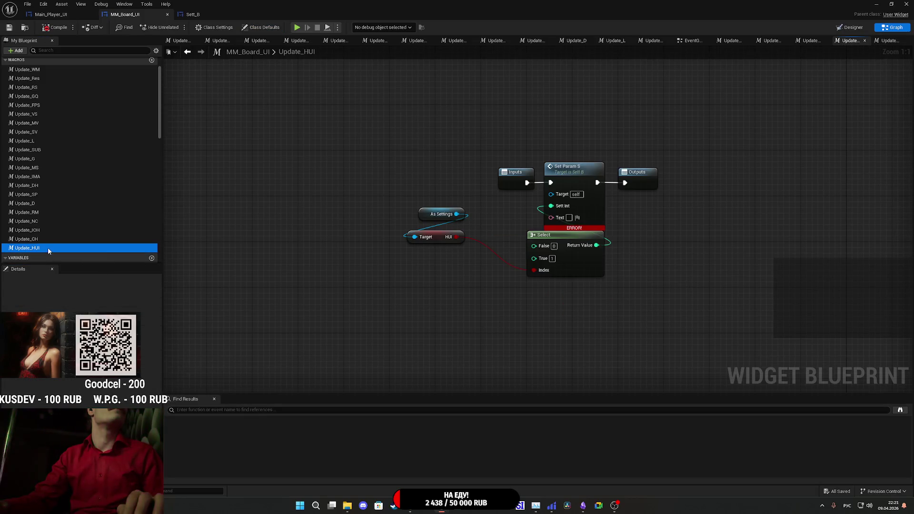
Delete the Update_HUI macro and save MM_Board_UI.
{"action": "key", "text": "Delete"}
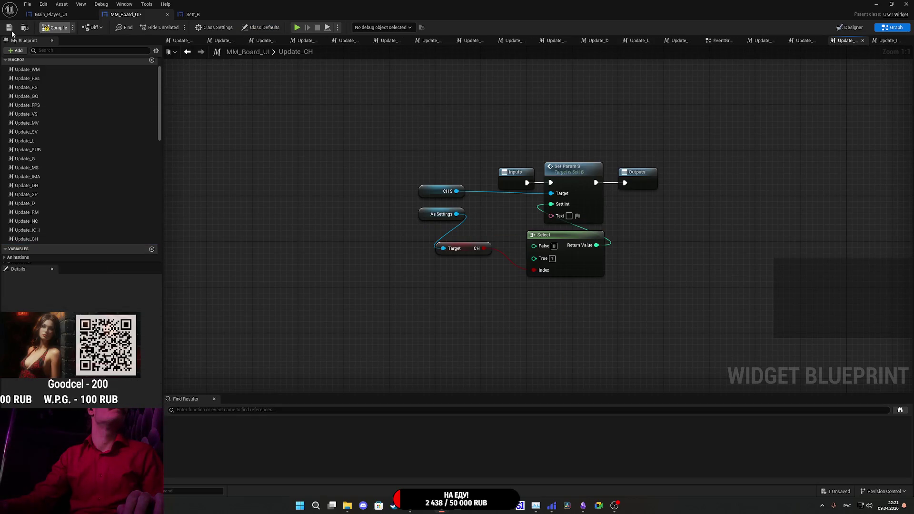
{"action": "left_click", "coordinate": [8, 29]}
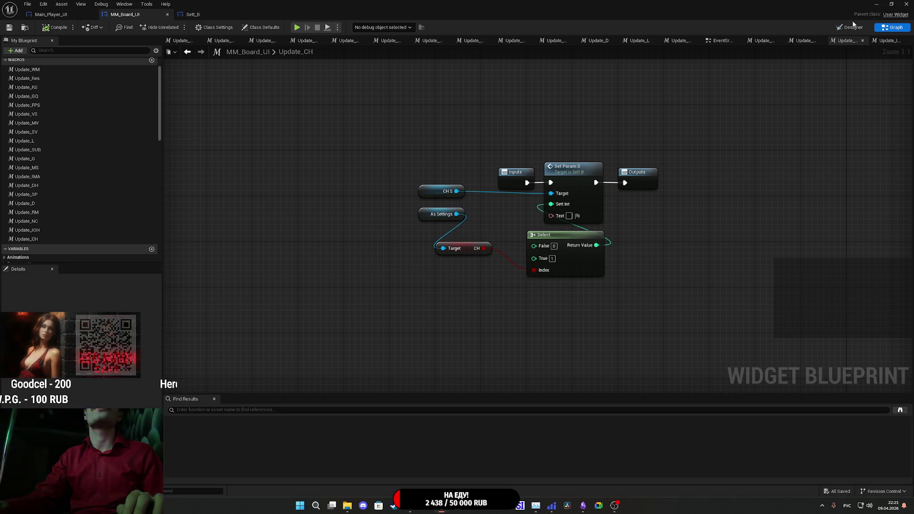
{"action": "left_click", "coordinate": [714, 40]}
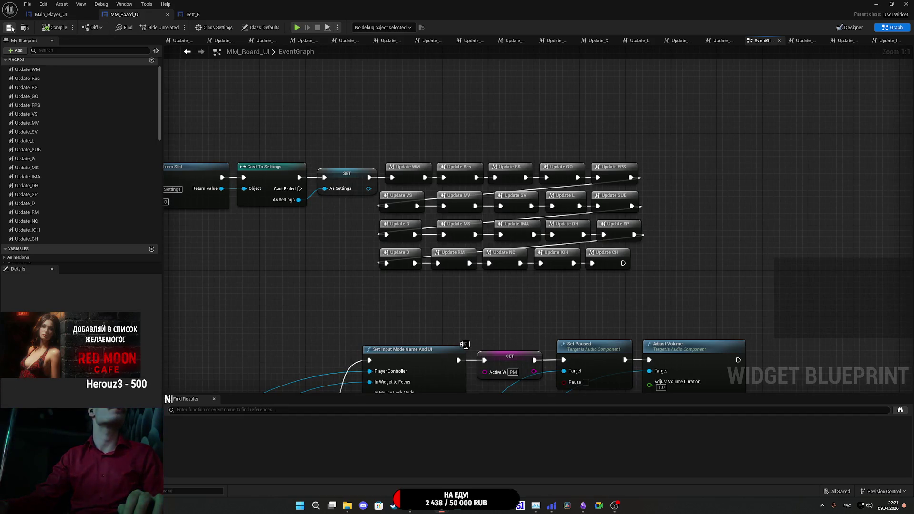
In Sett_B's event graph, delete the Set HUI node.
{"action": "left_click", "coordinate": [201, 19]}
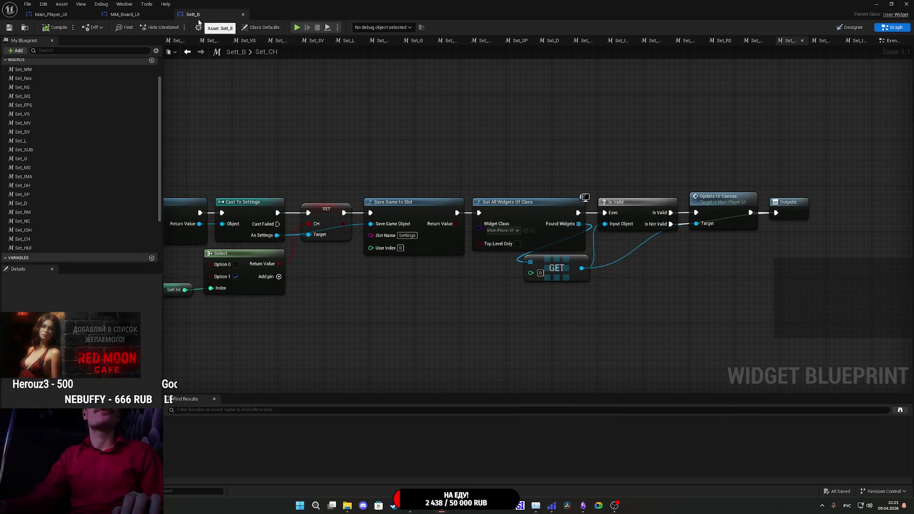
{"action": "left_click", "coordinate": [884, 42]}
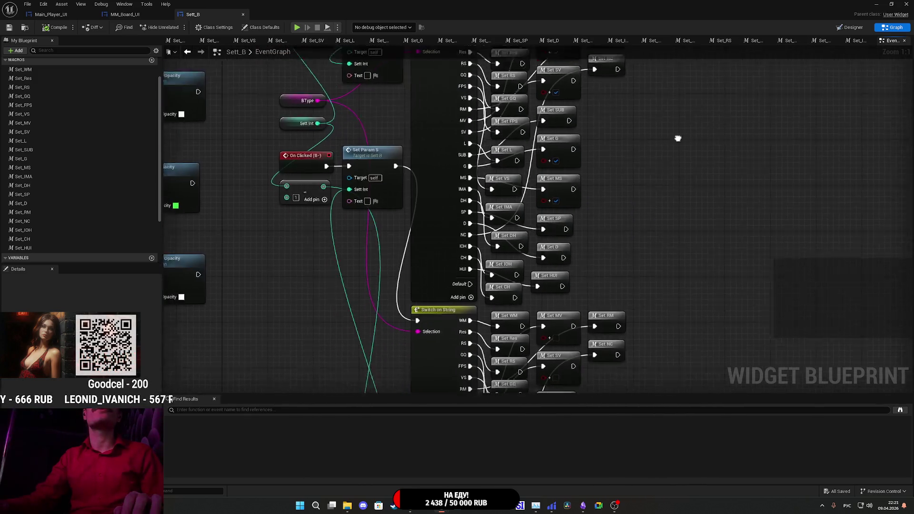
{"action": "left_click_drag", "start_coordinate": [684, 51], "coordinate": [633, 171]}
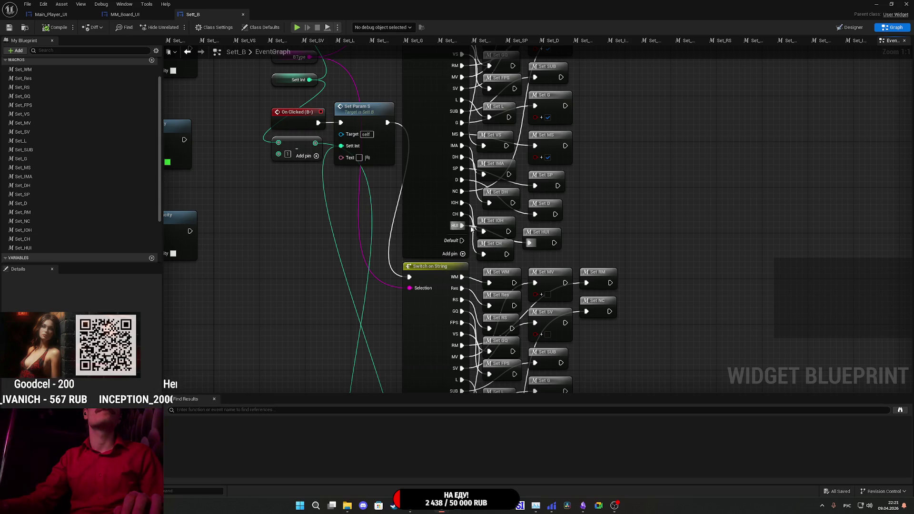
{"action": "double_click", "coordinate": [549, 234]}
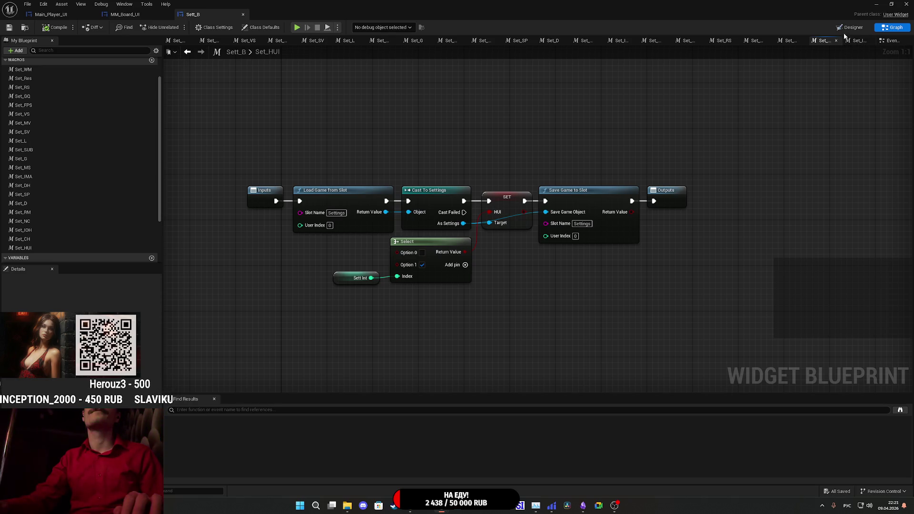
{"action": "left_click", "coordinate": [869, 40]}
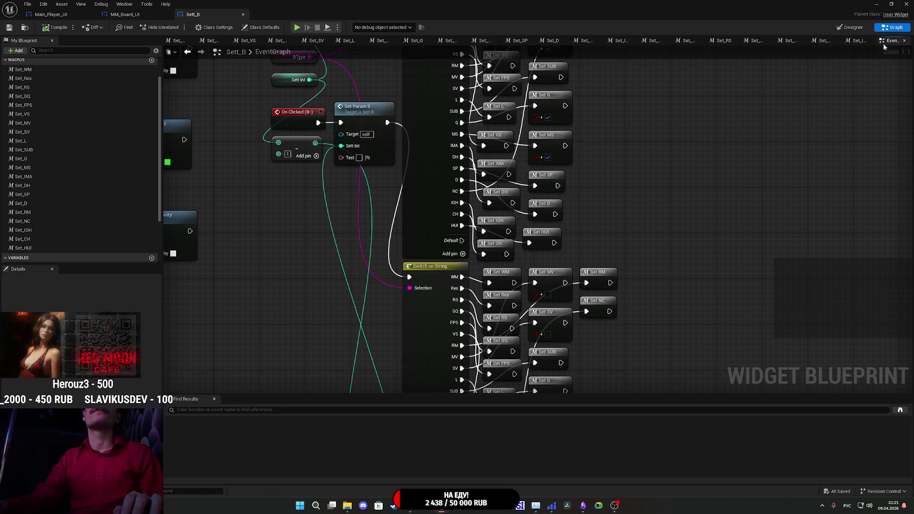
{"action": "left_click", "coordinate": [493, 251]}
{"action": "mouse_move", "coordinate": [493, 252]}
{"action": "left_mouse_down"}
{"action": "mouse_move", "coordinate": [559, 245]}
{"action": "mouse_move", "coordinate": [589, 78]}
{"action": "mouse_move", "coordinate": [649, 265]}
{"action": "mouse_move", "coordinate": [565, 268]}
{"action": "left_mouse_up"}
{"action": "key", "text": "ctrl+z"}
{"action": "left_click", "coordinate": [547, 261]}
{"action": "key", "text": "Delete"}
Remove the HUI output pin from the Switch on String node.
{"action": "left_click", "coordinate": [426, 183]}
{"action": "left_click_drag", "start_coordinate": [380, 131], "coordinate": [425, 340]}
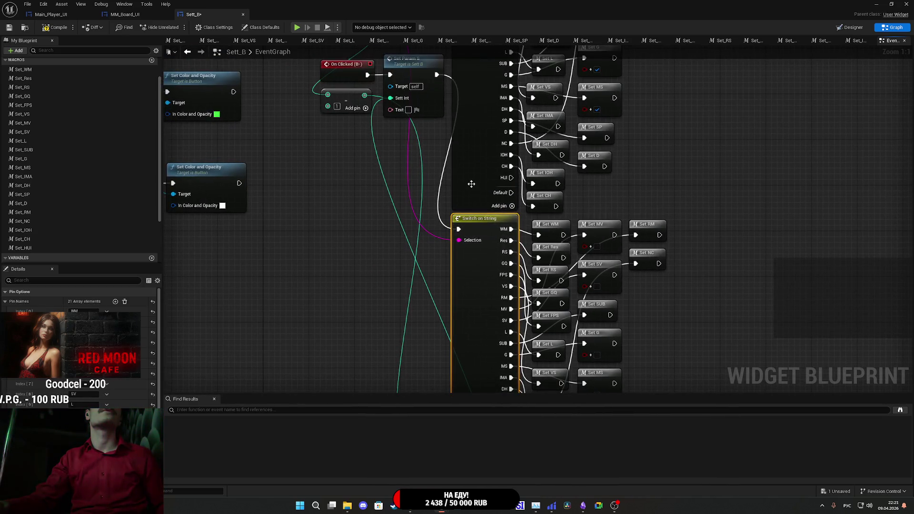
{"action": "left_click", "coordinate": [34, 249]}
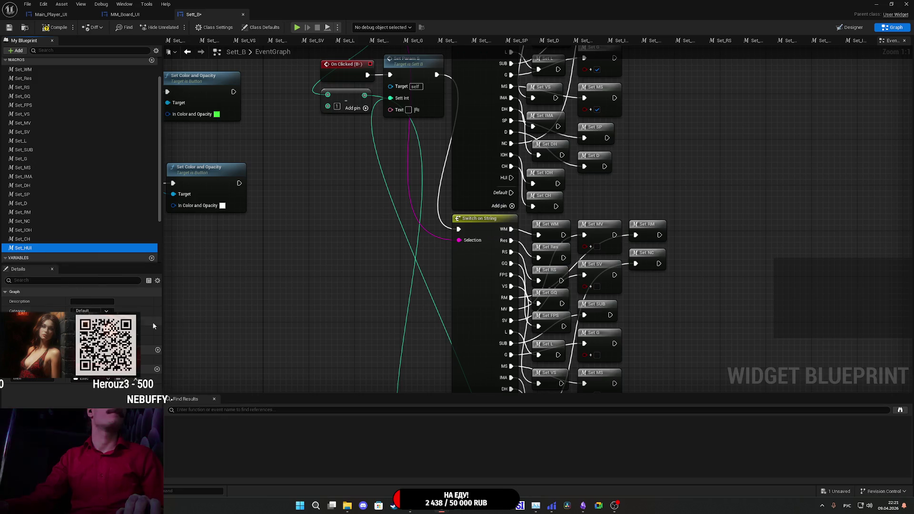
{"action": "left_click_drag", "start_coordinate": [435, 266], "coordinate": [510, 186]}
{"action": "scroll", "coordinate": [153, 336], "scroll_direction": "down", "scroll_amount": 3}
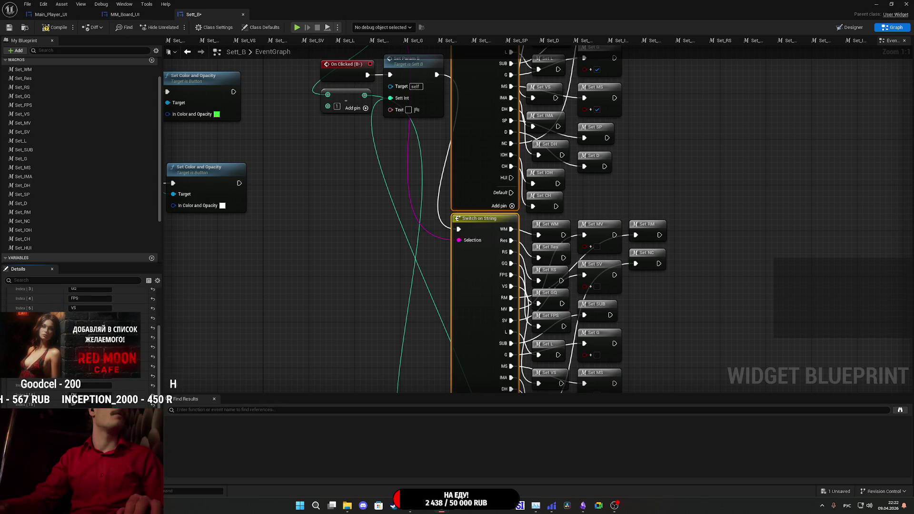
{"action": "left_click", "coordinate": [479, 302]}
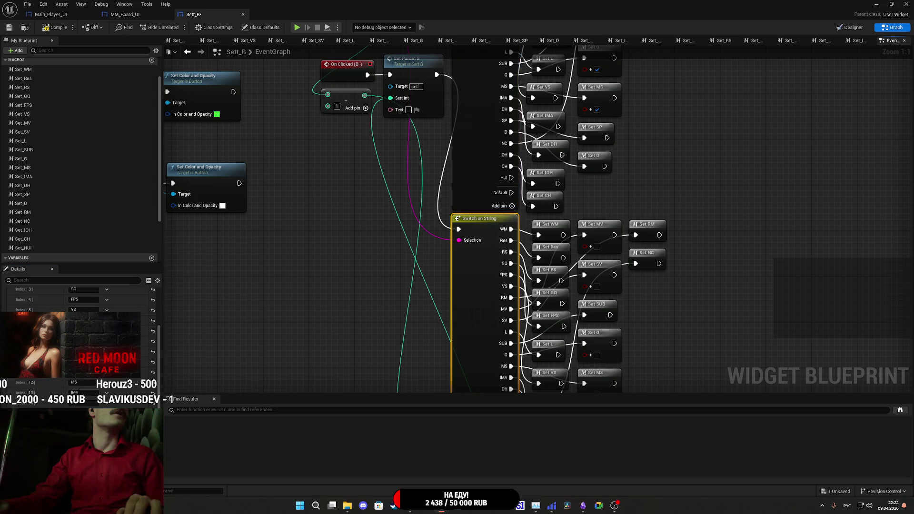
{"action": "left_click", "coordinate": [476, 142]}
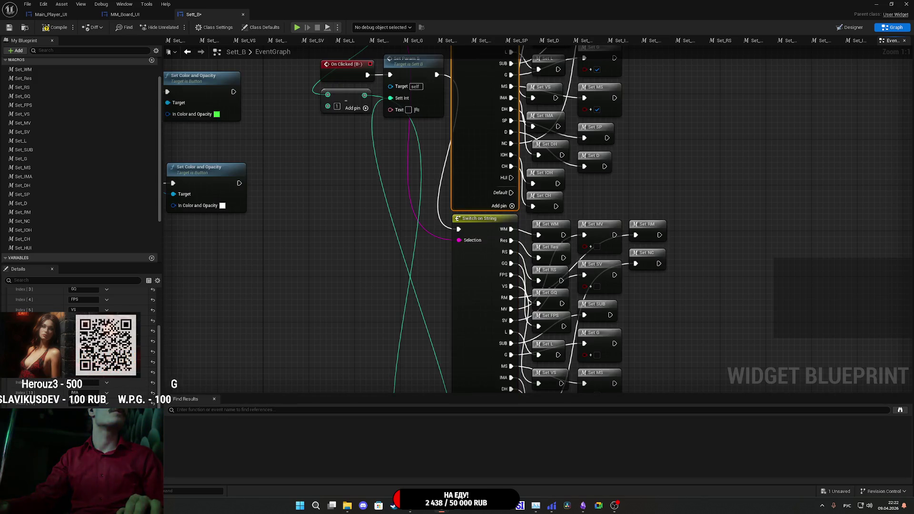
{"action": "key", "text": "ctrl+z"}
Delete the Set_HUI macro and save the Sett_B blueprint.
{"action": "left_click", "coordinate": [476, 219], "text": "shift"}
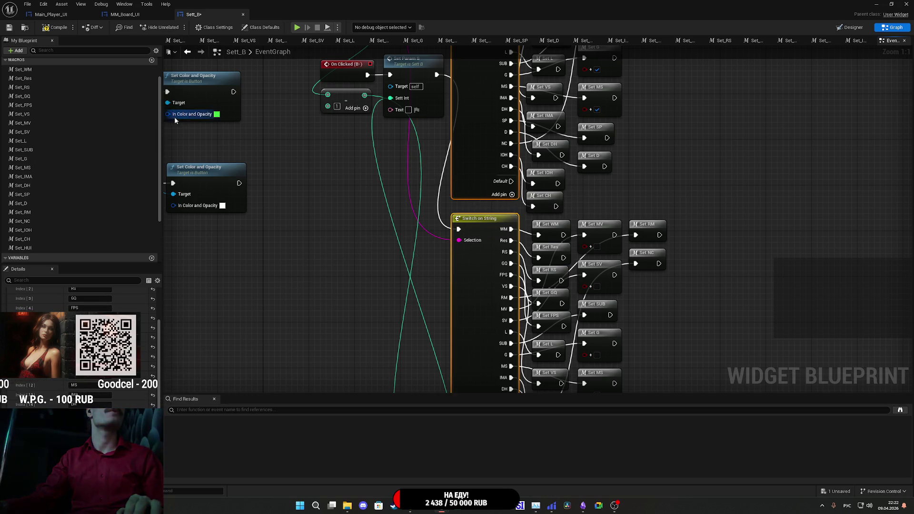
{"action": "left_click", "coordinate": [39, 249]}
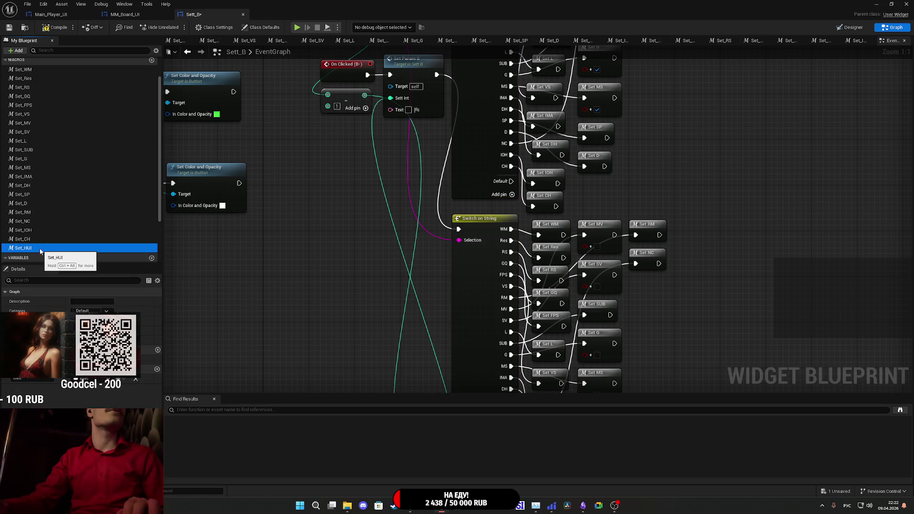
{"action": "key", "text": "Delete"}
{"action": "left_click", "coordinate": [9, 27]}
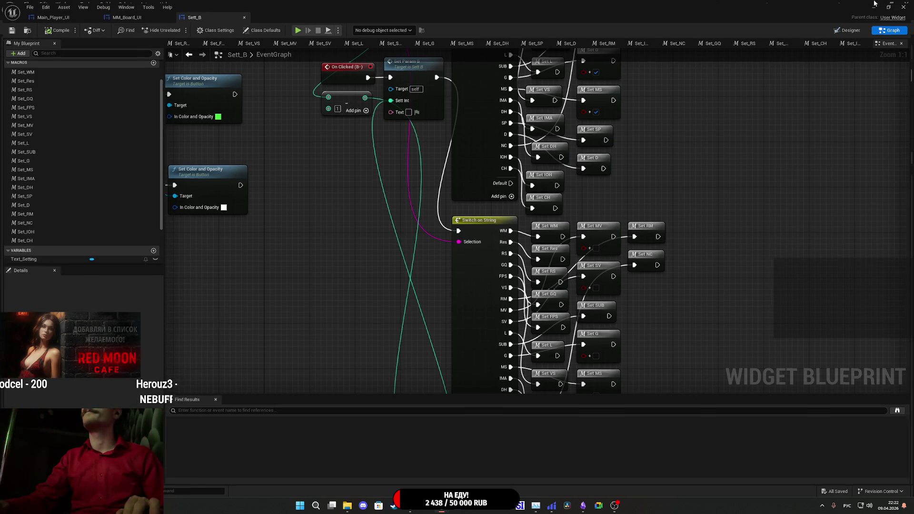
{"action": "left_click", "coordinate": [876, 4]}
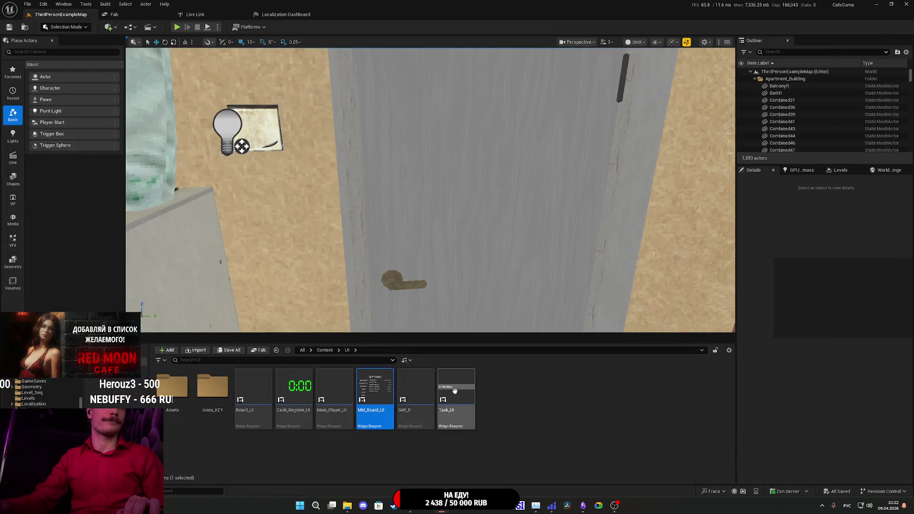
Open the Settings save-game blueprint from Content > GameSaves in the Content Browser.
{"action": "mouse_move", "coordinate": [362, 376]}
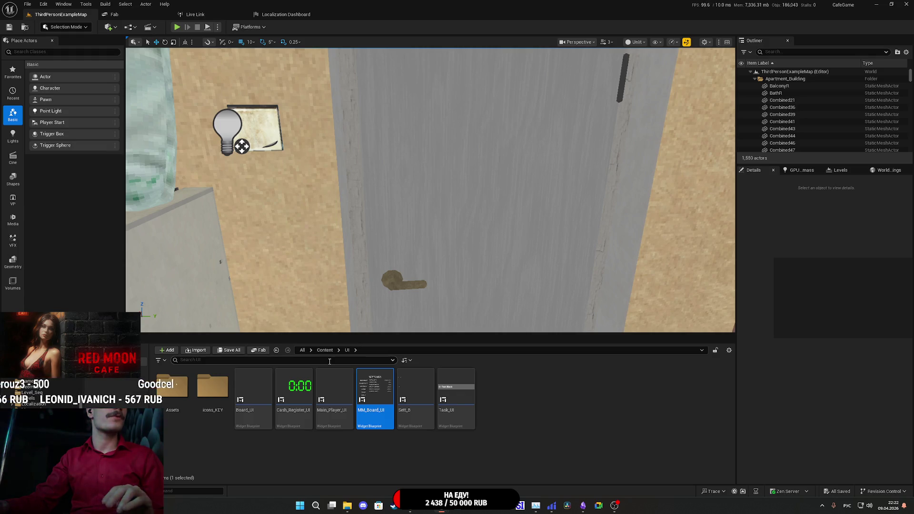
{"action": "mouse_move", "coordinate": [463, 400]}
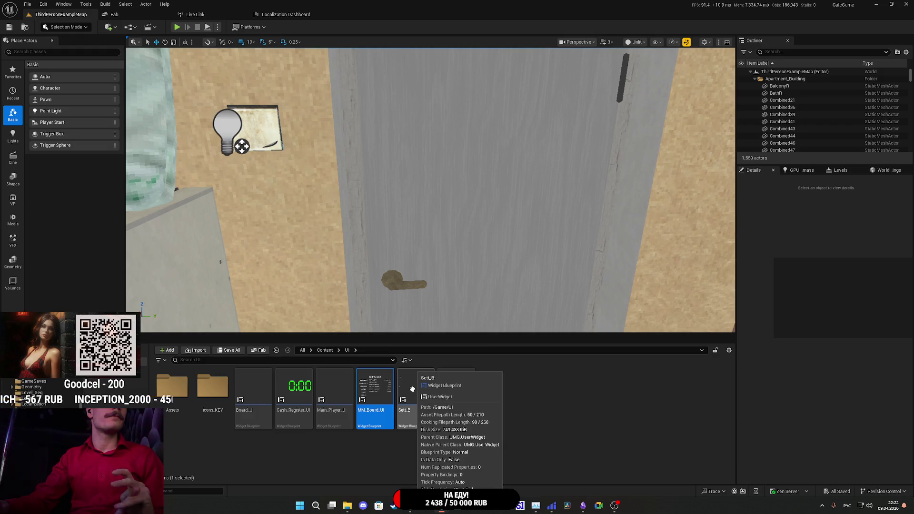
{"action": "left_click", "coordinate": [325, 350]}
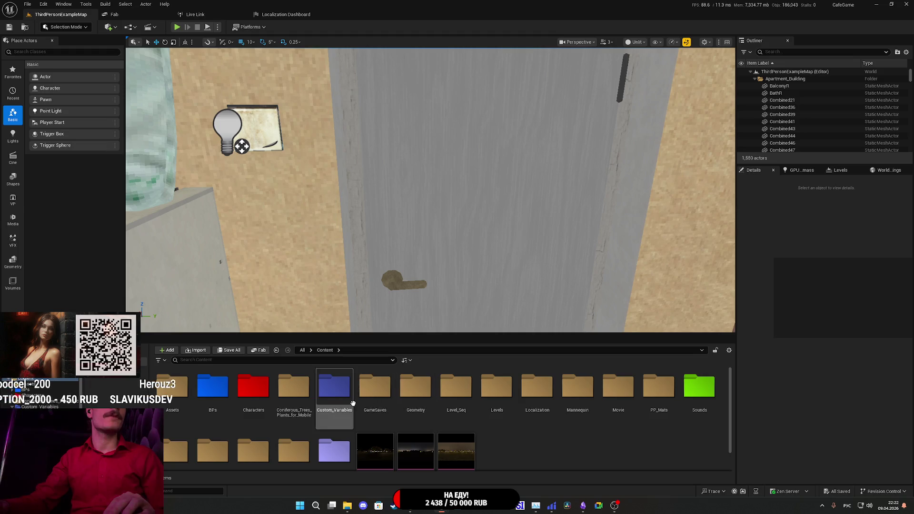
{"action": "left_click", "coordinate": [385, 394]}
{"action": "double_click", "coordinate": [385, 395]}
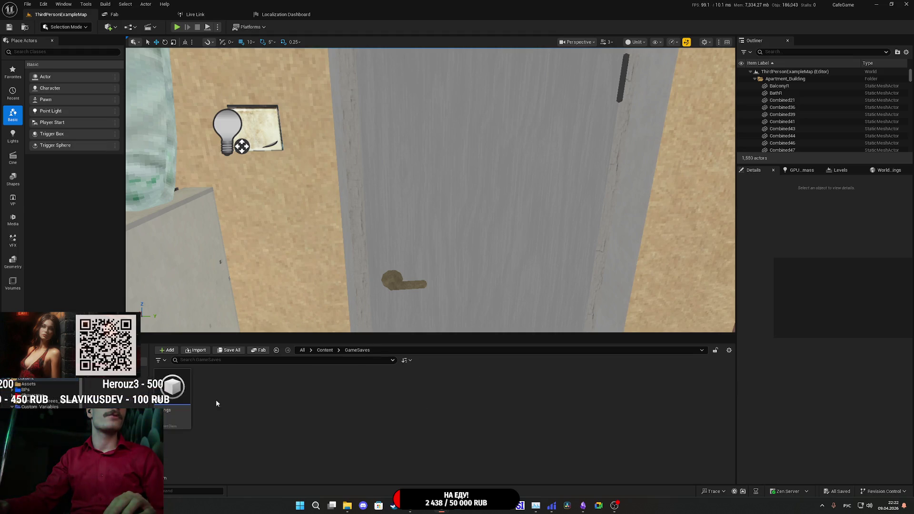
{"action": "double_click", "coordinate": [171, 398]}
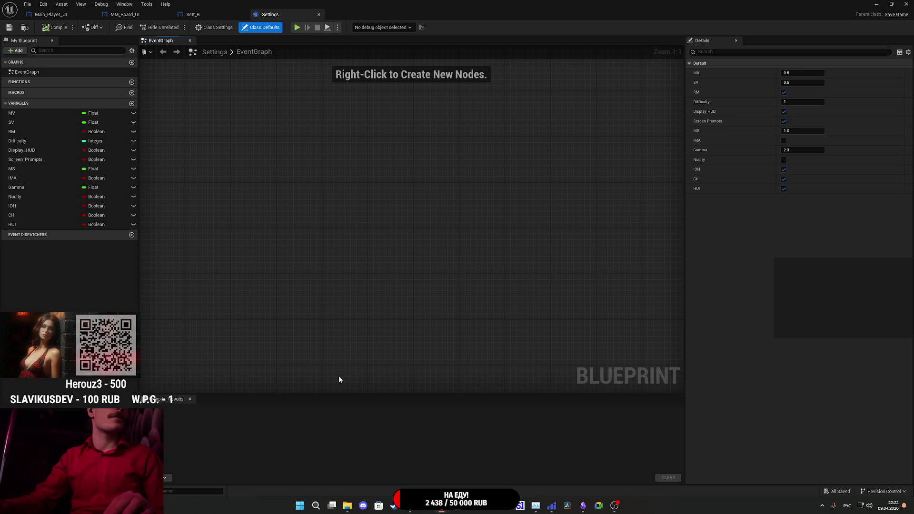
Delete the HUI variable, compile the Settings blueprint, and return to Sett_B.
{"action": "right_click", "coordinate": [27, 224]}
{"action": "left_click", "coordinate": [46, 244]}
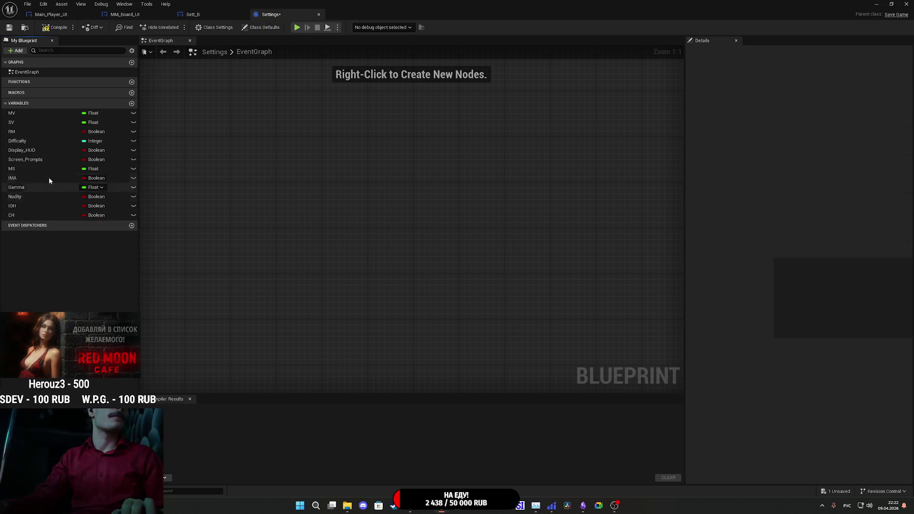
{"action": "left_click", "coordinate": [55, 27]}
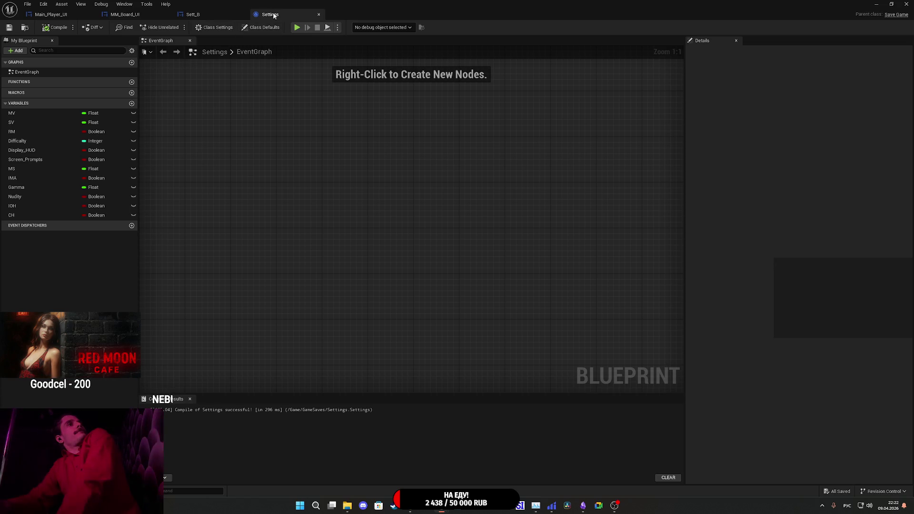
{"action": "left_click", "coordinate": [204, 12]}
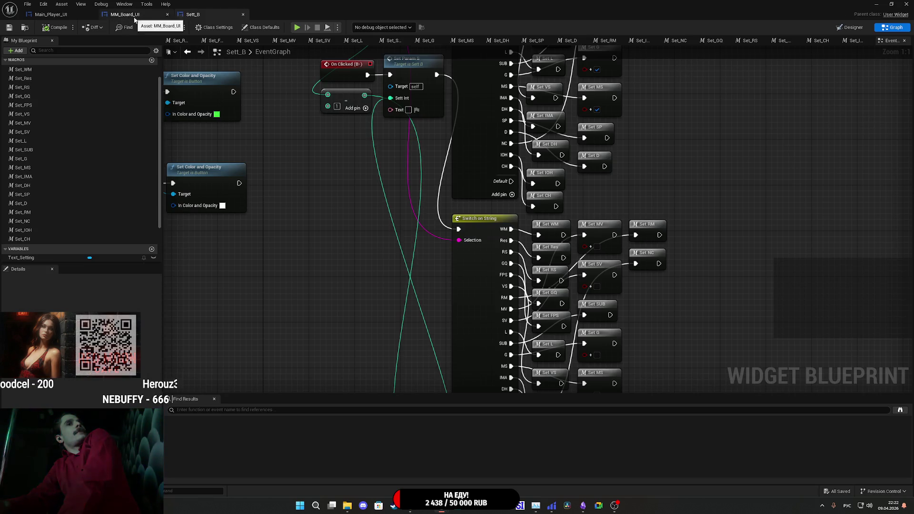
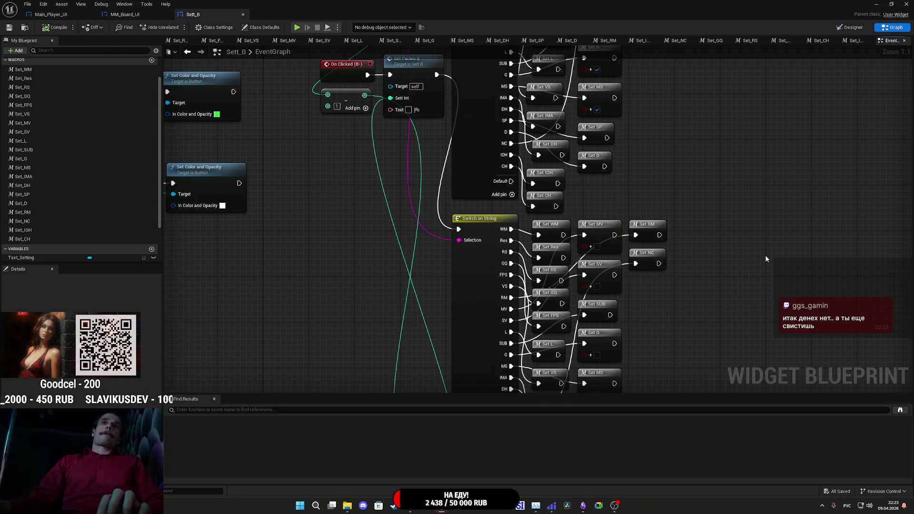
Open Sett_B's Set_IOH macro graph and run an 'overlayma' node search without adding anything.
{"action": "scroll", "coordinate": [765, 255], "scroll_direction": "down", "scroll_amount": 5}
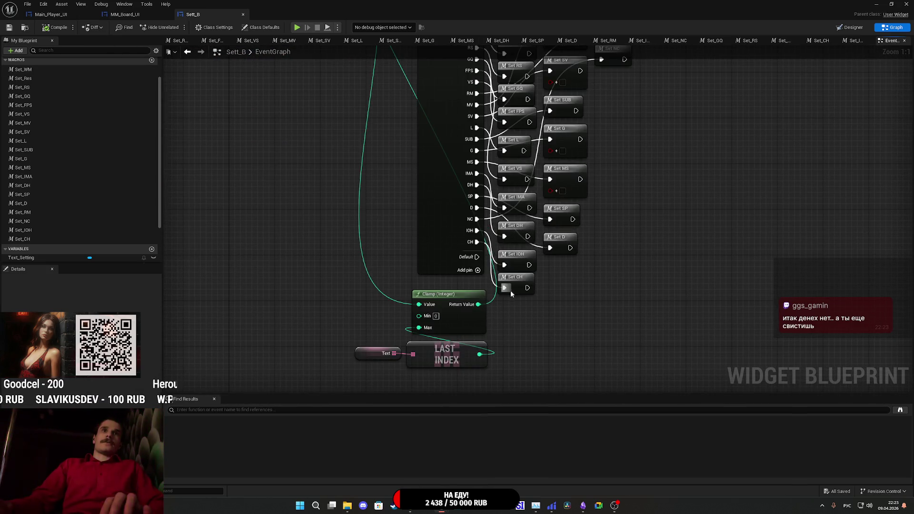
{"action": "double_click", "coordinate": [515, 262]}
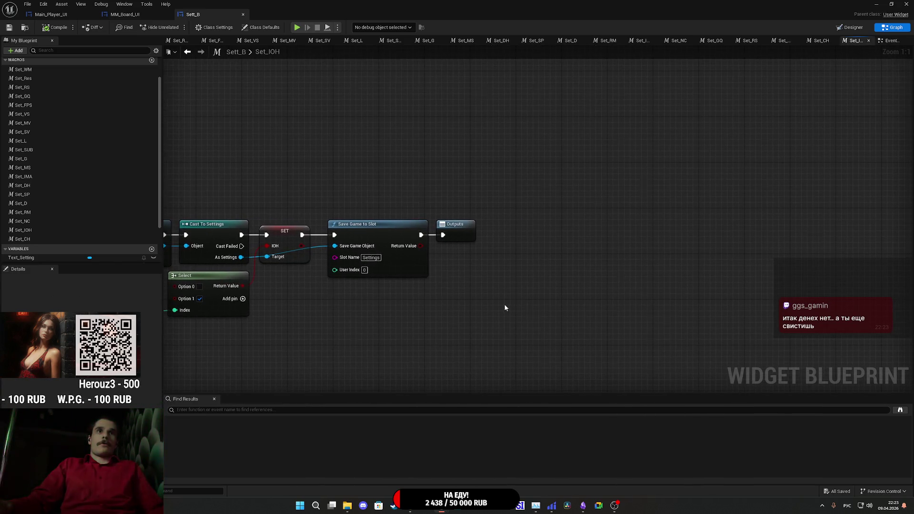
{"action": "right_click", "coordinate": [503, 308]}
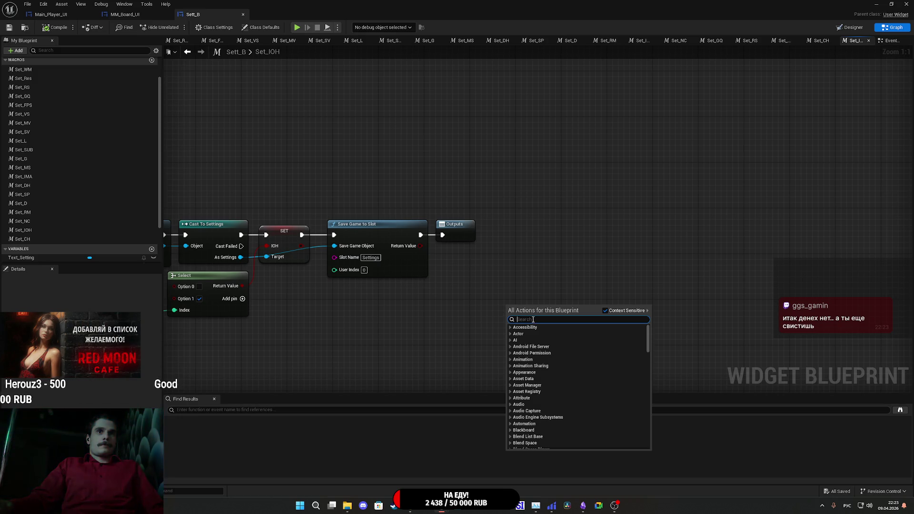
{"action": "type", "text": "щ"}
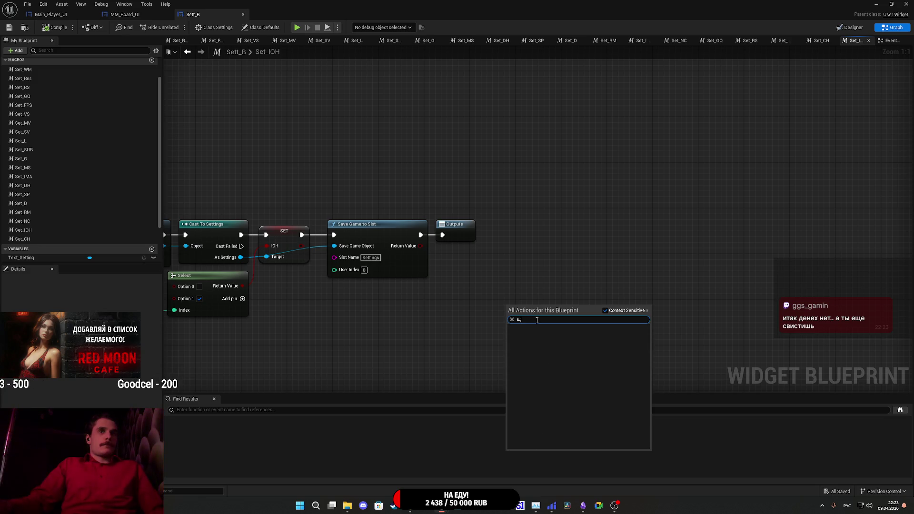
{"action": "type", "text": "o"}
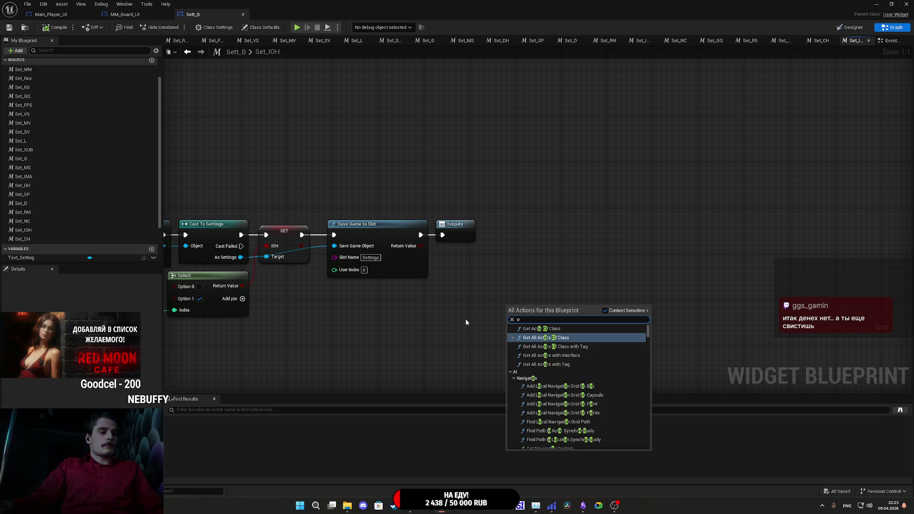
{"action": "type", "text": "verla"}
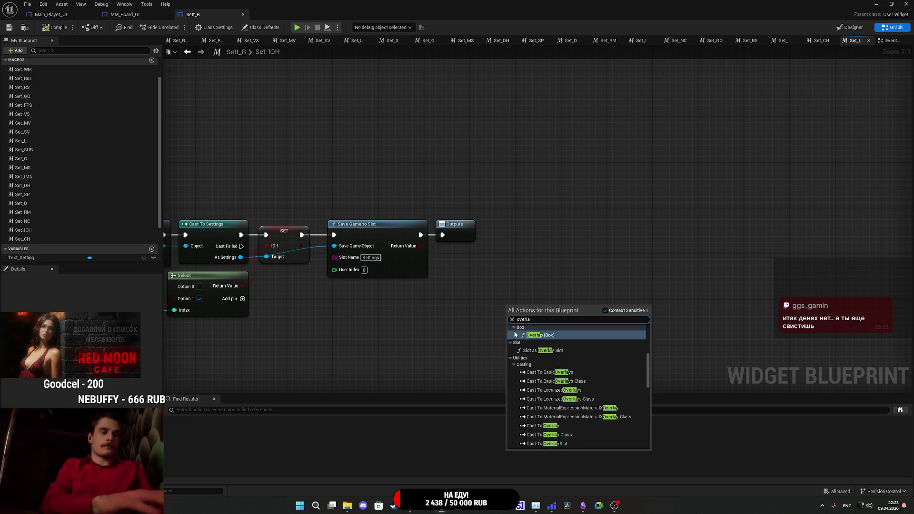
{"action": "type", "text": "yma"}
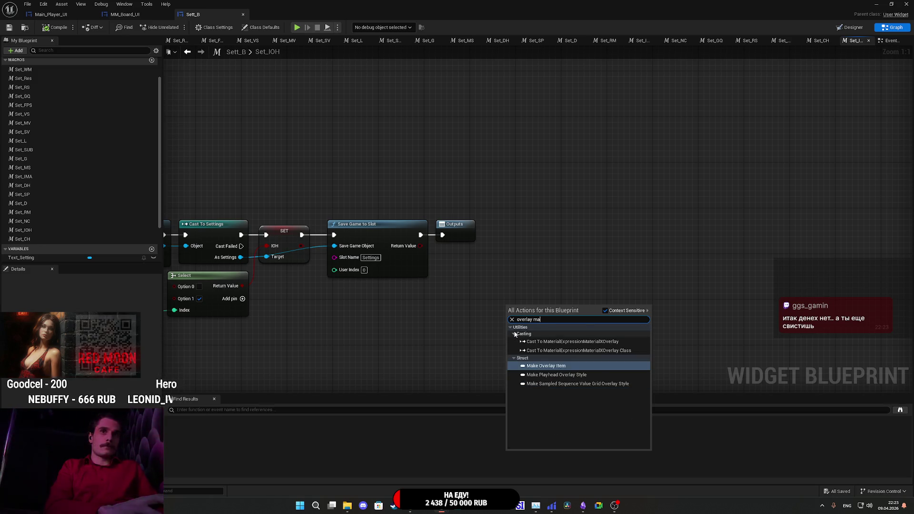
{"action": "left_click", "coordinate": [597, 278]}
Save the Sett_B blueprint, review its load and save nodes, and restore down the window.
{"action": "left_click", "coordinate": [13, 26]}
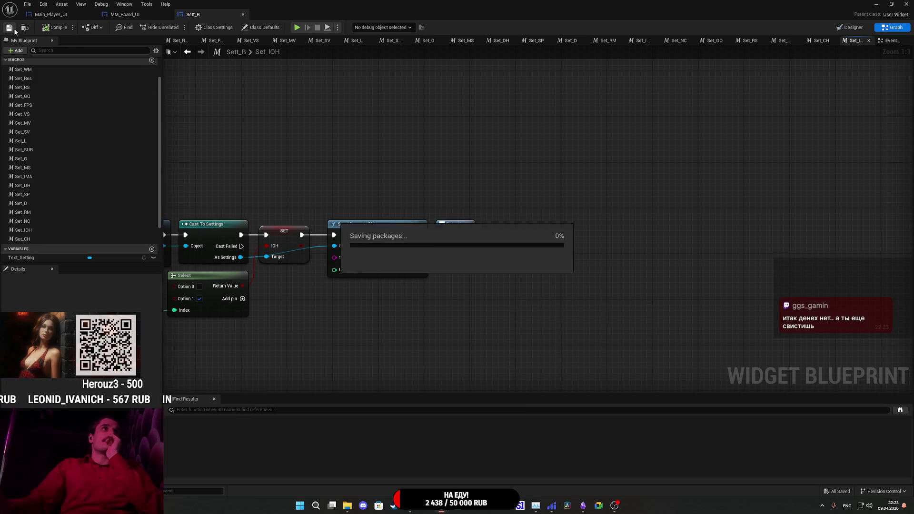
{"action": "left_click_drag", "start_coordinate": [339, 319], "coordinate": [487, 317]}
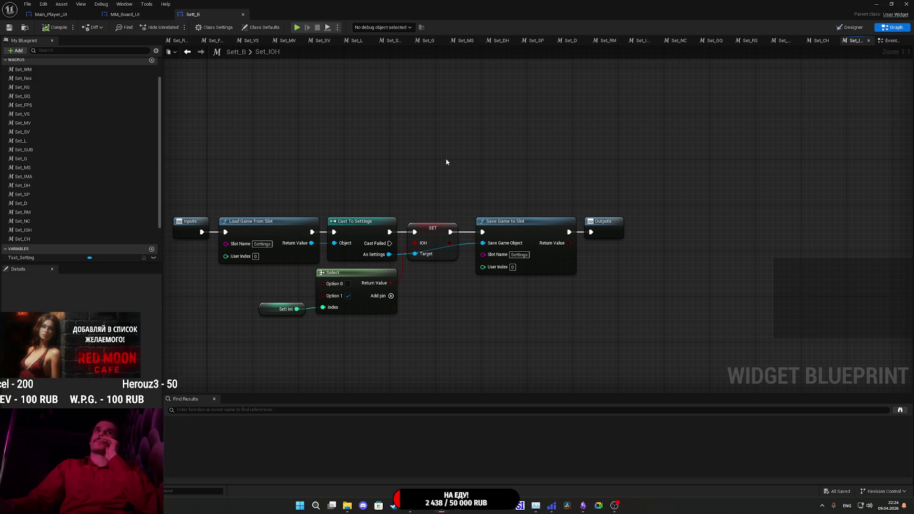
{"action": "mouse_move", "coordinate": [459, 165]}
{"action": "left_mouse_down"}
{"action": "mouse_move", "coordinate": [404, 176]}
{"action": "mouse_move", "coordinate": [539, 247]}
{"action": "left_mouse_up"}
{"action": "left_click_drag", "start_coordinate": [454, 236], "coordinate": [456, 235]}
{"action": "left_click", "coordinate": [403, 201]}
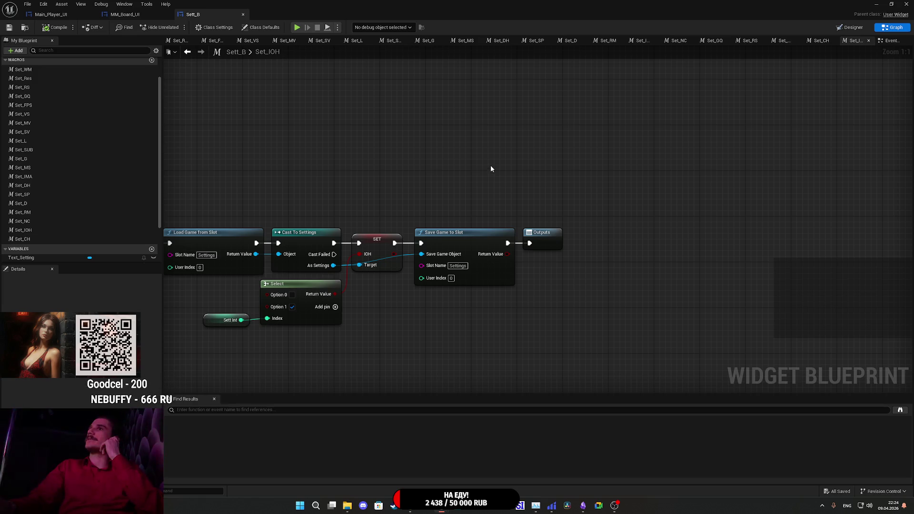
{"action": "left_click", "coordinate": [891, 4]}
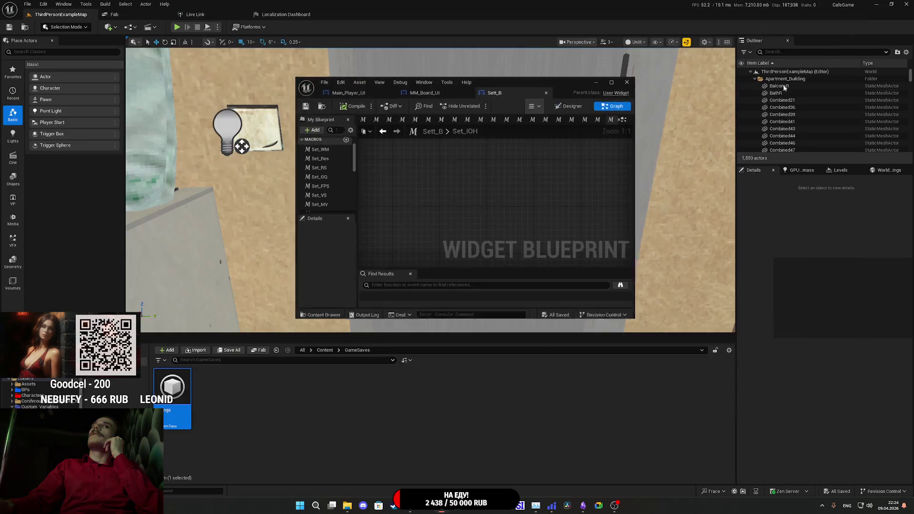
Select the Main_Door_BP14 door in the level and open its blueprint editor.
{"action": "left_click_drag", "start_coordinate": [551, 85], "coordinate": [491, 227]}
{"action": "left_click", "coordinate": [494, 181]}
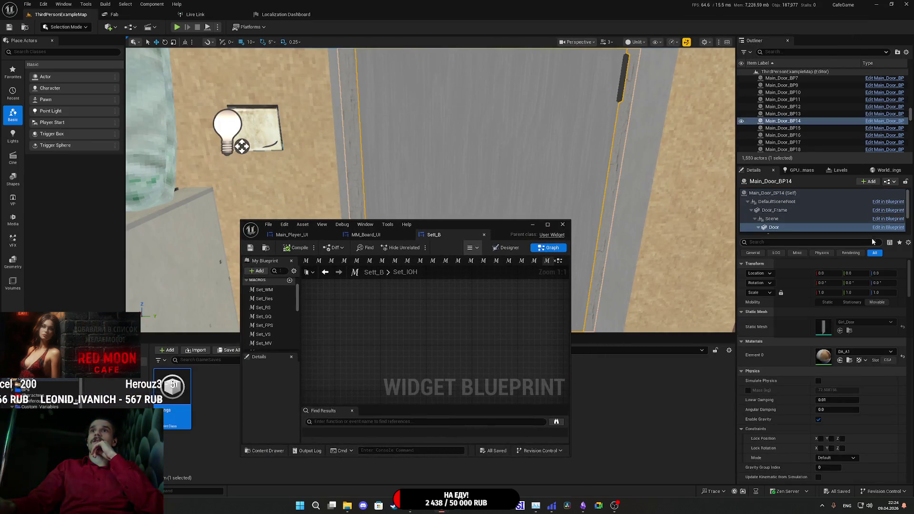
{"action": "left_click", "coordinate": [888, 182]}
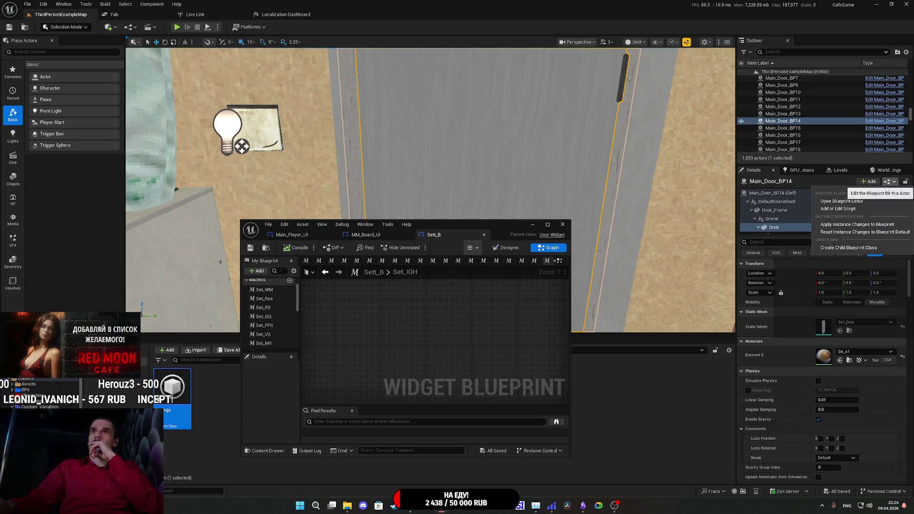
{"action": "left_click", "coordinate": [855, 201]}
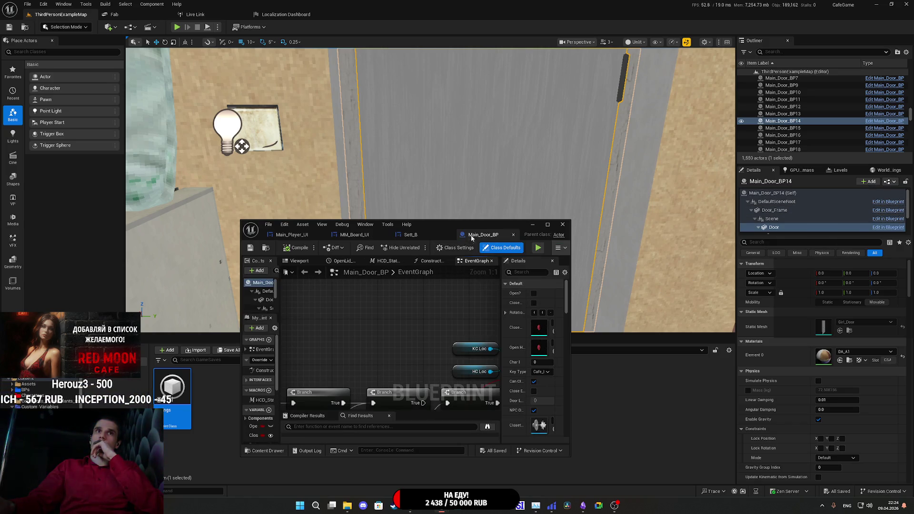
Maximize the Main_Door_BP EventGraph, review the OpenLid and SET nodes, then minimize it.
{"action": "double_click", "coordinate": [478, 224]}
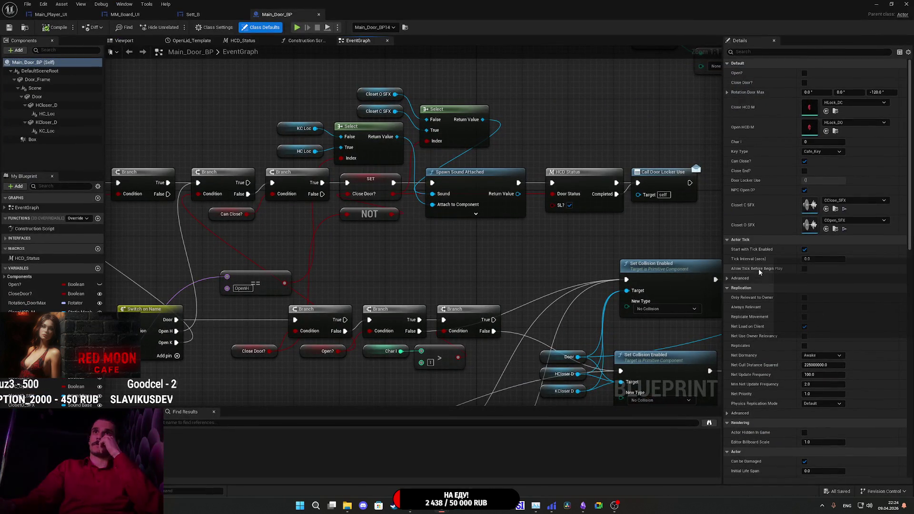
{"action": "scroll", "coordinate": [758, 263], "scroll_direction": "down", "scroll_amount": 3}
{"action": "scroll", "coordinate": [759, 263], "scroll_direction": "down", "scroll_amount": 10}
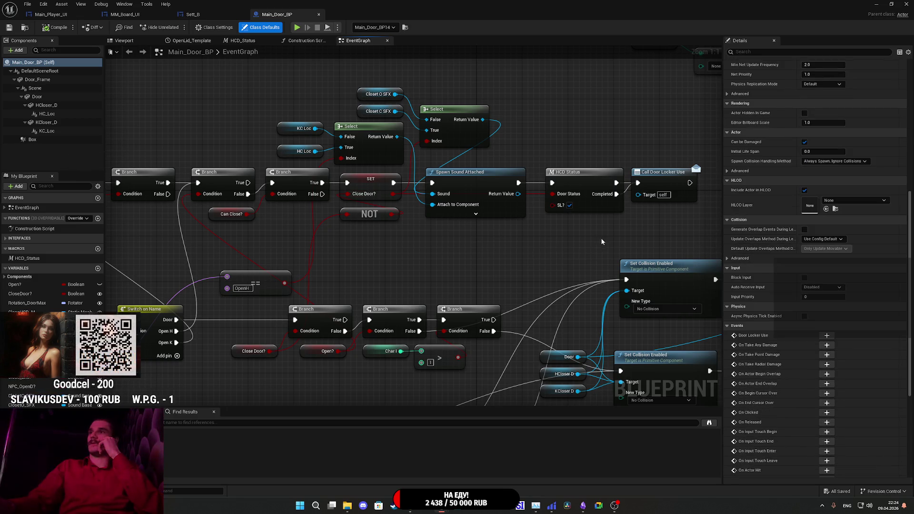
{"action": "scroll", "coordinate": [777, 277], "scroll_direction": "down", "scroll_amount": 7}
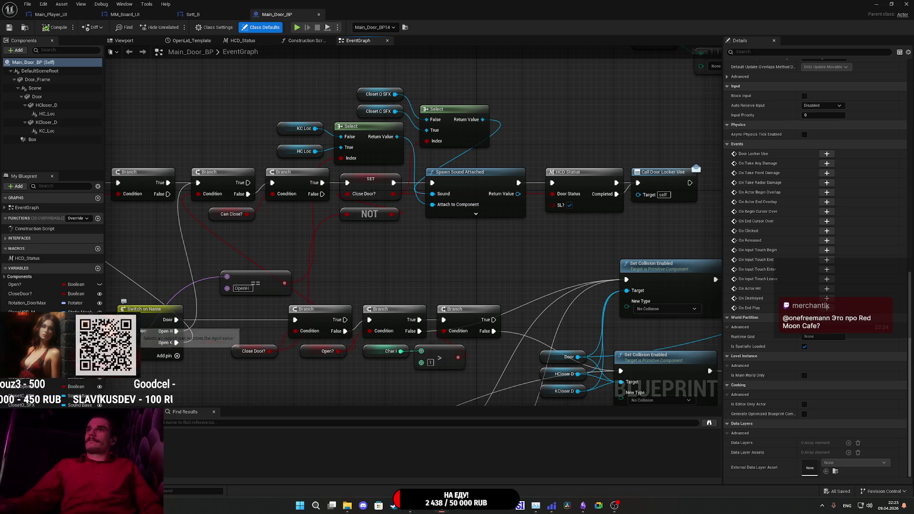
{"action": "mouse_move", "coordinate": [549, 232]}
{"action": "left_mouse_down"}
{"action": "mouse_move", "coordinate": [476, 173]}
{"action": "mouse_move", "coordinate": [383, 137]}
{"action": "left_mouse_up"}
{"action": "scroll", "coordinate": [383, 138], "scroll_direction": "down", "scroll_amount": 6}
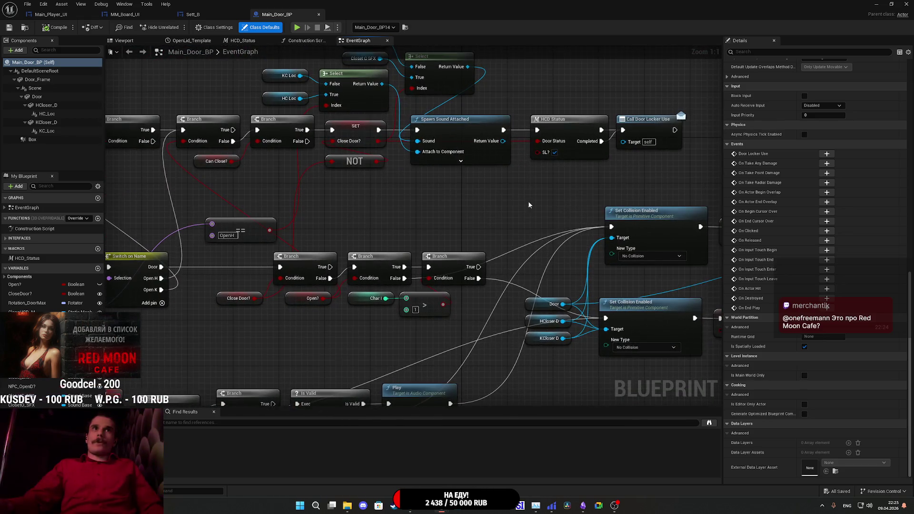
{"action": "scroll", "coordinate": [439, 262], "scroll_direction": "up", "scroll_amount": 6}
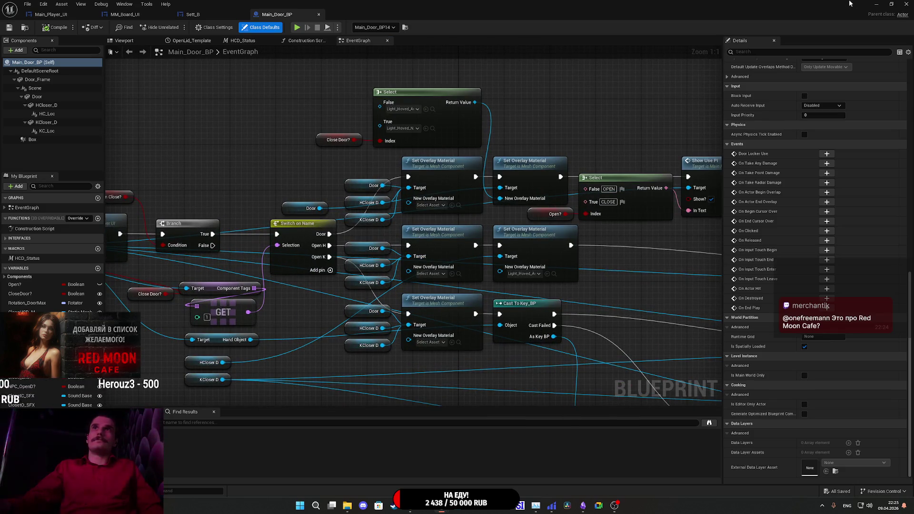
{"action": "left_click", "coordinate": [876, 4]}
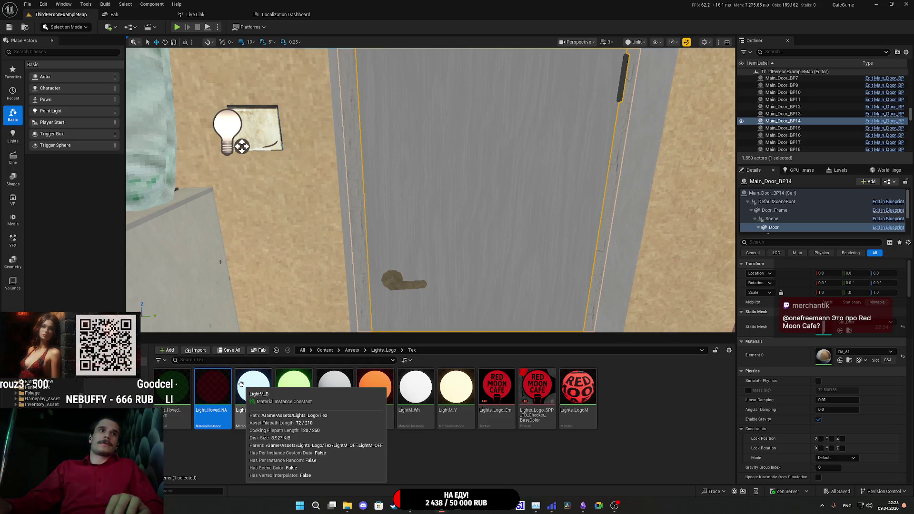
Open Light_Hoved_NA and its parent Light_Hoved_Active, trying a 'get sasave' node search.
{"action": "double_click", "coordinate": [220, 393]}
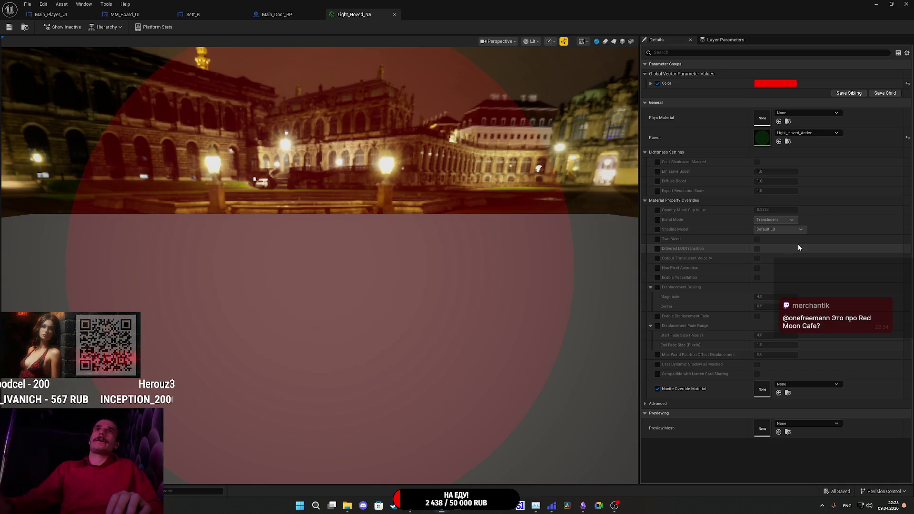
{"action": "double_click", "coordinate": [762, 138]}
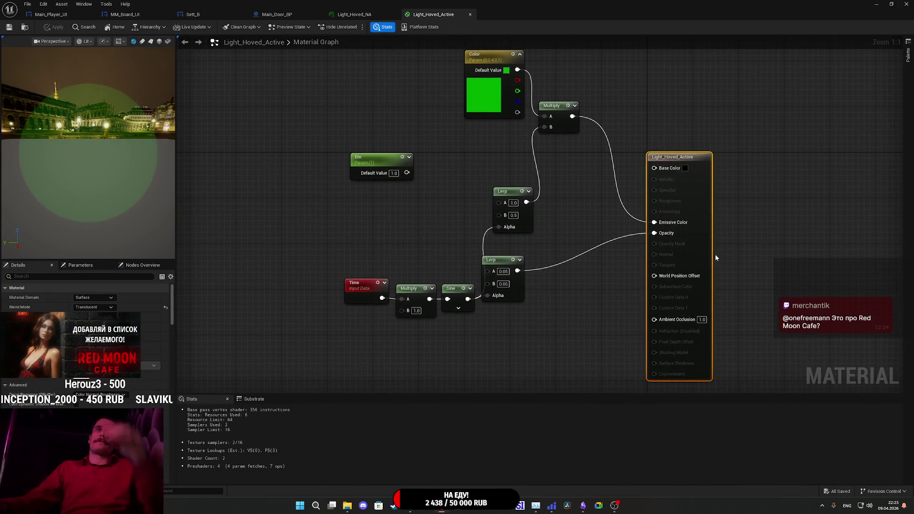
{"action": "right_click", "coordinate": [379, 357]}
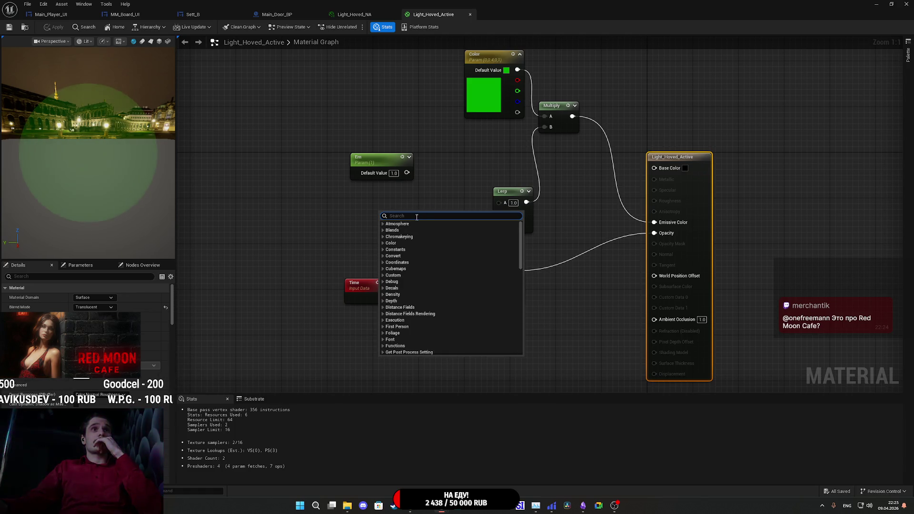
{"action": "type", "text": "get"}
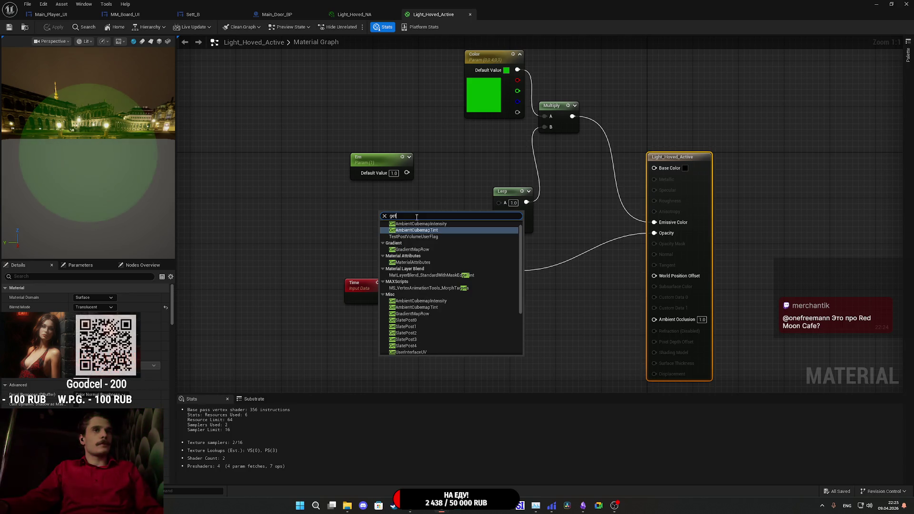
{"action": "type", "text": " save"}
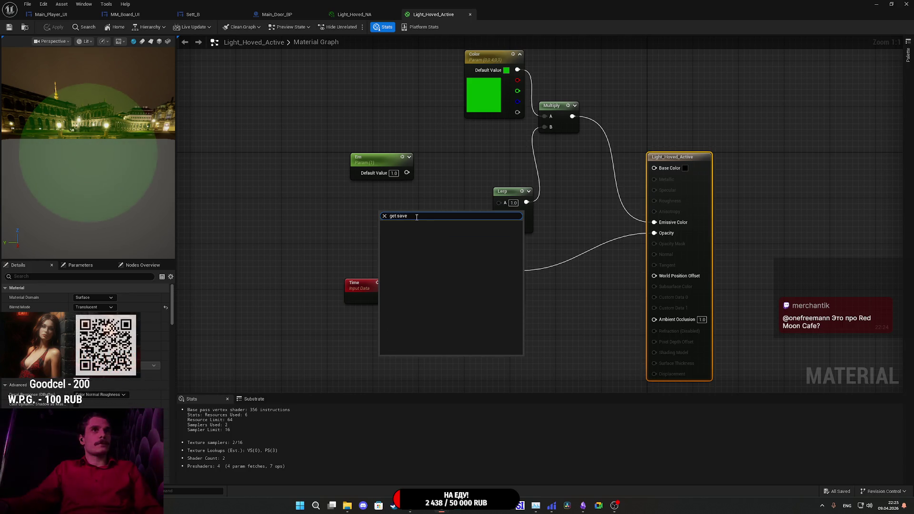
{"action": "type", "text": "save"}
{"action": "left_click", "coordinate": [385, 216]}
{"action": "left_click", "coordinate": [353, 206]}
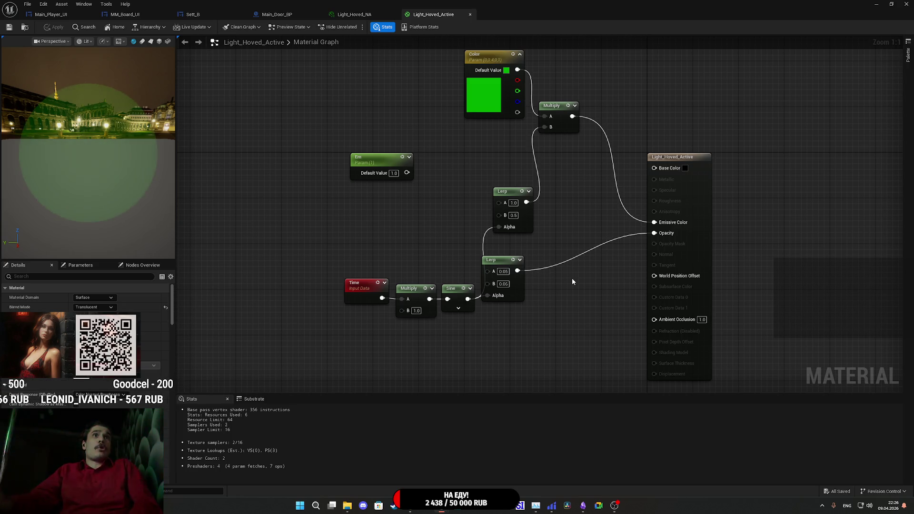
Compare the Light_Hoved_NA and Light_Hoved_Active tabs, search the graph, then return to Main_Door_BP.
{"action": "left_click", "coordinate": [371, 17]}
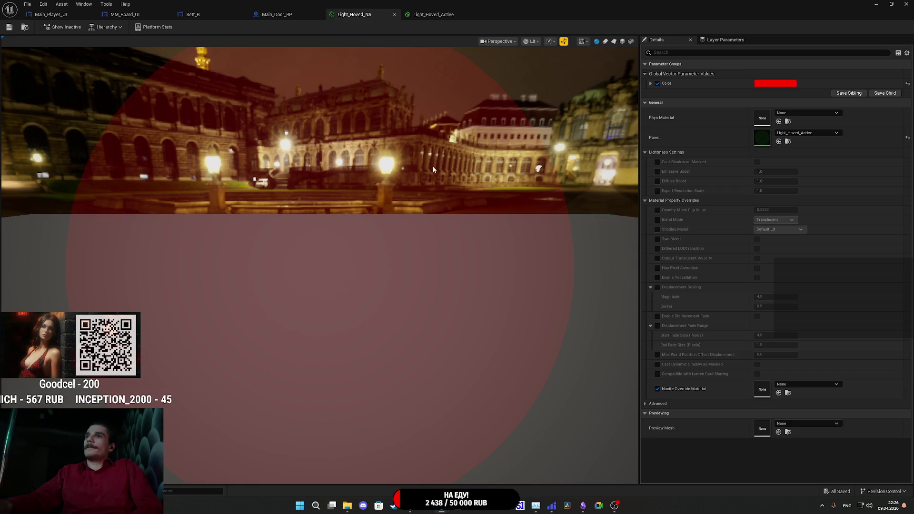
{"action": "left_click", "coordinate": [436, 14]}
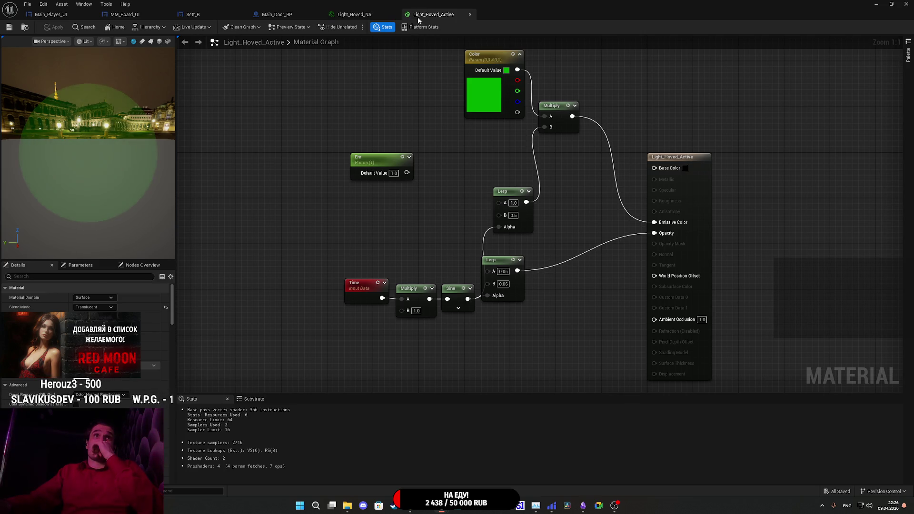
{"action": "left_click", "coordinate": [366, 14]}
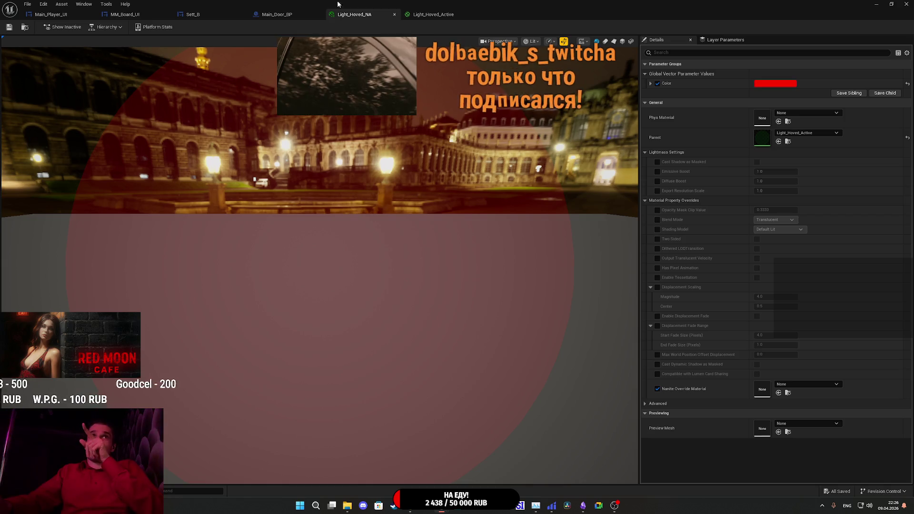
{"action": "left_click", "coordinate": [431, 15]}
{"action": "key", "text": "ctrl+f"}
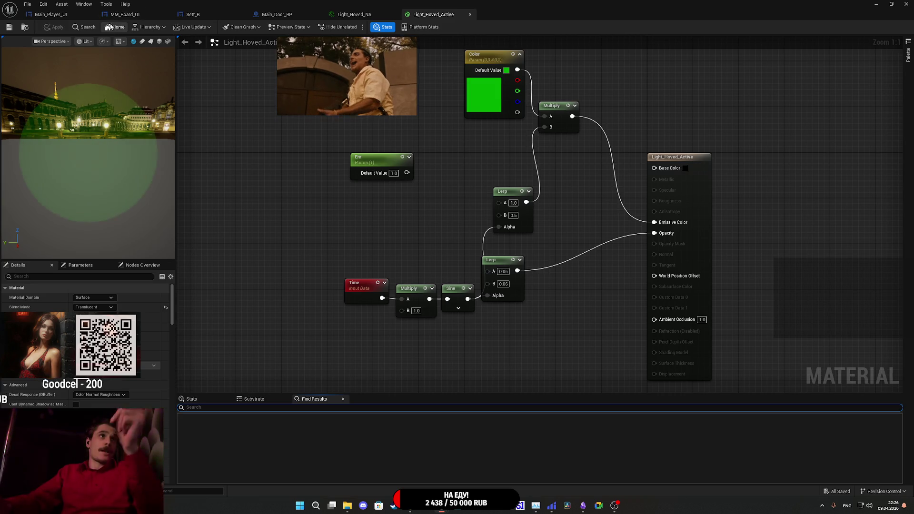
{"action": "left_click", "coordinate": [297, 18]}
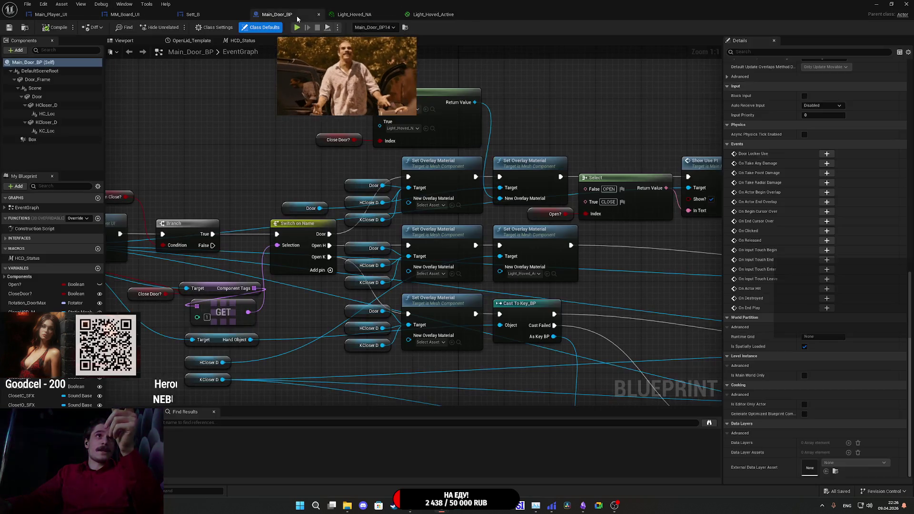
In Sett_B's graph, add and then delete a Get Brush Resource as Material node.
{"action": "left_click", "coordinate": [218, 13]}
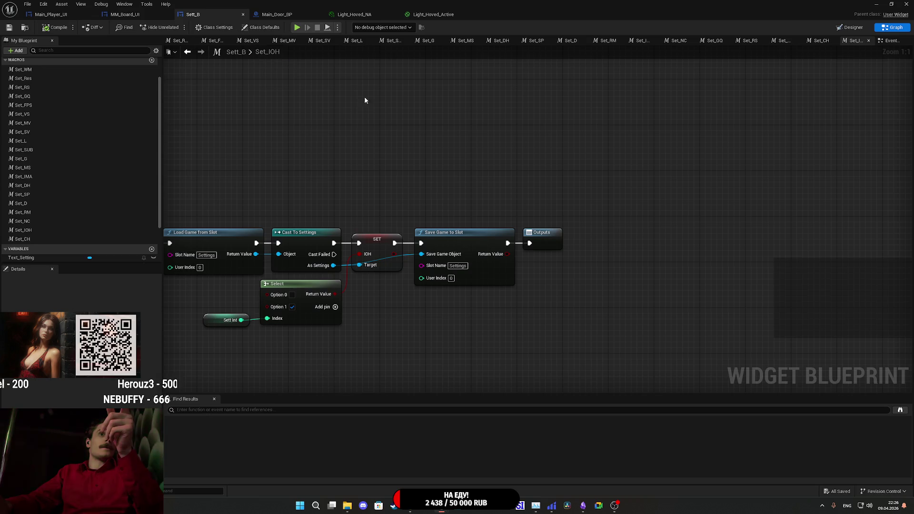
{"action": "mouse_move", "coordinate": [381, 253]}
{"action": "left_mouse_down"}
{"action": "mouse_move", "coordinate": [433, 287]}
{"action": "mouse_move", "coordinate": [732, 302]}
{"action": "mouse_move", "coordinate": [495, 293]}
{"action": "left_mouse_up"}
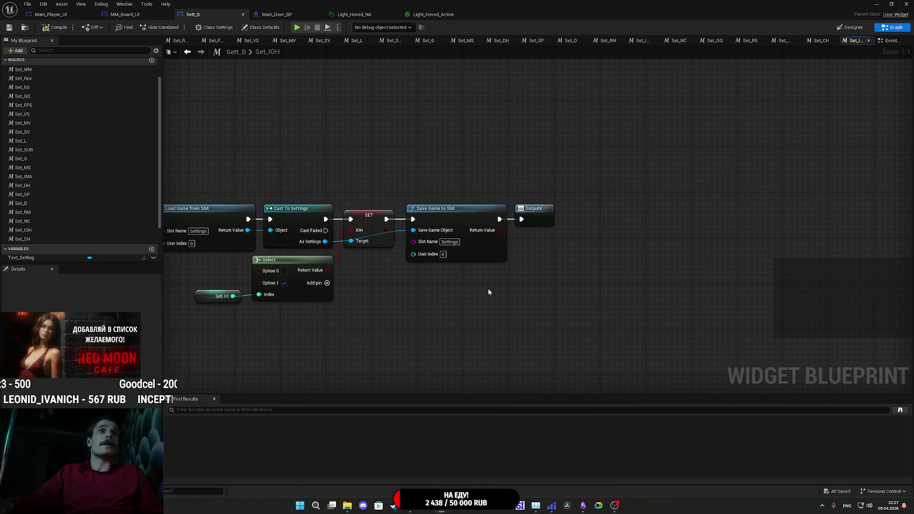
{"action": "right_click", "coordinate": [511, 303]}
{"action": "type", "text": "get"}
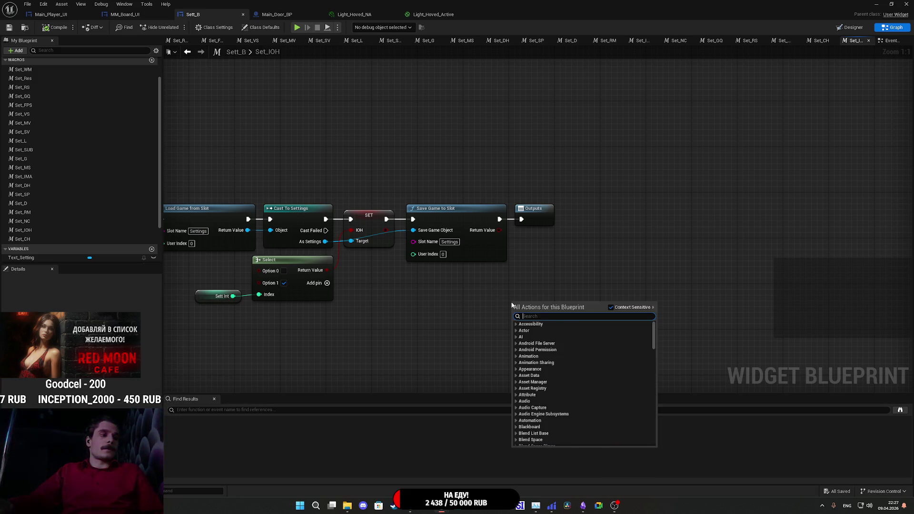
{"action": "type", "text": " ma"}
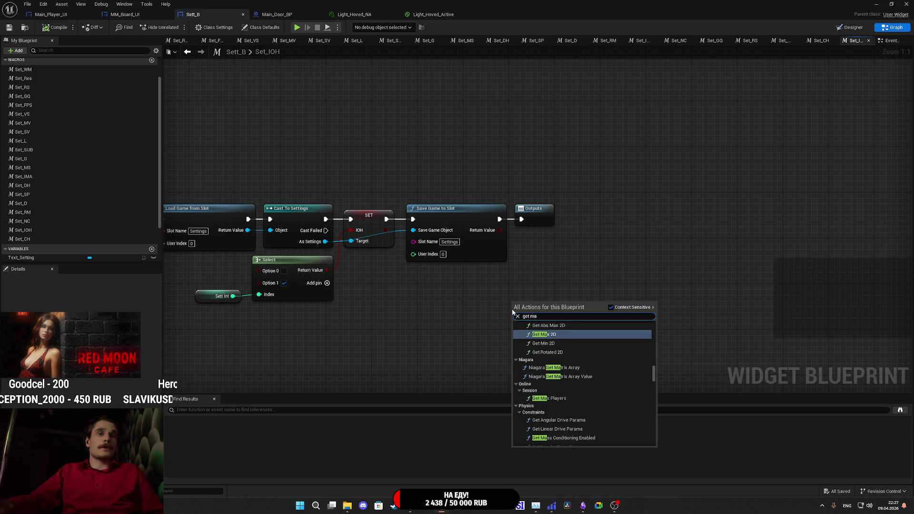
{"action": "type", "text": "terial"}
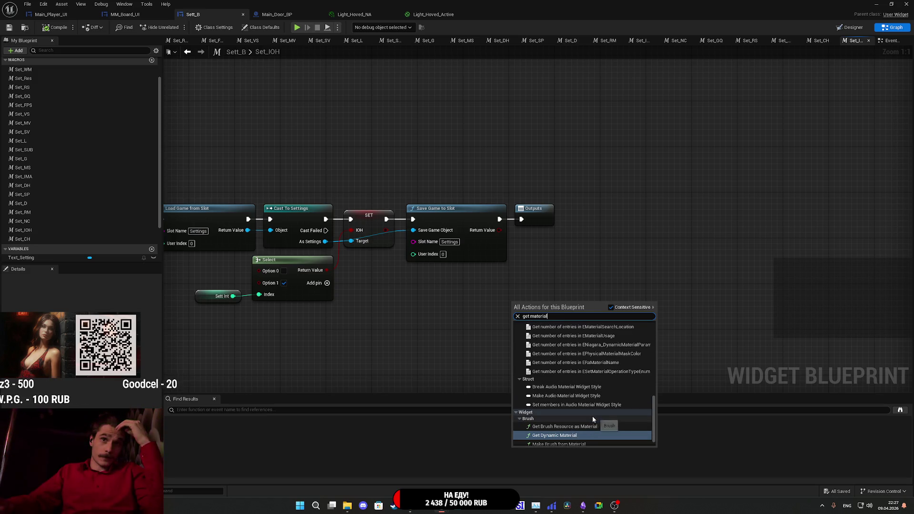
{"action": "left_click", "coordinate": [581, 427]}
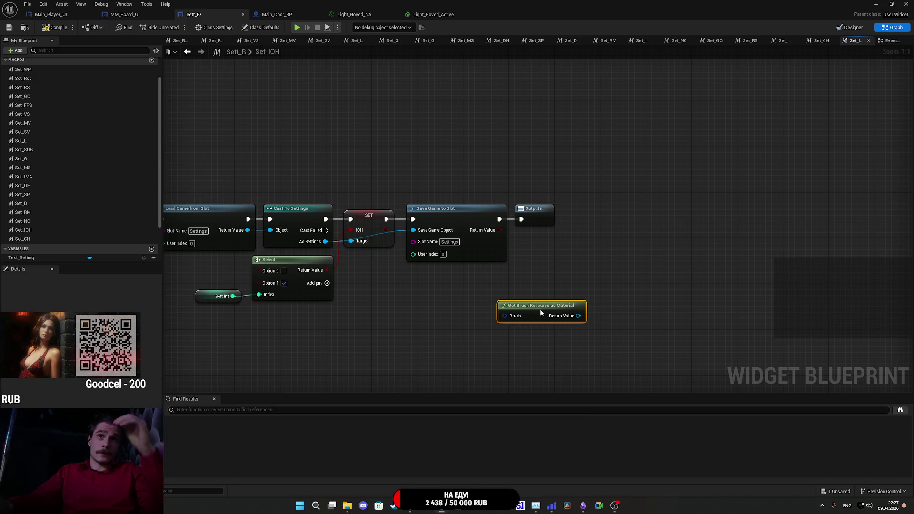
{"action": "key", "text": "Delete"}
Search 'get material', place a Get Dynamic Material node, and delete it again.
{"action": "right_click", "coordinate": [486, 311]}
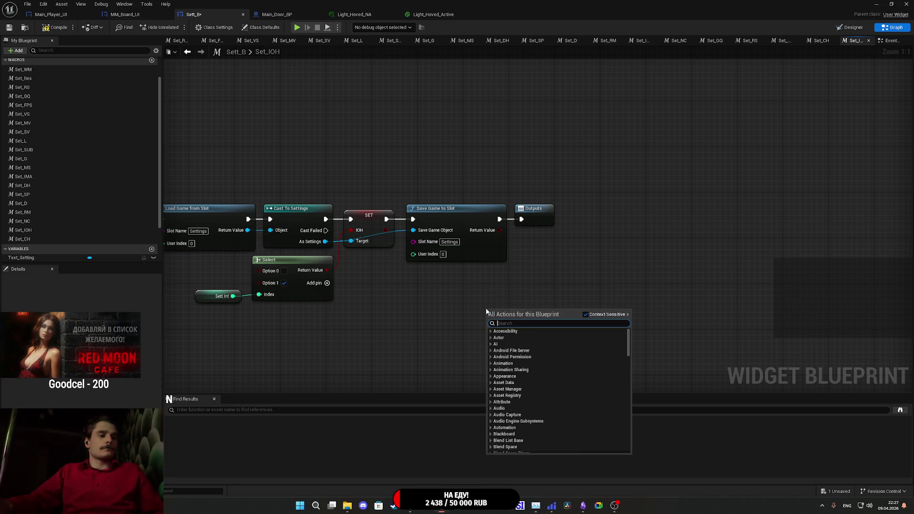
{"action": "type", "text": "get ma"}
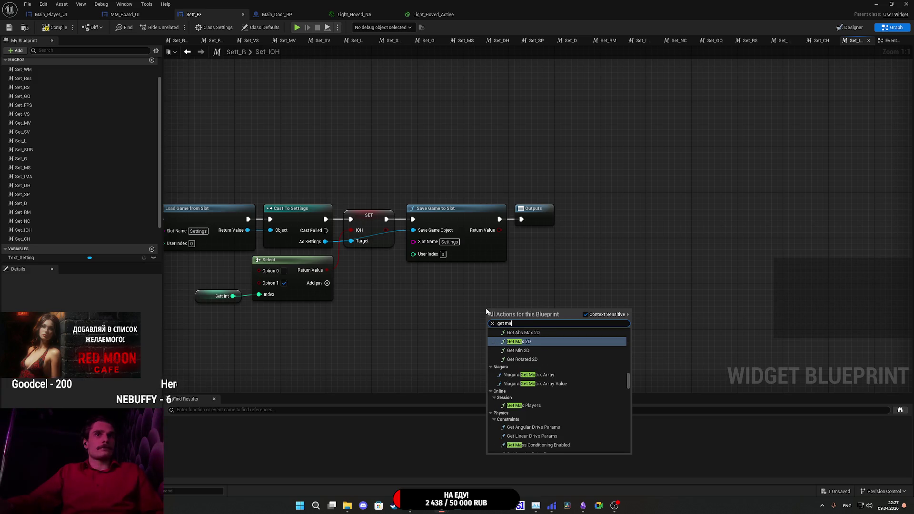
{"action": "type", "text": "ter"}
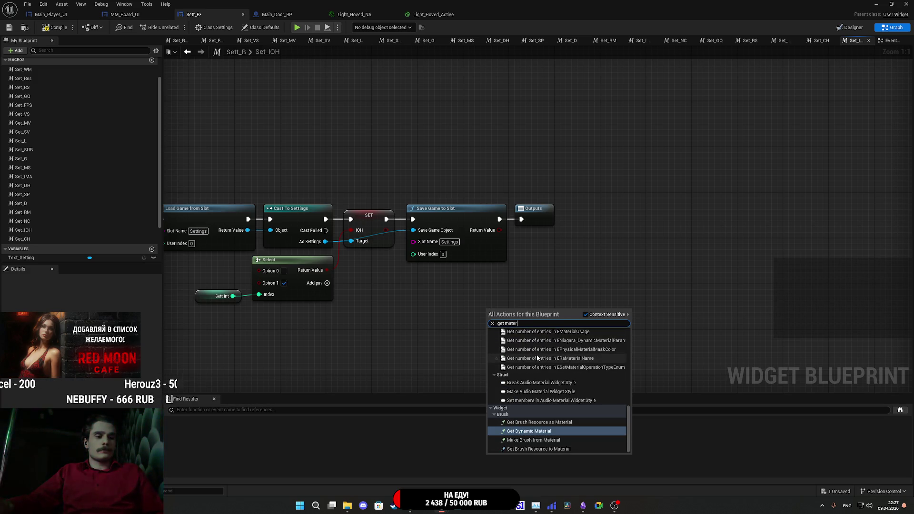
{"action": "type", "text": "ial"}
{"action": "scroll", "coordinate": [584, 401], "scroll_direction": "up", "scroll_amount": 10}
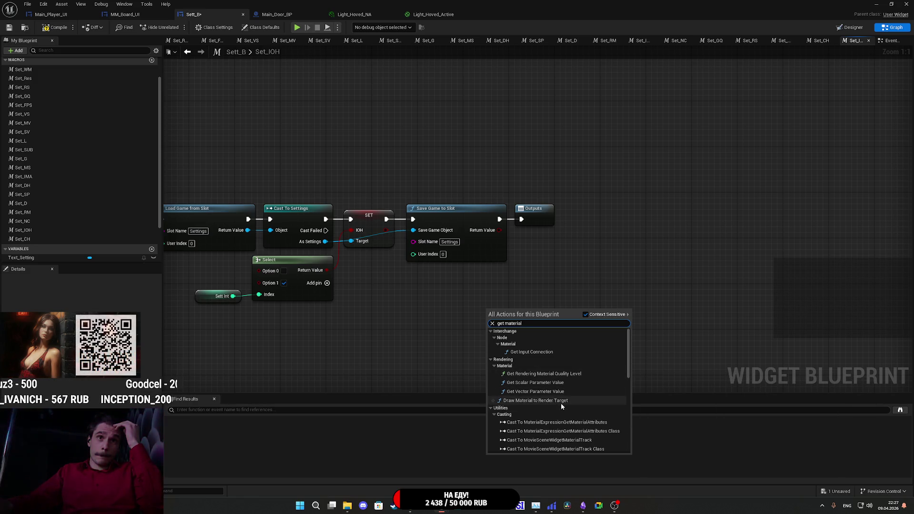
{"action": "scroll", "coordinate": [559, 381], "scroll_direction": "down", "scroll_amount": 10}
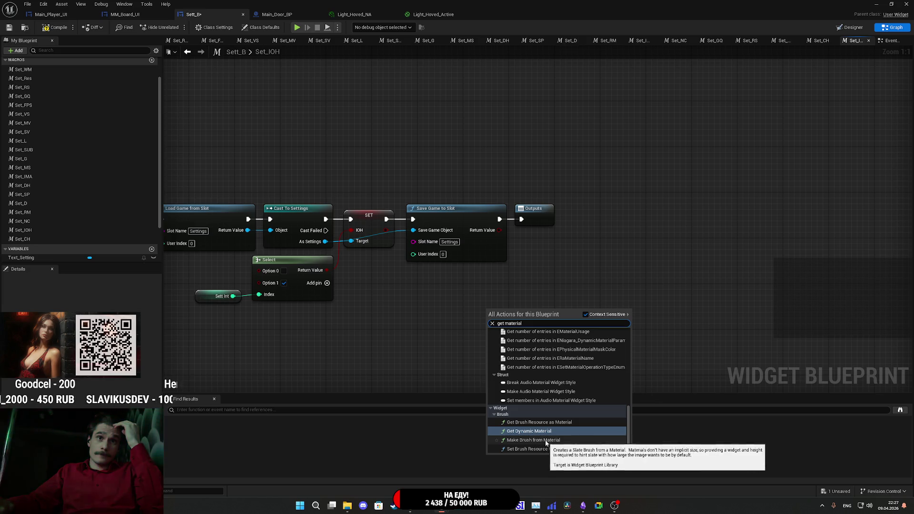
{"action": "left_click", "coordinate": [538, 433]}
{"action": "left_click_drag", "start_coordinate": [495, 309], "coordinate": [483, 309]}
{"action": "key", "text": "Delete"}
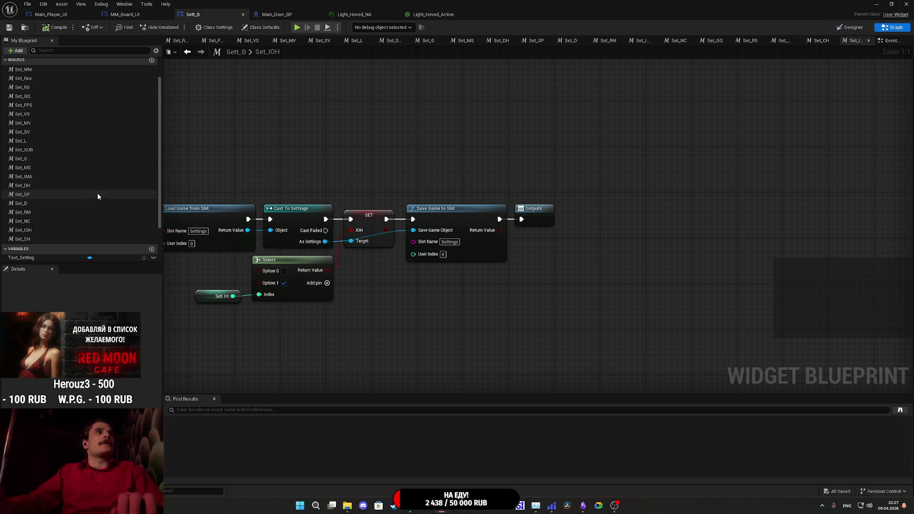
{"action": "scroll", "coordinate": [105, 143], "scroll_direction": "up", "scroll_amount": 3}
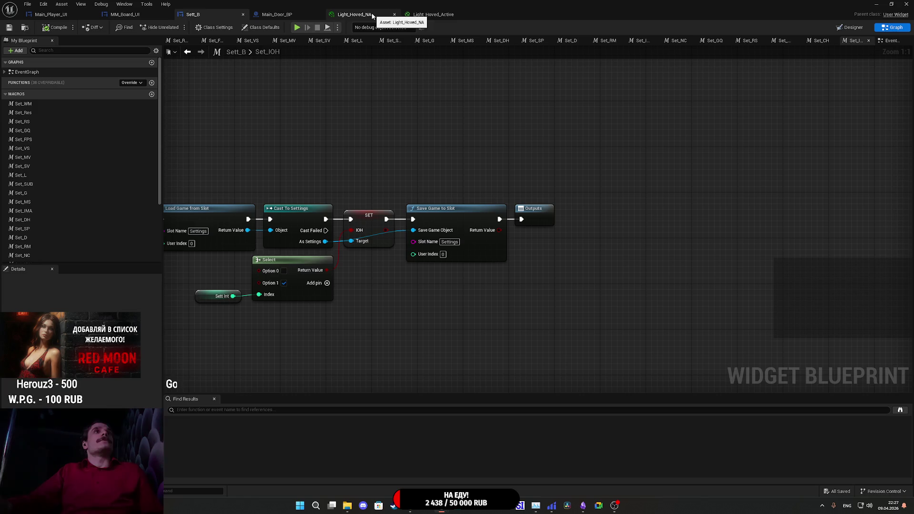
{"action": "left_click", "coordinate": [286, 15]}
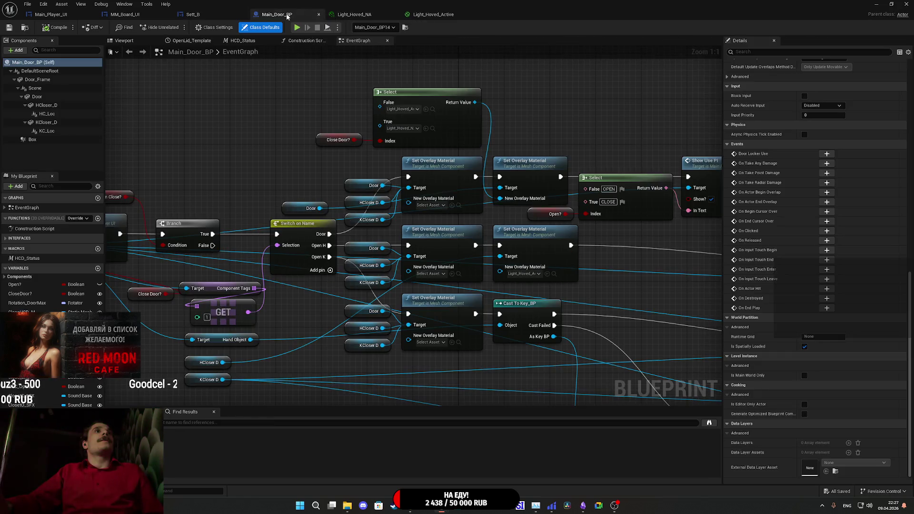
{"action": "mouse_move", "coordinate": [376, 160]}
{"action": "left_mouse_down"}
{"action": "mouse_move", "coordinate": [455, 243]}
{"action": "mouse_move", "coordinate": [467, 245]}
{"action": "mouse_move", "coordinate": [476, 208]}
{"action": "left_mouse_up"}
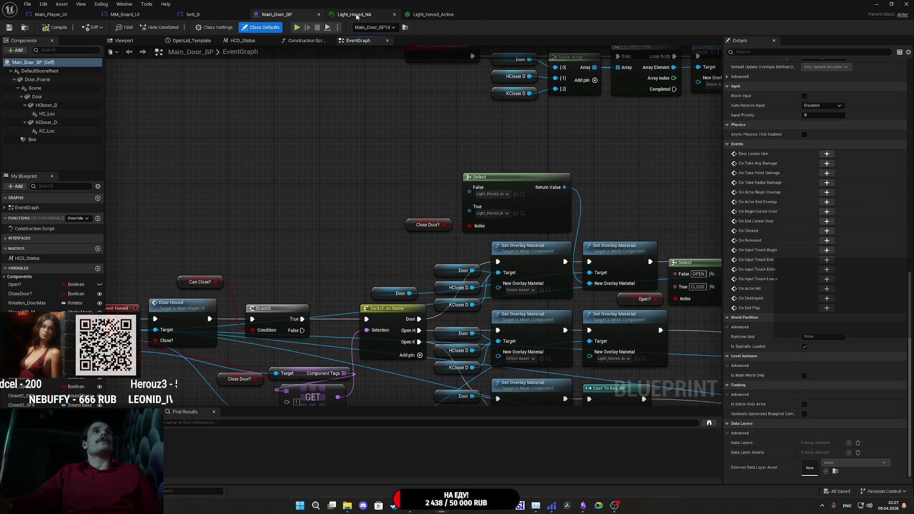
{"action": "left_click", "coordinate": [212, 18]}
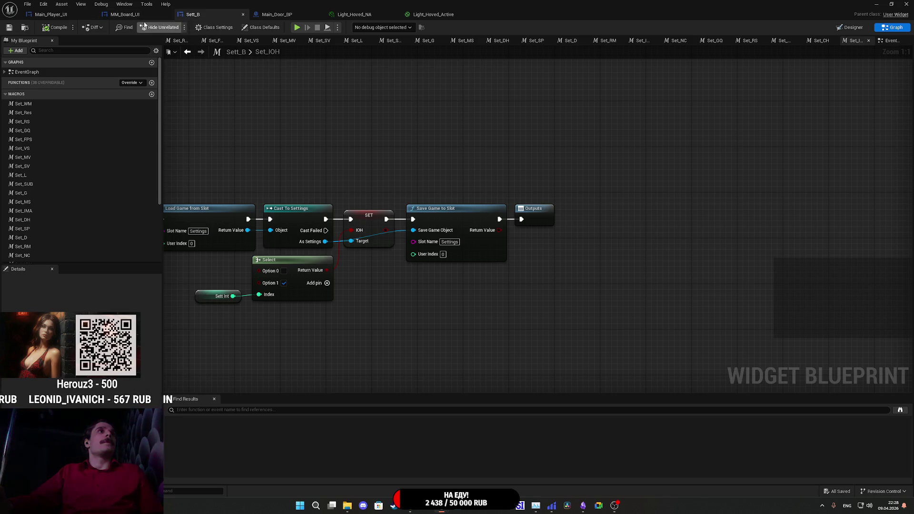
{"action": "left_click", "coordinate": [149, 21]}
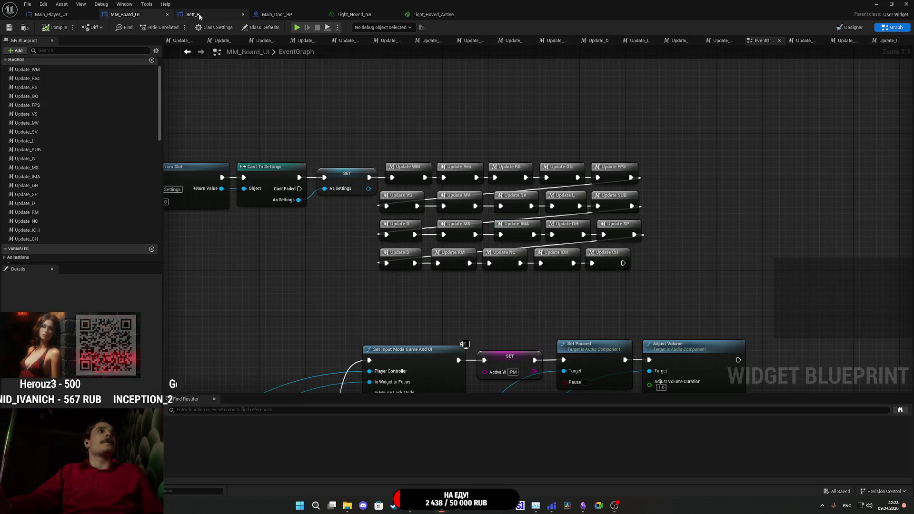
{"action": "left_click", "coordinate": [206, 19]}
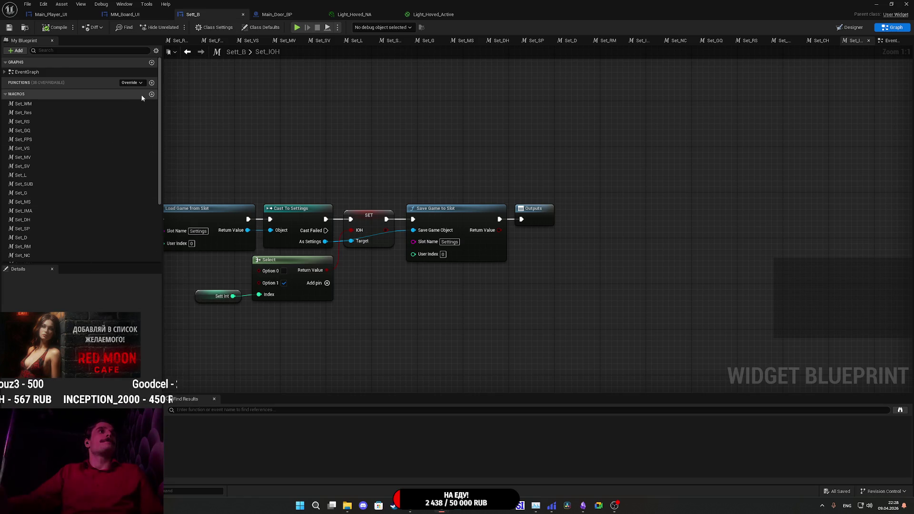
{"action": "scroll", "coordinate": [141, 97], "scroll_direction": "down", "scroll_amount": 3}
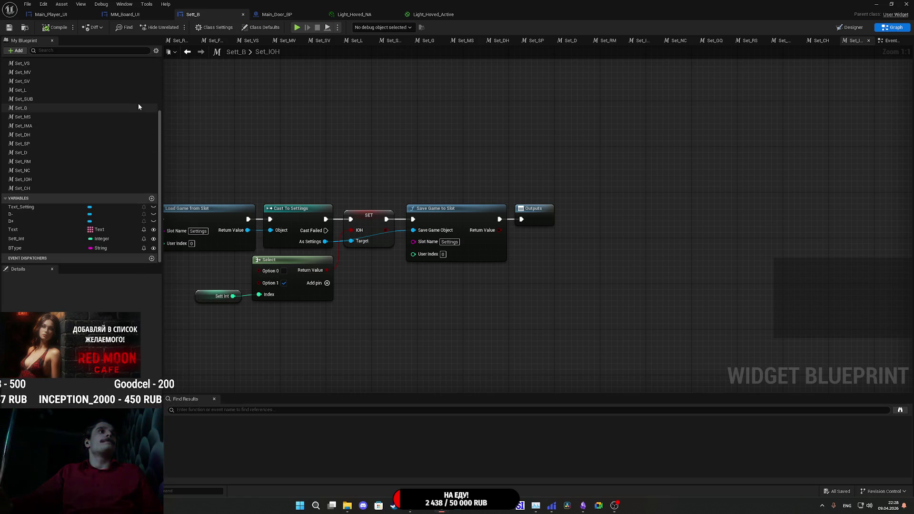
Add a NewVar variable and set its type to a Material Interface object reference.
{"action": "left_click", "coordinate": [151, 198]}
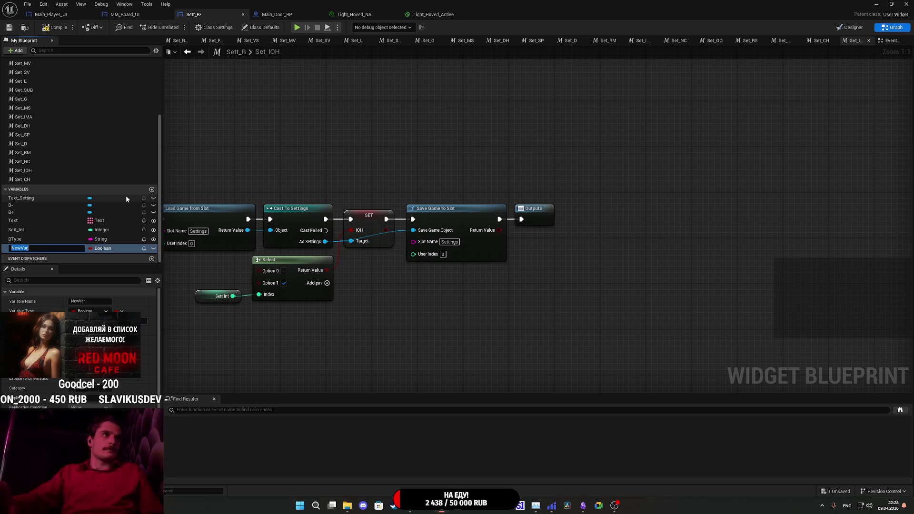
{"action": "left_click", "coordinate": [103, 249]}
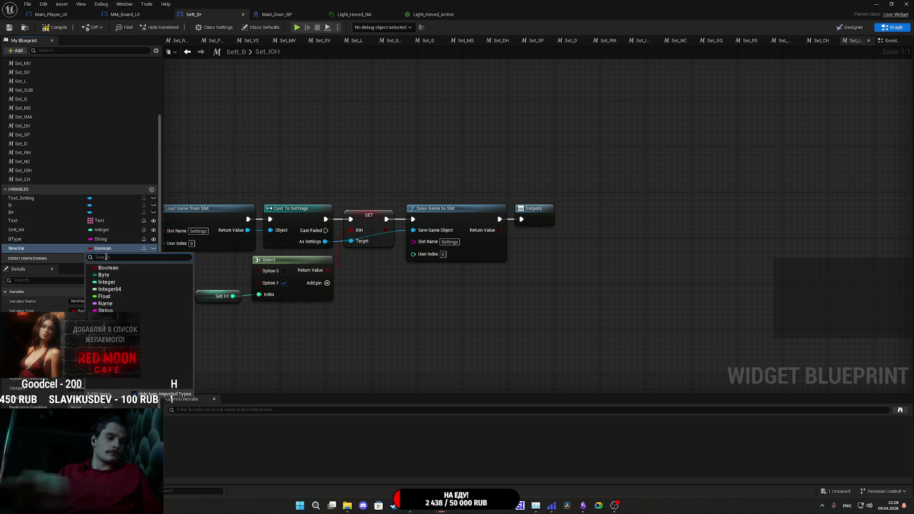
{"action": "type", "text": "Mate"}
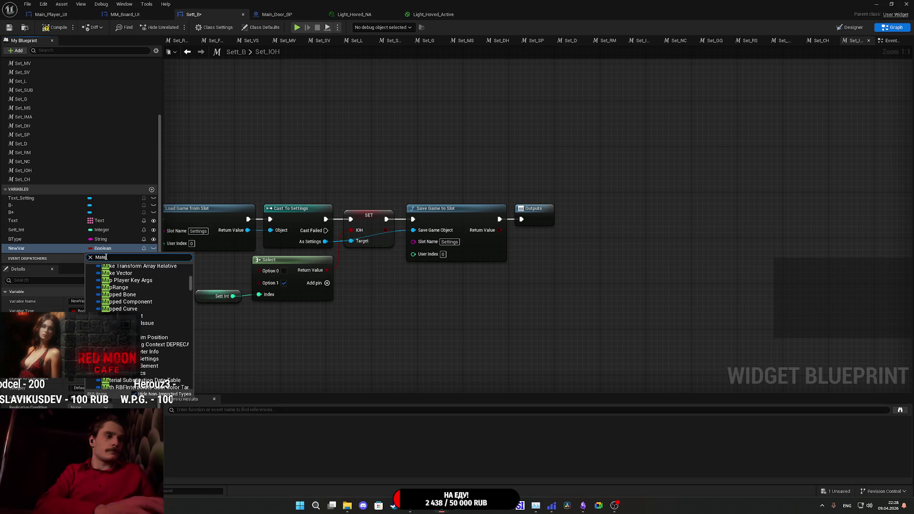
{"action": "type", "text": "ria"}
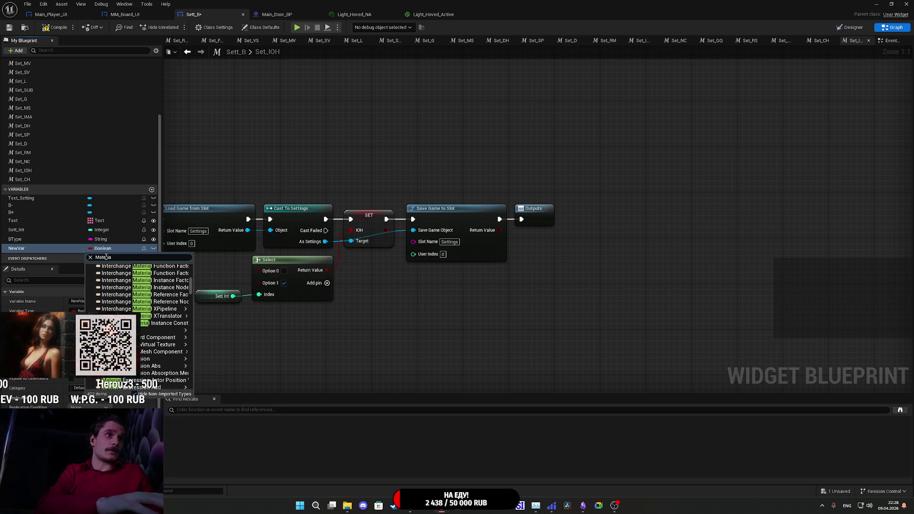
{"action": "type", "text": "l"}
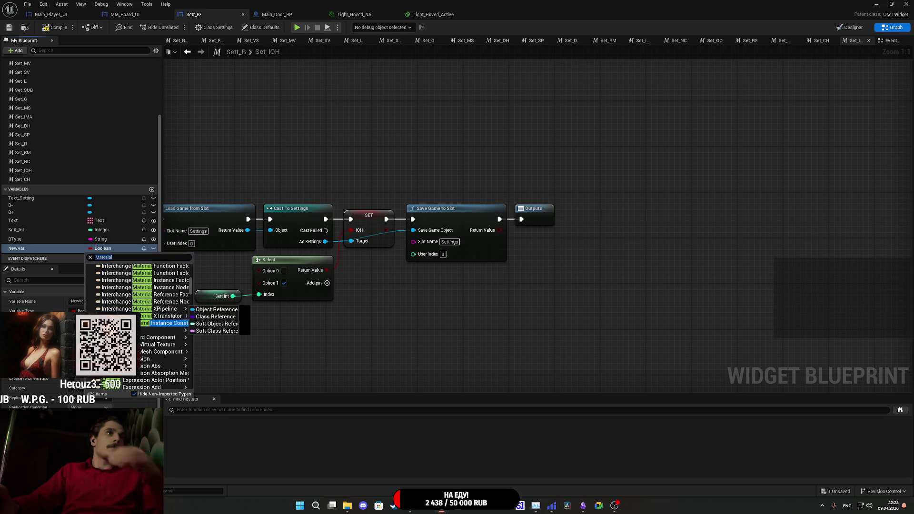
{"action": "mouse_move", "coordinate": [157, 358]}
{"action": "scroll", "coordinate": [151, 366], "scroll_direction": "down", "scroll_amount": 10}
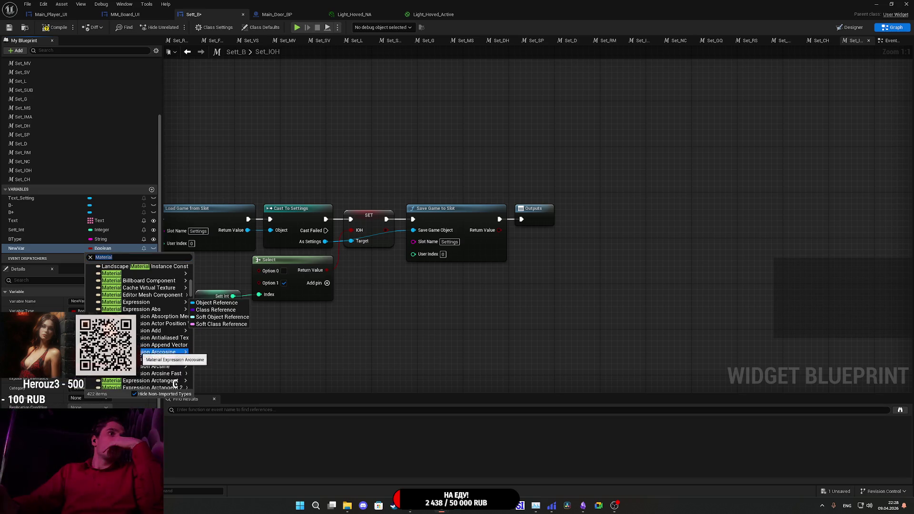
{"action": "scroll", "coordinate": [151, 366], "scroll_direction": "down", "scroll_amount": 20}
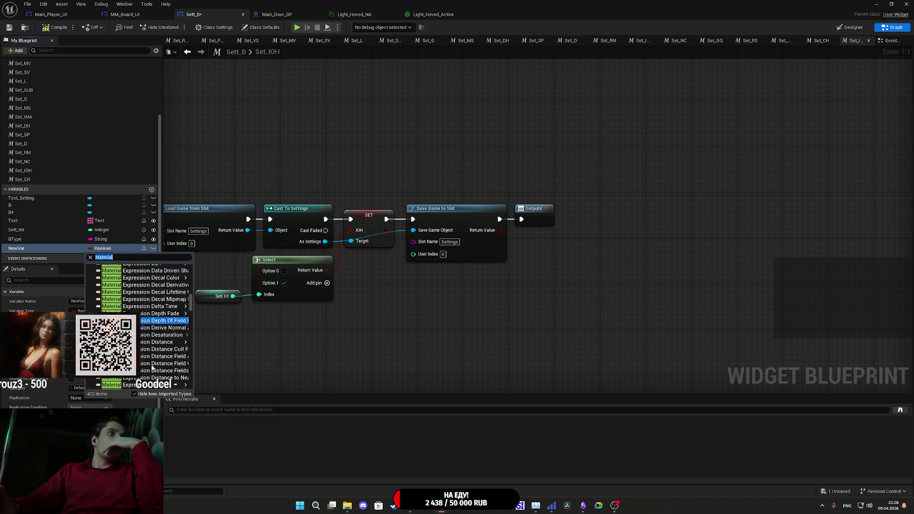
{"action": "scroll", "coordinate": [150, 357], "scroll_direction": "down", "scroll_amount": 15}
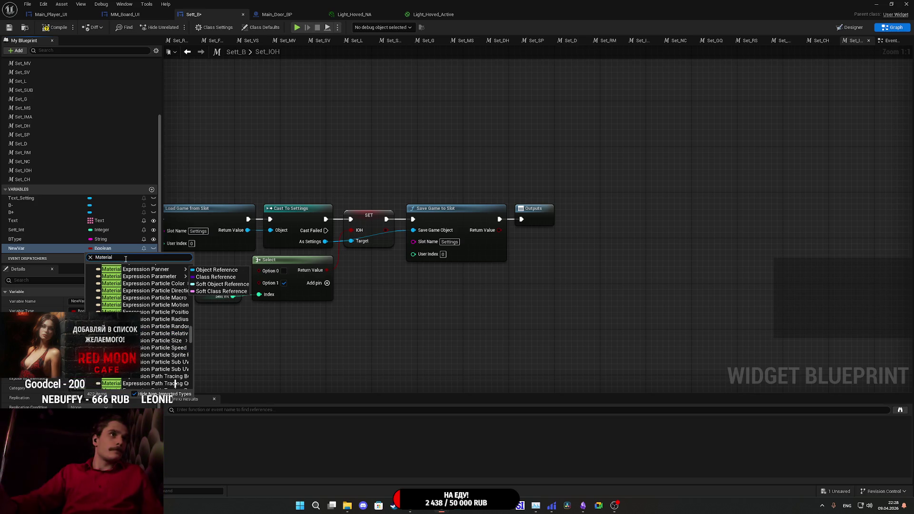
{"action": "scroll", "coordinate": [126, 258], "scroll_direction": "up", "scroll_amount": 15}
{"action": "type", "text": " in"}
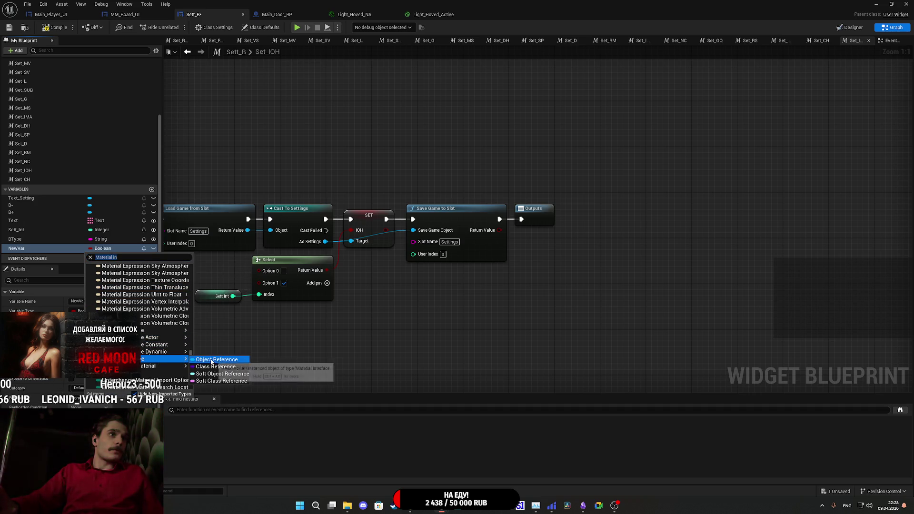
{"action": "left_click", "coordinate": [211, 361]}
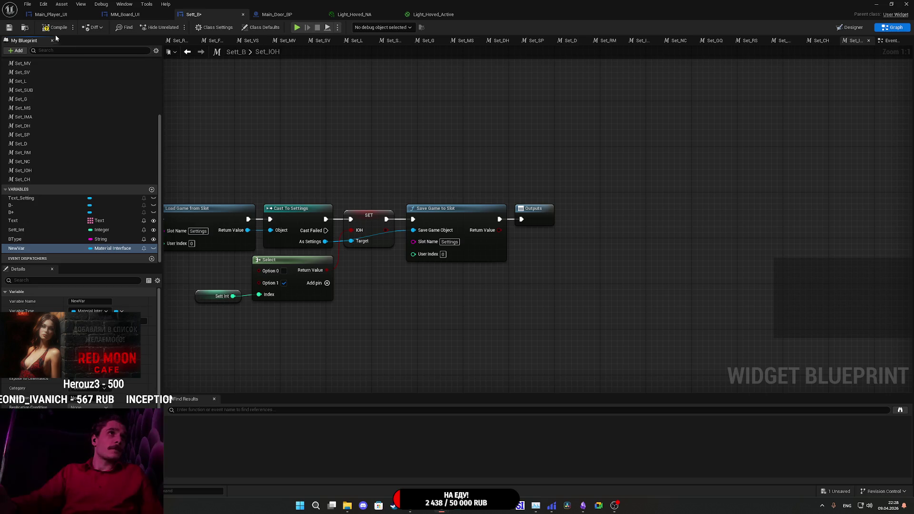
Save Sett_B and check NewVar's default-value asset list without picking one.
{"action": "left_click", "coordinate": [10, 27]}
{"action": "scroll", "coordinate": [72, 362], "scroll_direction": "down", "scroll_amount": 3}
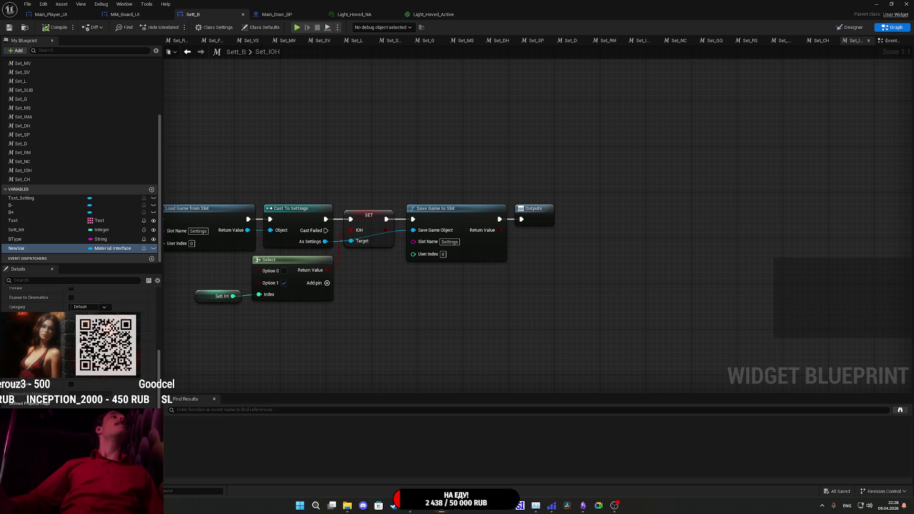
{"action": "left_click", "coordinate": [119, 463]}
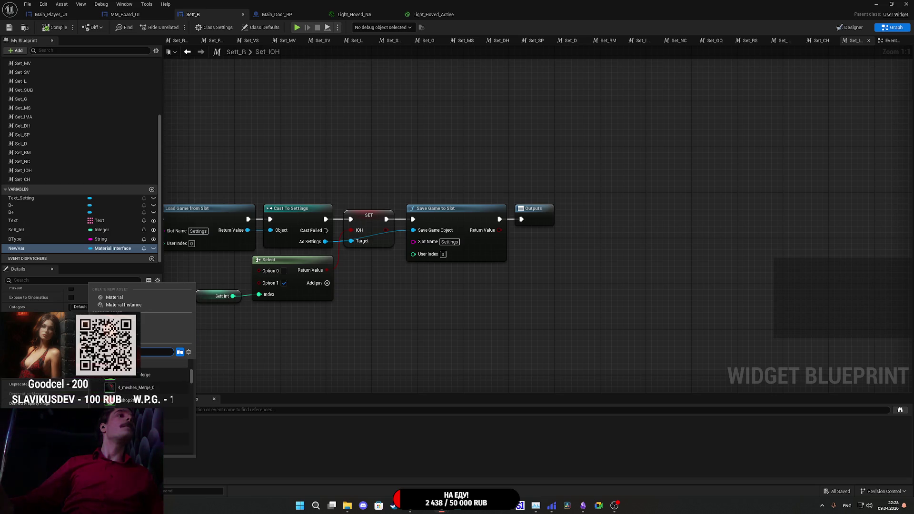
{"action": "key", "text": "Escape"}
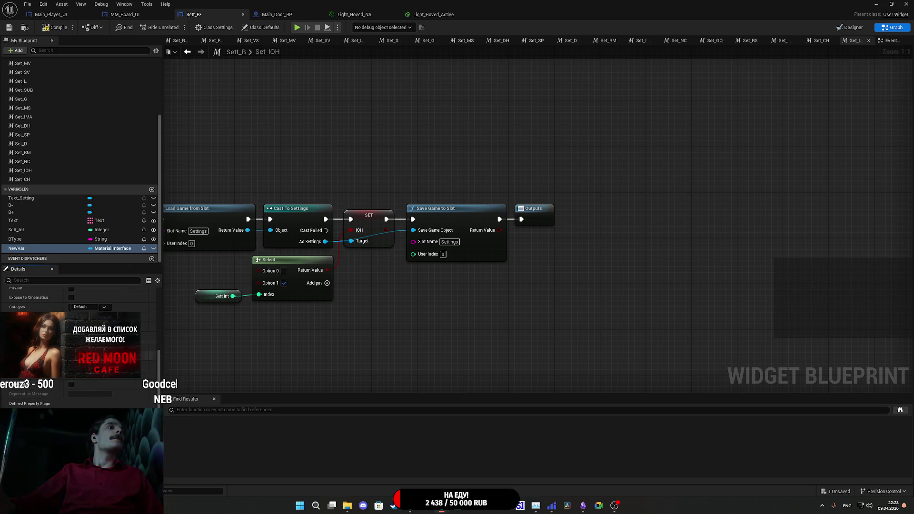
Turn NewVar into an array and compile and save Sett_B.
{"action": "scroll", "coordinate": [150, 290], "scroll_direction": "up", "scroll_amount": 4}
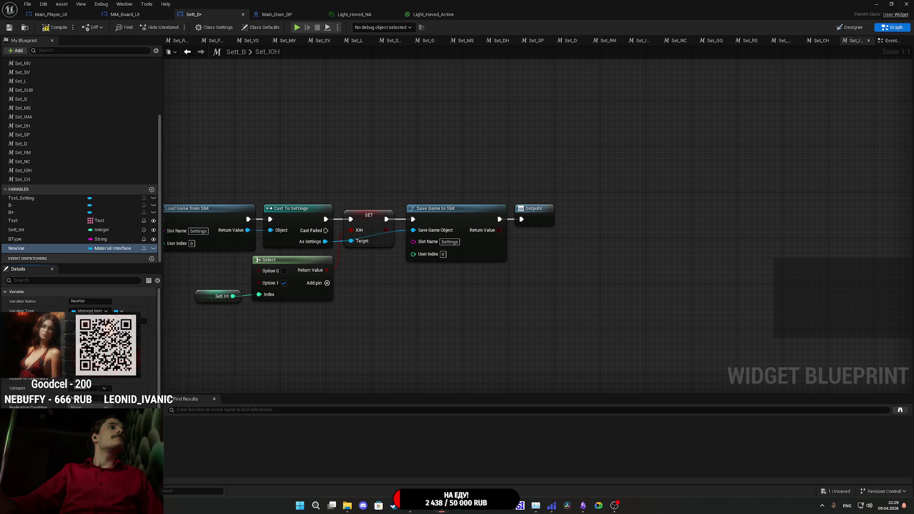
{"action": "left_click", "coordinate": [124, 329]}
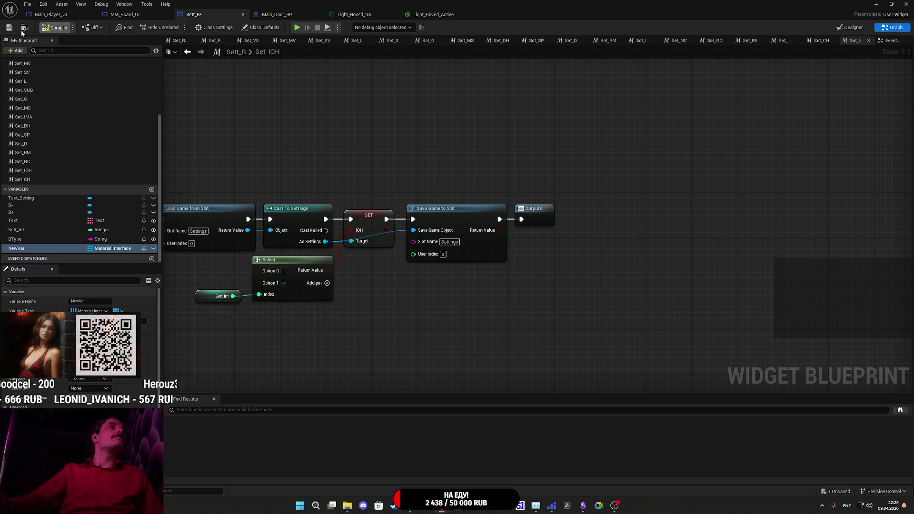
{"action": "left_click", "coordinate": [54, 27]}
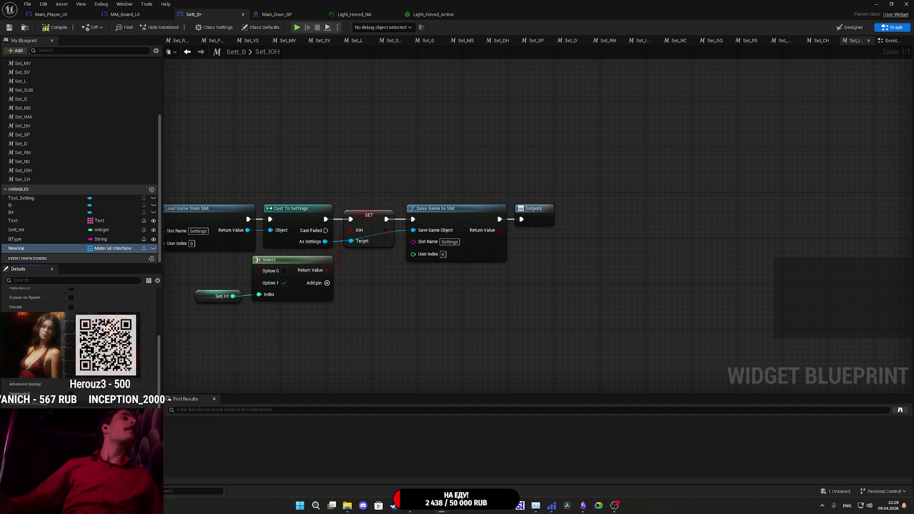
{"action": "scroll", "coordinate": [78, 333], "scroll_direction": "down", "scroll_amount": 1}
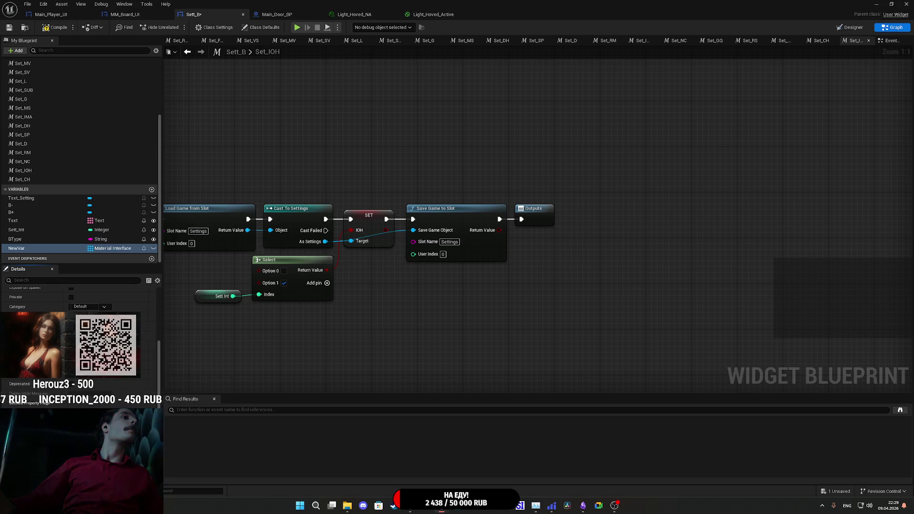
{"action": "left_click", "coordinate": [119, 445]}
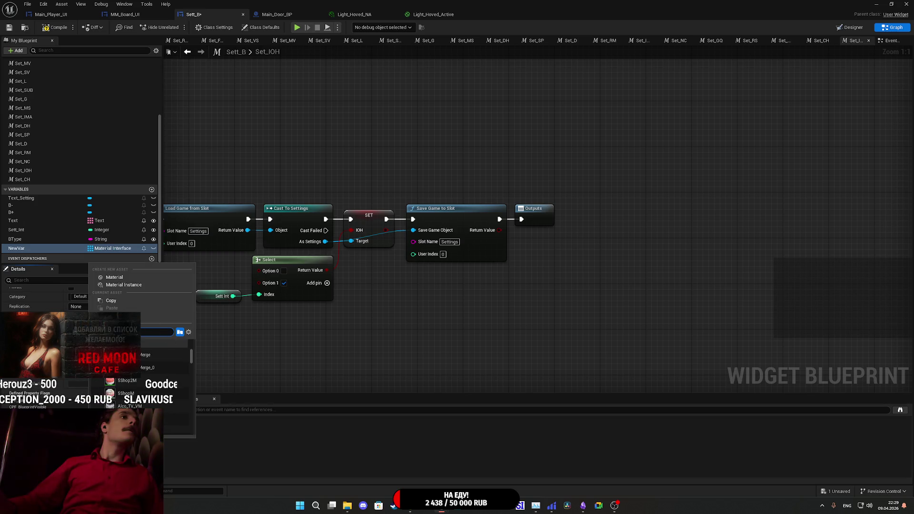
{"action": "key", "text": "Escape"}
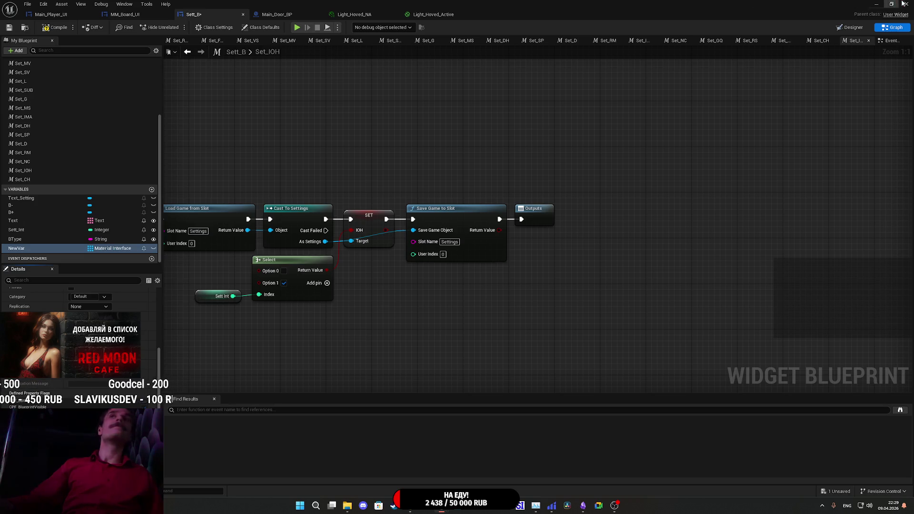
{"action": "left_click", "coordinate": [893, 4]}
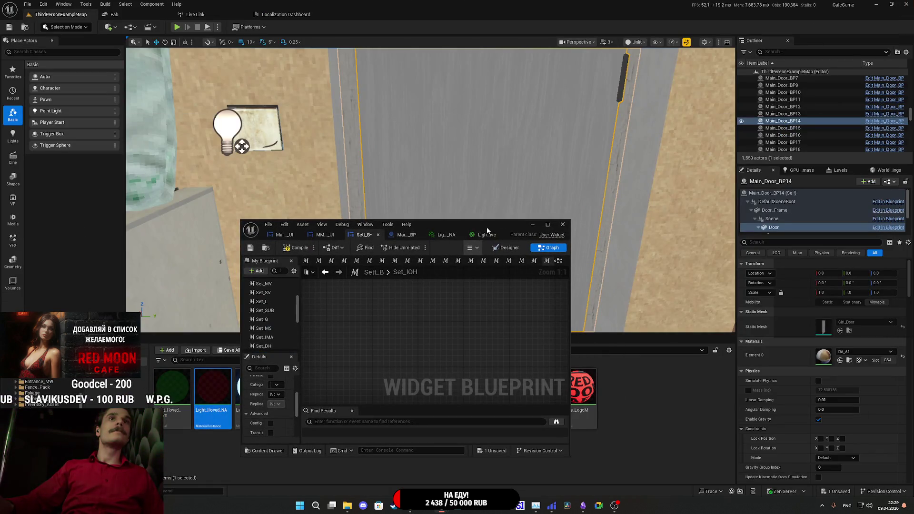
{"action": "double_click", "coordinate": [487, 227]}
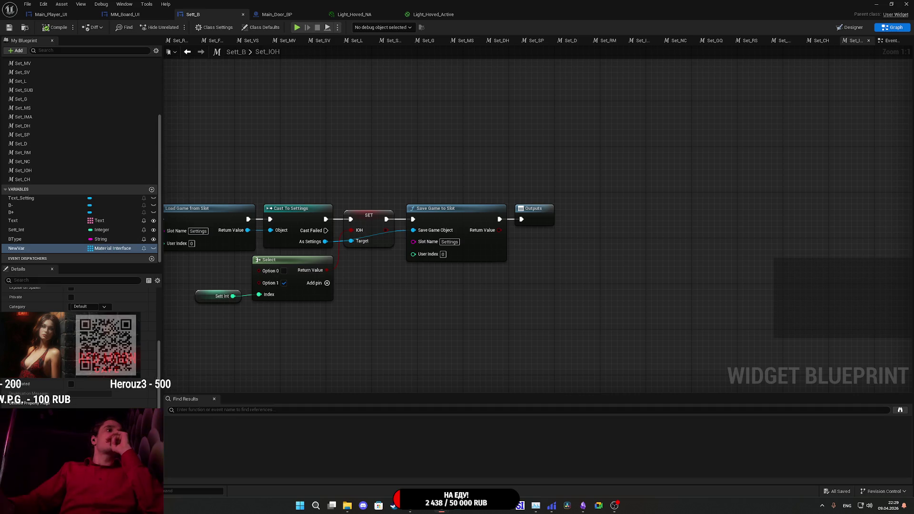
Place a NewVar getter and a Get (a copy) array node in the Set_IOH graph.
{"action": "mouse_move", "coordinate": [16, 248]}
{"action": "left_mouse_down"}
{"action": "mouse_move", "coordinate": [372, 321]}
{"action": "mouse_move", "coordinate": [430, 317]}
{"action": "mouse_move", "coordinate": [509, 342]}
{"action": "left_mouse_up"}
{"action": "left_click", "coordinate": [447, 327]}
{"action": "type", "text": "get"}
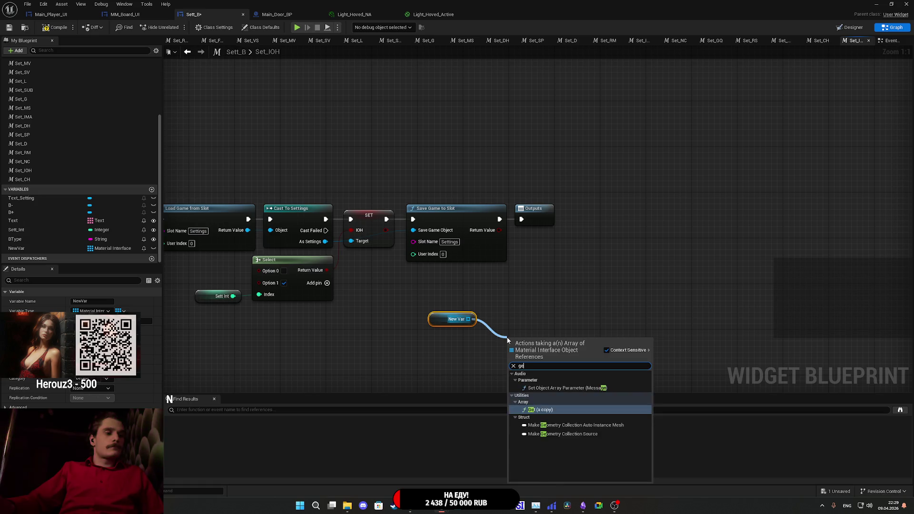
{"action": "left_click", "coordinate": [555, 389]}
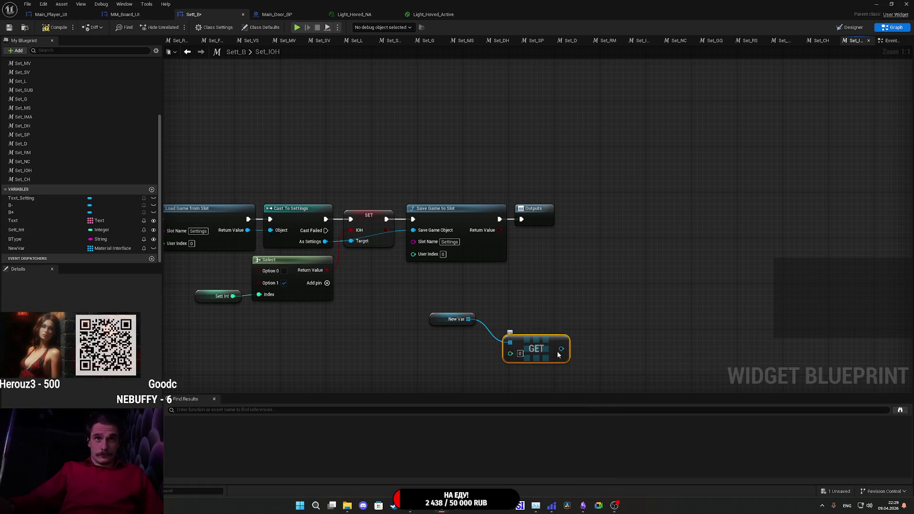
Add a Set Float Parameter node from GET's output, then delete it.
{"action": "left_click_drag", "start_coordinate": [562, 349], "coordinate": [612, 318]}
{"action": "type", "text": "set"}
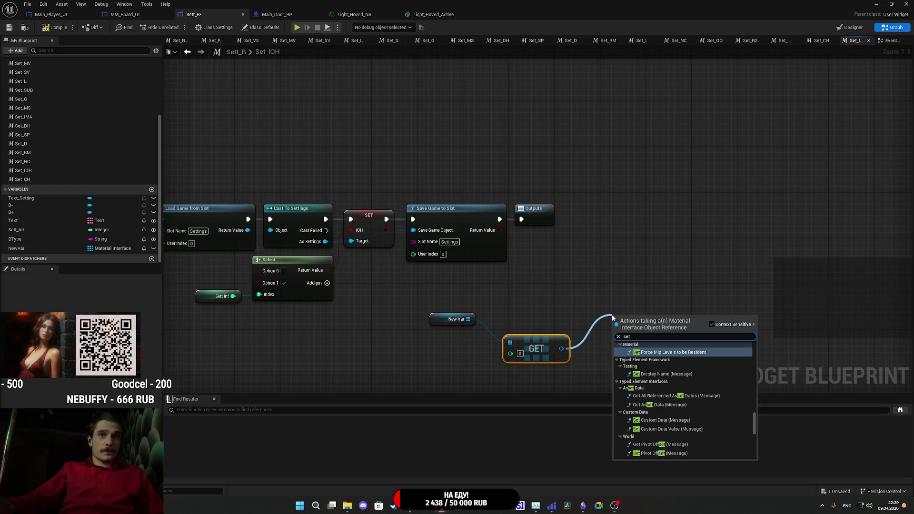
{"action": "type", "text": " para"}
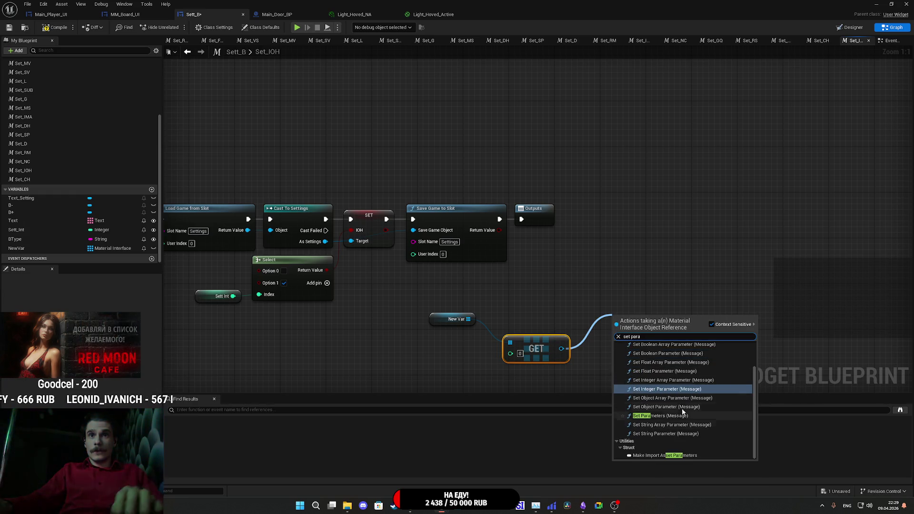
{"action": "scroll", "coordinate": [681, 421], "scroll_direction": "up", "scroll_amount": 2}
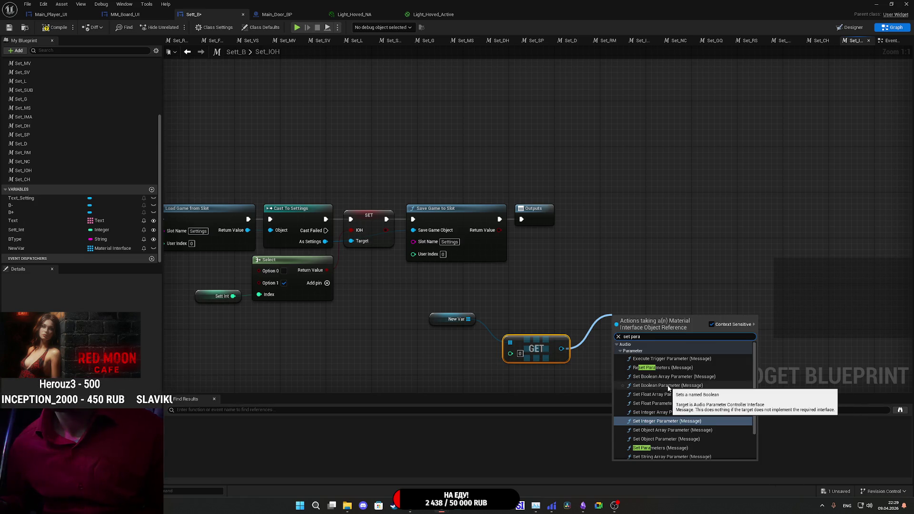
{"action": "scroll", "coordinate": [668, 388], "scroll_direction": "down", "scroll_amount": 2}
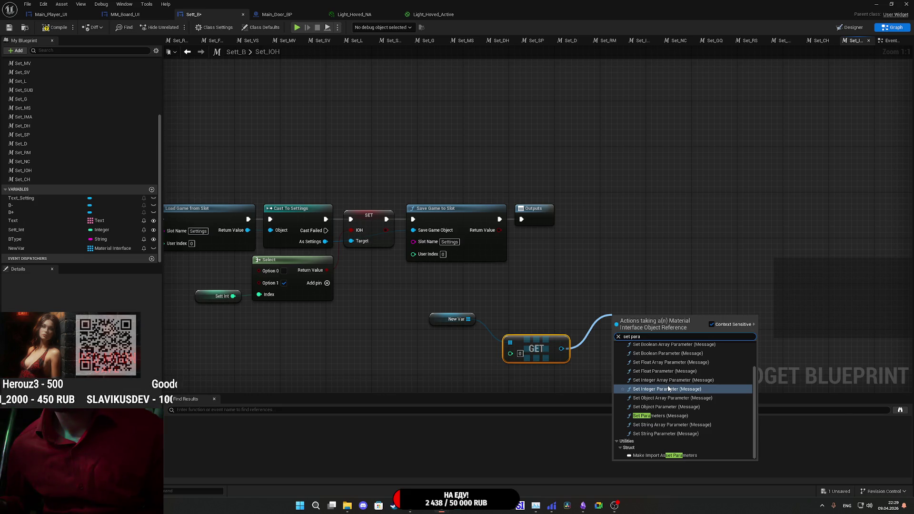
{"action": "scroll", "coordinate": [668, 388], "scroll_direction": "up", "scroll_amount": 2}
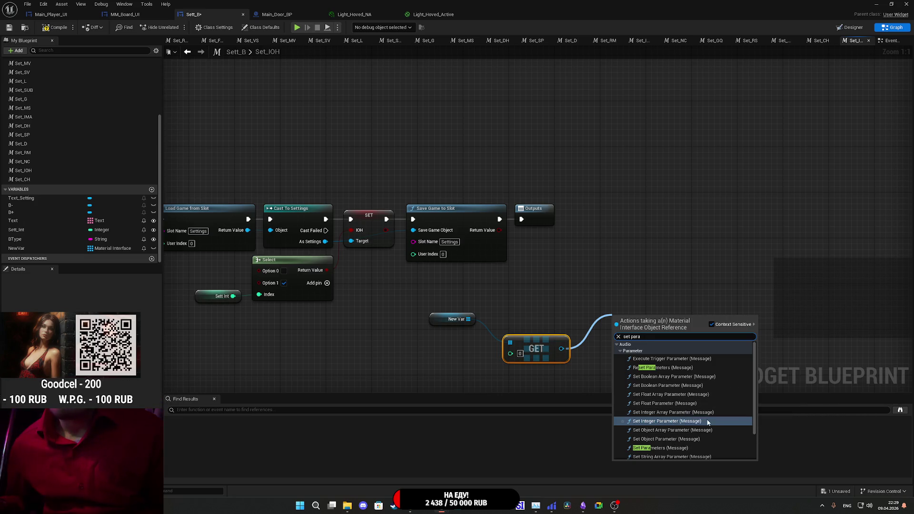
{"action": "left_click", "coordinate": [658, 405]}
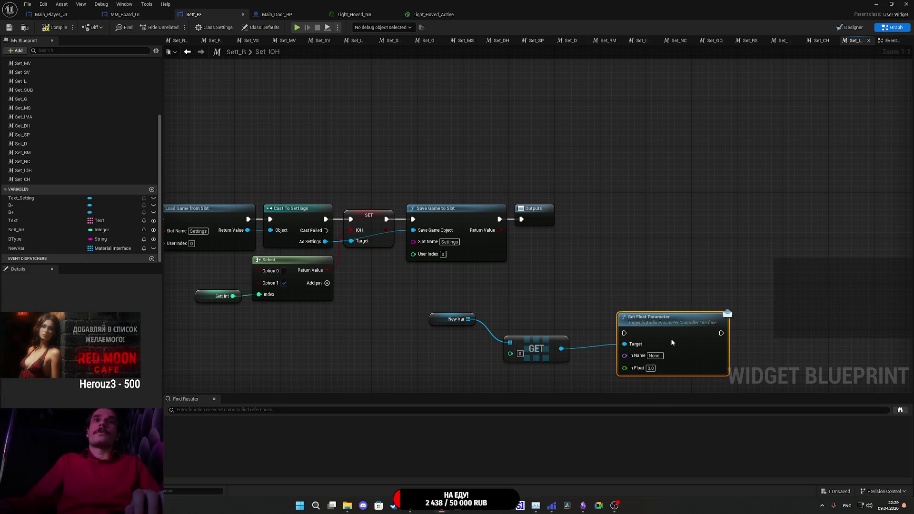
{"action": "key", "text": "Delete"}
Add a Set Boolean Parameter after GET, arrange the nodes, and wire IOH into In Bool.
{"action": "left_click_drag", "start_coordinate": [560, 351], "coordinate": [593, 319]}
{"action": "type", "text": "set"}
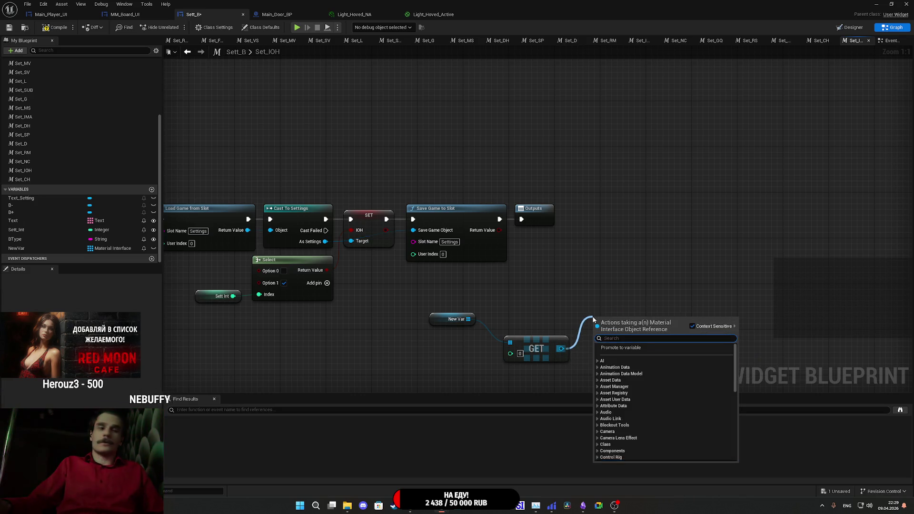
{"action": "type", "text": " para"}
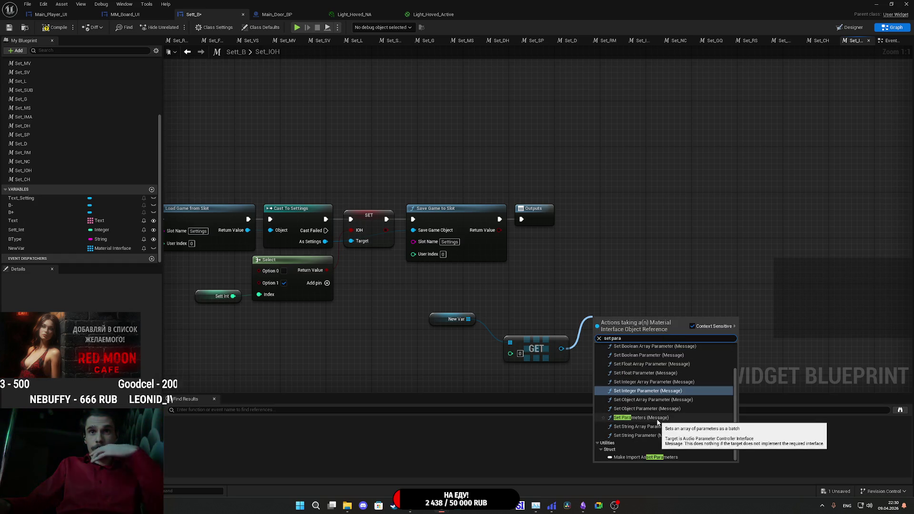
{"action": "scroll", "coordinate": [640, 388], "scroll_direction": "up", "scroll_amount": 3}
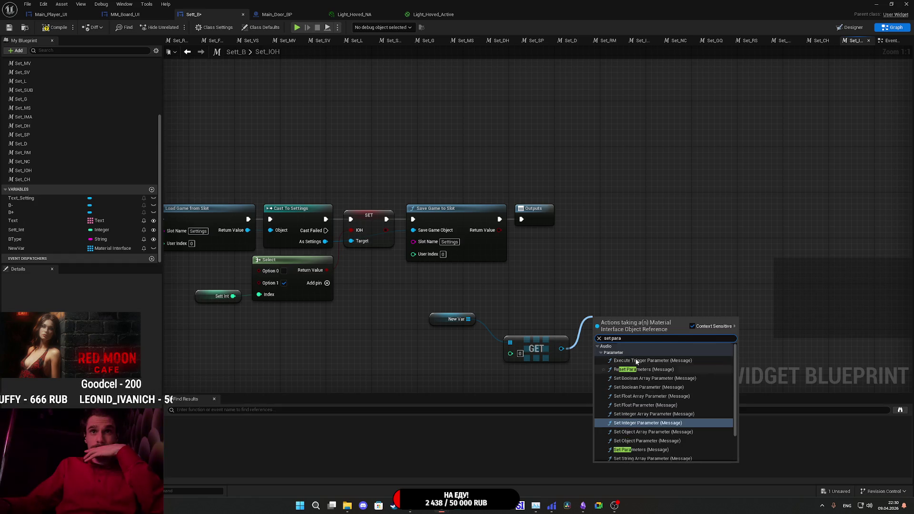
{"action": "left_click", "coordinate": [637, 387]}
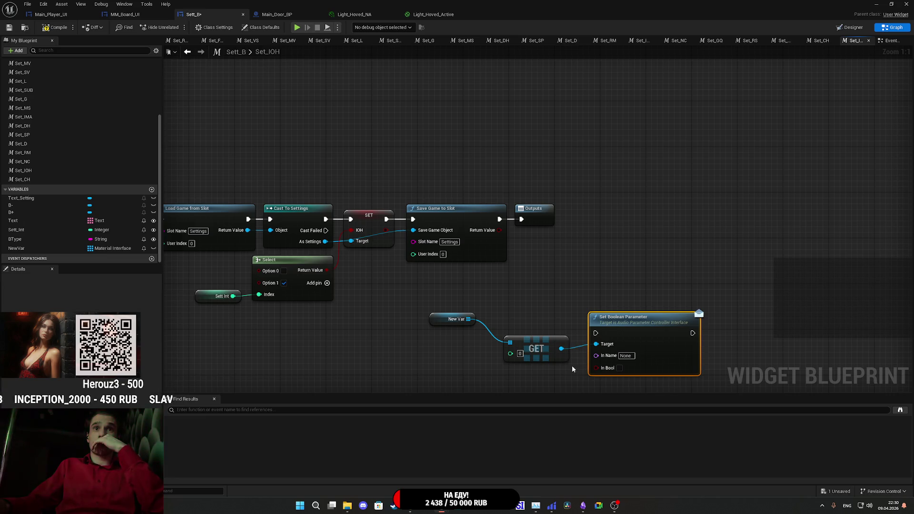
{"action": "left_click_drag", "start_coordinate": [557, 357], "coordinate": [569, 372]}
{"action": "left_click_drag", "start_coordinate": [439, 322], "coordinate": [473, 362]}
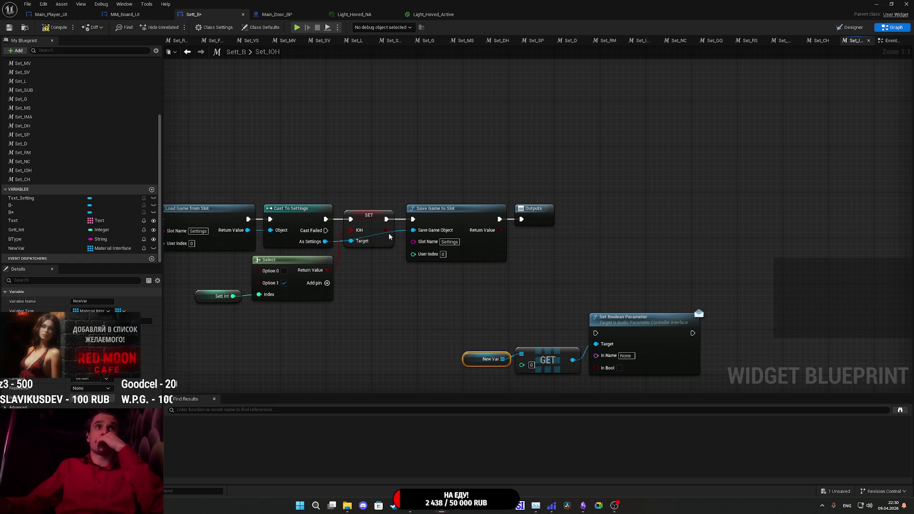
{"action": "mouse_move", "coordinate": [385, 230]}
{"action": "left_mouse_down"}
{"action": "mouse_move", "coordinate": [612, 370]}
{"action": "mouse_move", "coordinate": [600, 368]}
{"action": "left_mouse_up"}
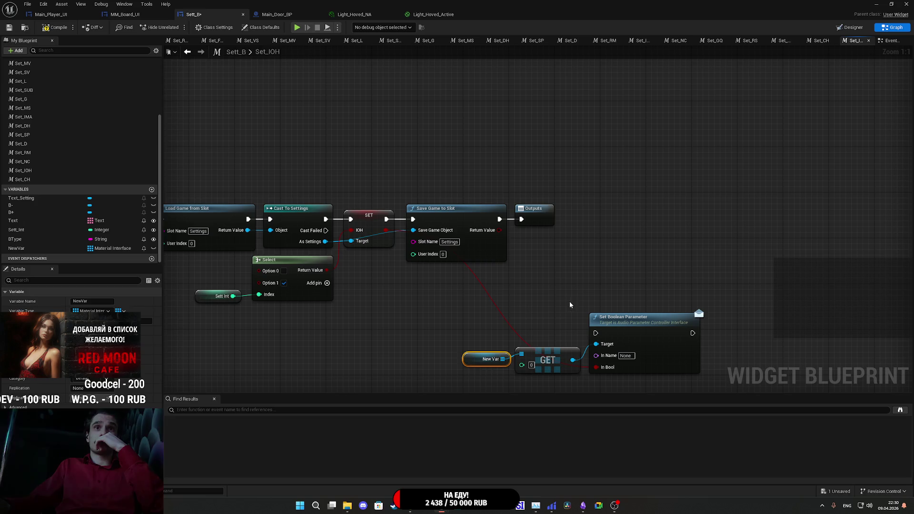
{"action": "left_click_drag", "start_coordinate": [534, 209], "coordinate": [751, 224]}
Add a For Each Loop over New Var after Save Game, with Loop Body driving Set Boolean Parameter.
{"action": "left_click_drag", "start_coordinate": [503, 359], "coordinate": [528, 276]}
{"action": "type", "text": "lo"}
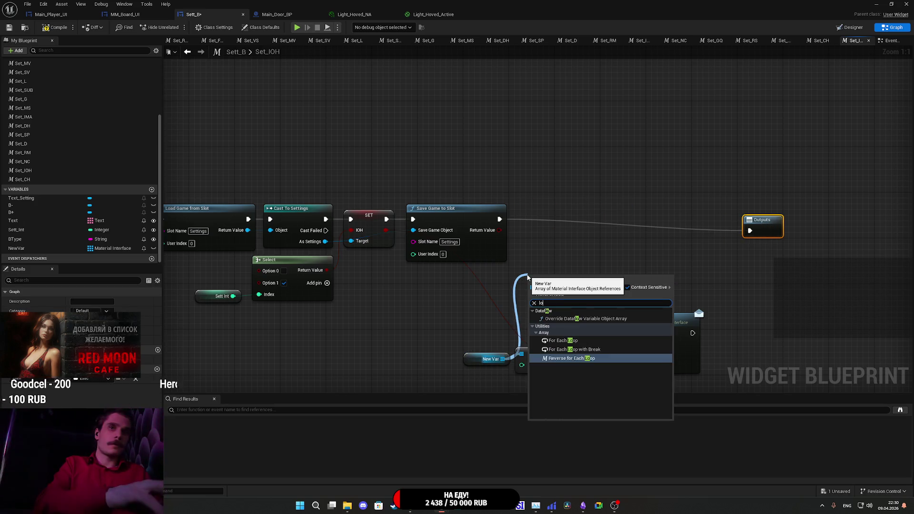
{"action": "left_click", "coordinate": [565, 339]}
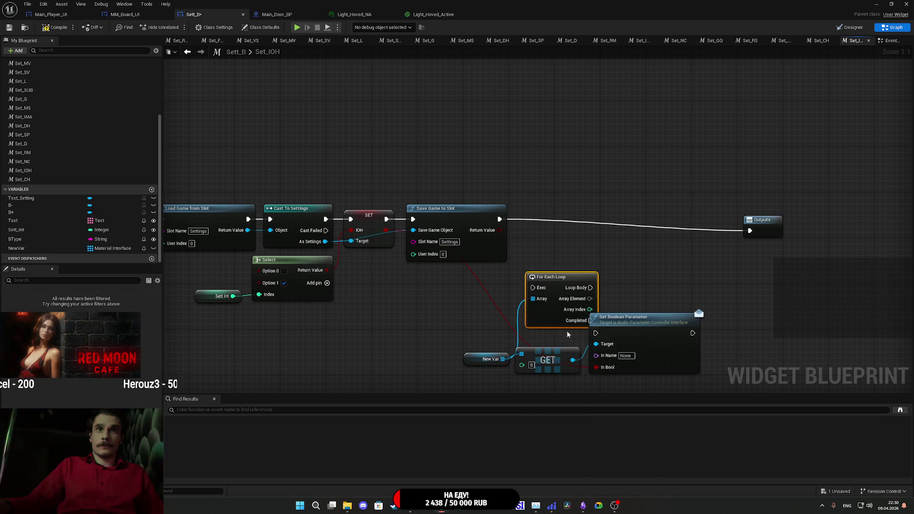
{"action": "left_click_drag", "start_coordinate": [533, 287], "coordinate": [499, 219]}
{"action": "left_click_drag", "start_coordinate": [533, 287], "coordinate": [551, 243]}
{"action": "key", "text": "Escape"}
{"action": "left_click_drag", "start_coordinate": [562, 277], "coordinate": [552, 210]}
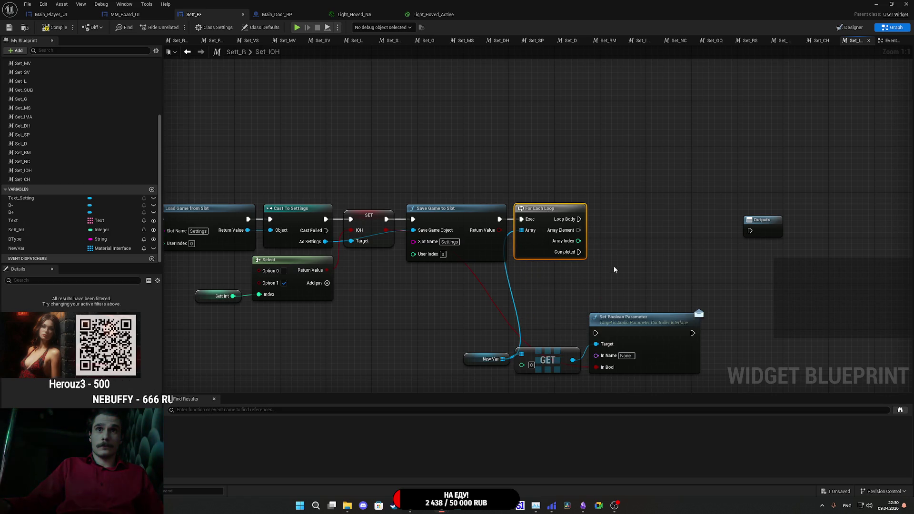
{"action": "left_click_drag", "start_coordinate": [596, 333], "coordinate": [579, 219]}
{"action": "mouse_move", "coordinate": [646, 339]}
{"action": "left_mouse_down"}
{"action": "mouse_move", "coordinate": [647, 174]}
{"action": "mouse_move", "coordinate": [663, 174]}
{"action": "mouse_move", "coordinate": [668, 229]}
{"action": "mouse_move", "coordinate": [653, 221]}
{"action": "mouse_move", "coordinate": [651, 229]}
{"action": "left_mouse_up"}
Delete the GET node, feed Array Element into Set Boolean Parameter's Target, and save Sett_B.
{"action": "mouse_move", "coordinate": [567, 394]}
{"action": "left_mouse_down"}
{"action": "mouse_move", "coordinate": [466, 329]}
{"action": "mouse_move", "coordinate": [522, 347]}
{"action": "mouse_move", "coordinate": [562, 282]}
{"action": "mouse_move", "coordinate": [561, 266]}
{"action": "left_mouse_up"}
{"action": "left_click", "coordinate": [661, 299]}
{"action": "left_click_drag", "start_coordinate": [661, 299], "coordinate": [570, 276]}
{"action": "left_click_drag", "start_coordinate": [518, 290], "coordinate": [520, 305]}
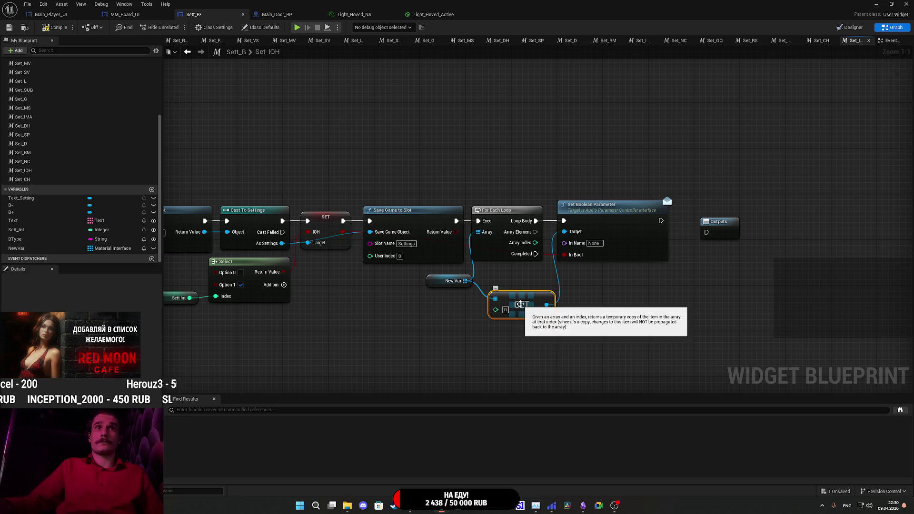
{"action": "key", "text": "Delete"}
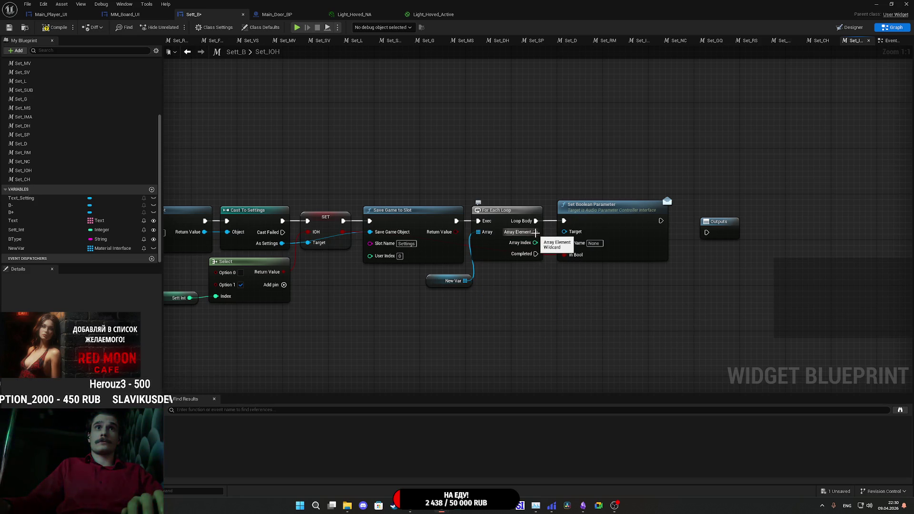
{"action": "left_click_drag", "start_coordinate": [536, 232], "coordinate": [564, 232]}
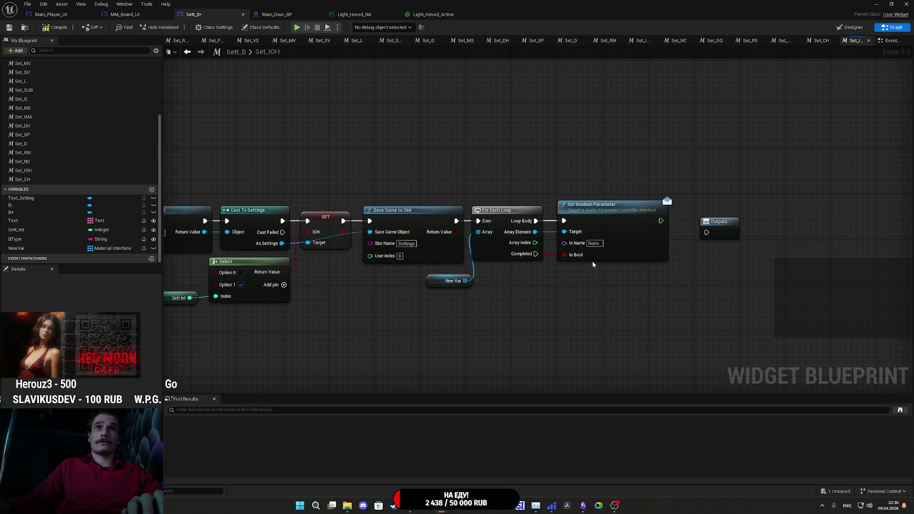
{"action": "left_click_drag", "start_coordinate": [436, 285], "coordinate": [430, 281]}
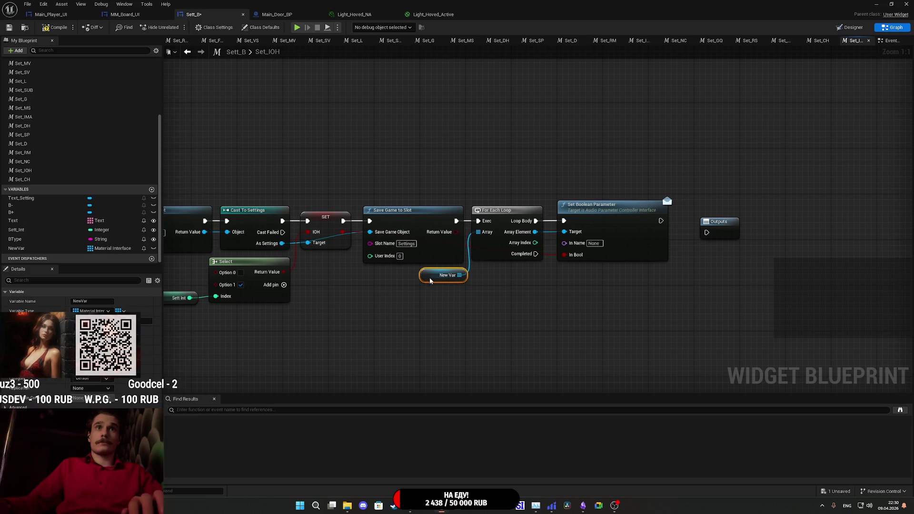
{"action": "left_click", "coordinate": [9, 29]}
{"action": "left_click", "coordinate": [369, 16]}
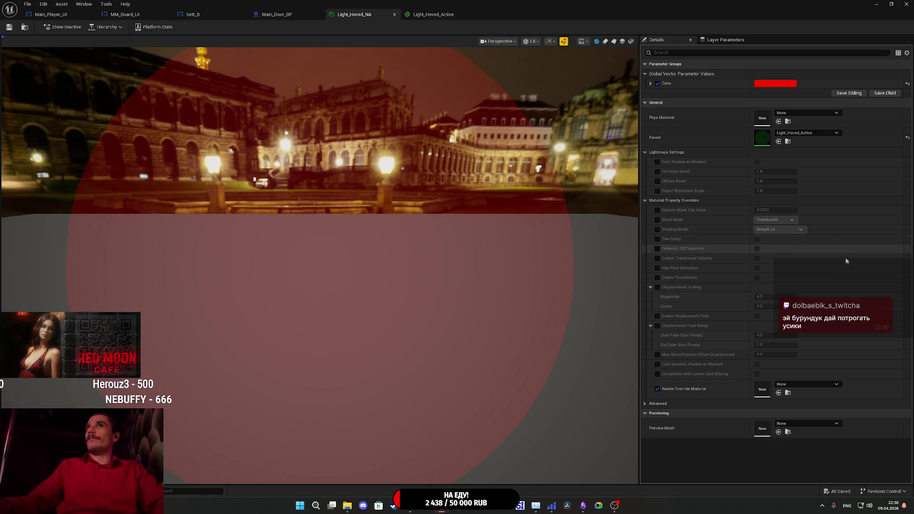
In Light_Hoved_Active, drag a wire from Opacity and browse nodes matching 'leparame'.
{"action": "left_click", "coordinate": [426, 16]}
{"action": "mouse_move", "coordinate": [423, 225]}
{"action": "left_mouse_down"}
{"action": "mouse_move", "coordinate": [394, 195]}
{"action": "mouse_move", "coordinate": [386, 213]}
{"action": "left_mouse_up"}
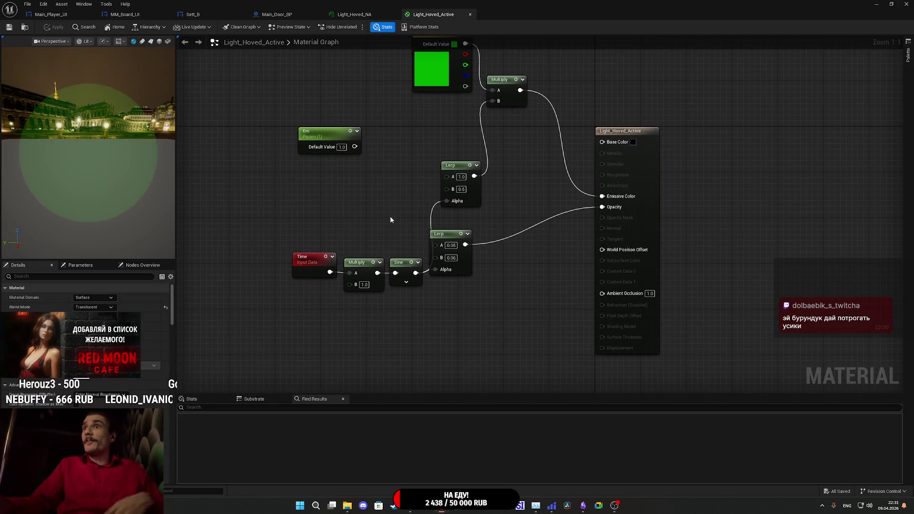
{"action": "left_click_drag", "start_coordinate": [556, 252], "coordinate": [591, 208]}
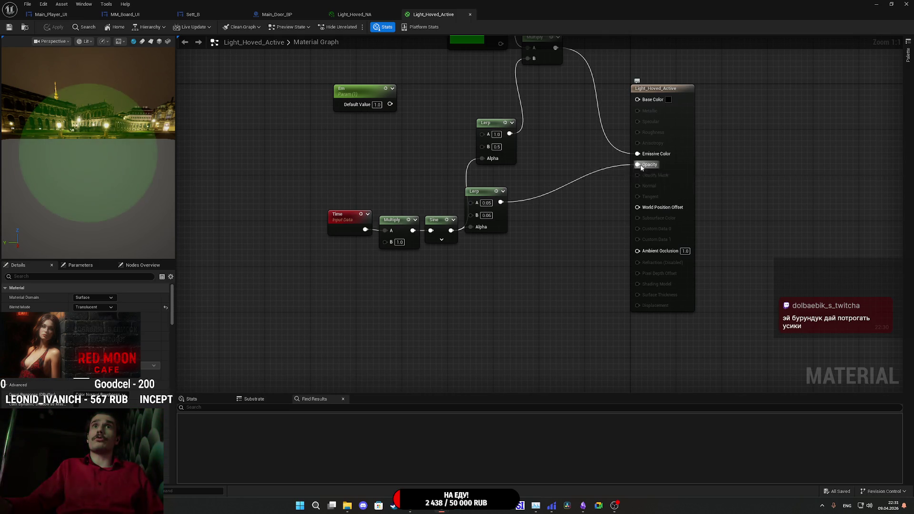
{"action": "left_click_drag", "start_coordinate": [637, 164], "coordinate": [601, 215]}
{"action": "type", "text": "le"}
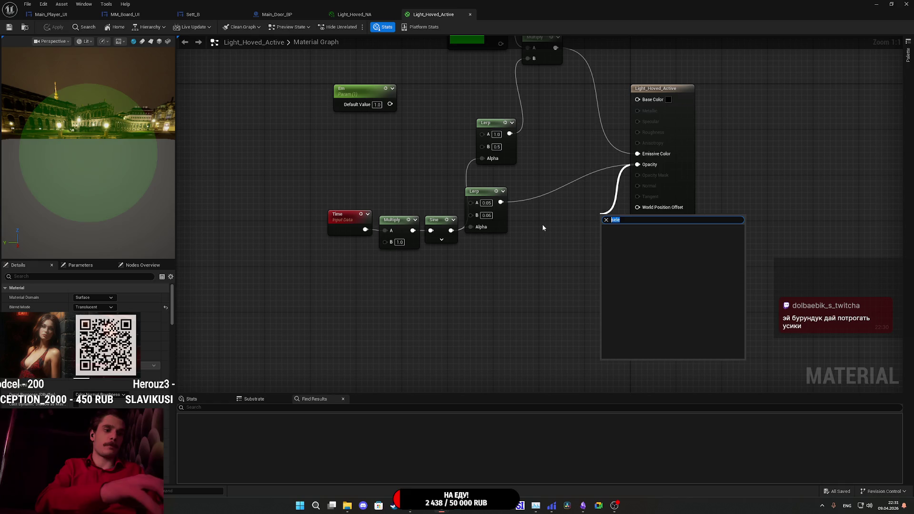
{"action": "type", "text": "para"}
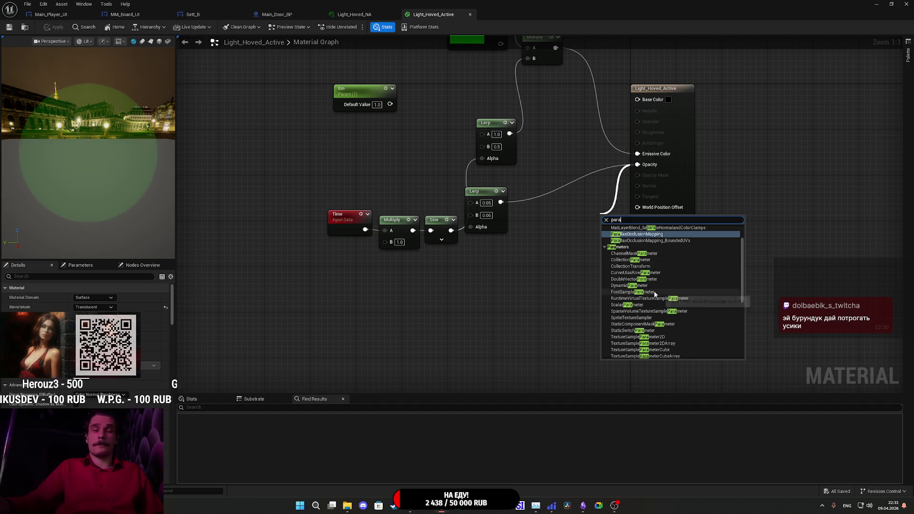
{"action": "type", "text": "me"}
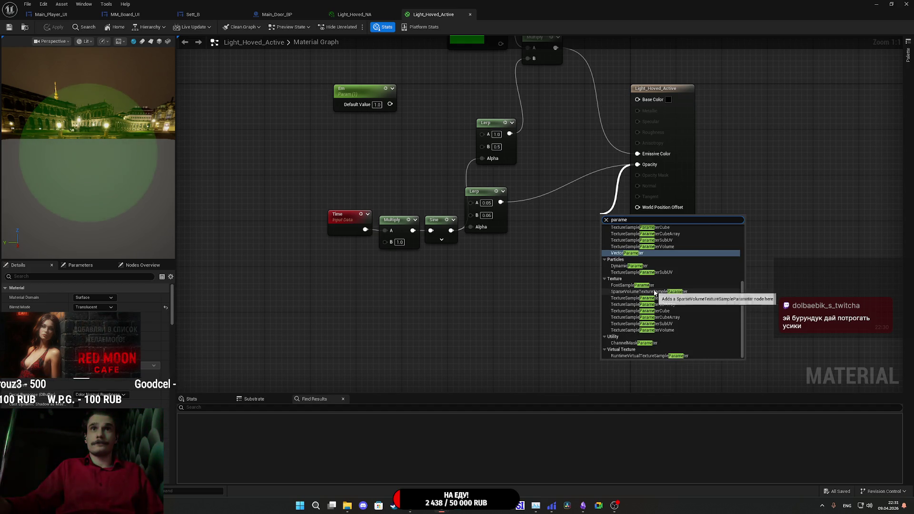
{"action": "scroll", "coordinate": [680, 299], "scroll_direction": "up", "scroll_amount": 2}
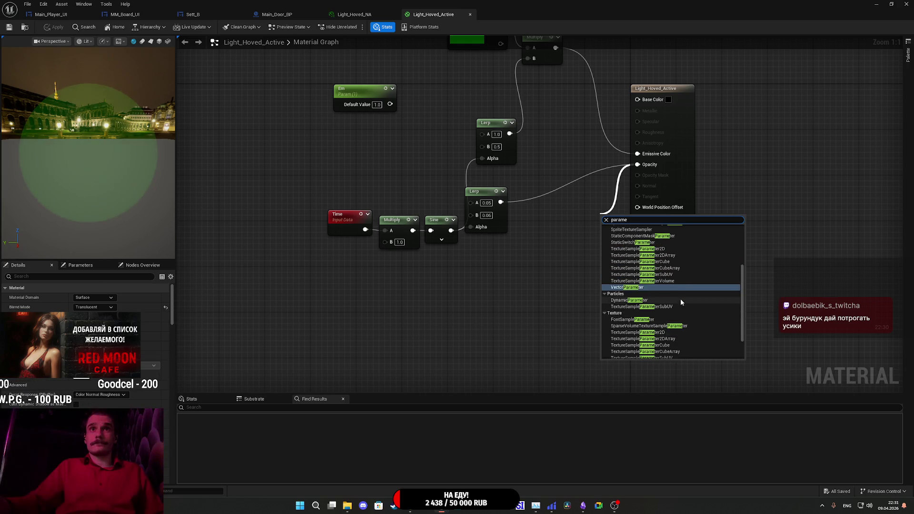
{"action": "scroll", "coordinate": [679, 285], "scroll_direction": "up", "scroll_amount": 4}
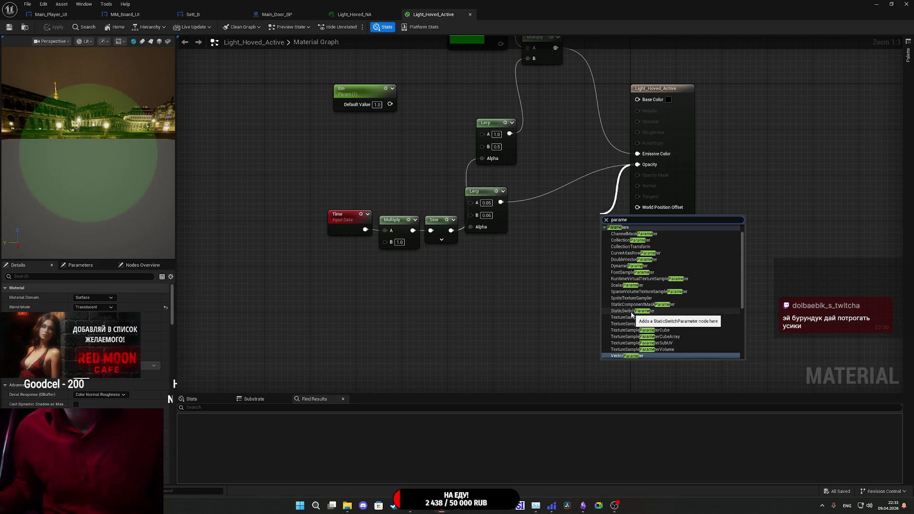
{"action": "scroll", "coordinate": [629, 319], "scroll_direction": "up", "scroll_amount": 1}
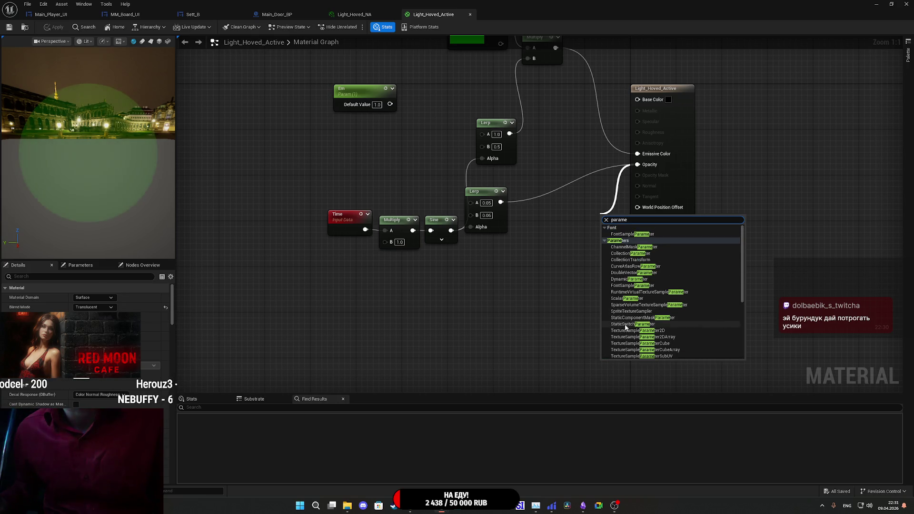
{"action": "scroll", "coordinate": [626, 326], "scroll_direction": "down", "scroll_amount": 6}
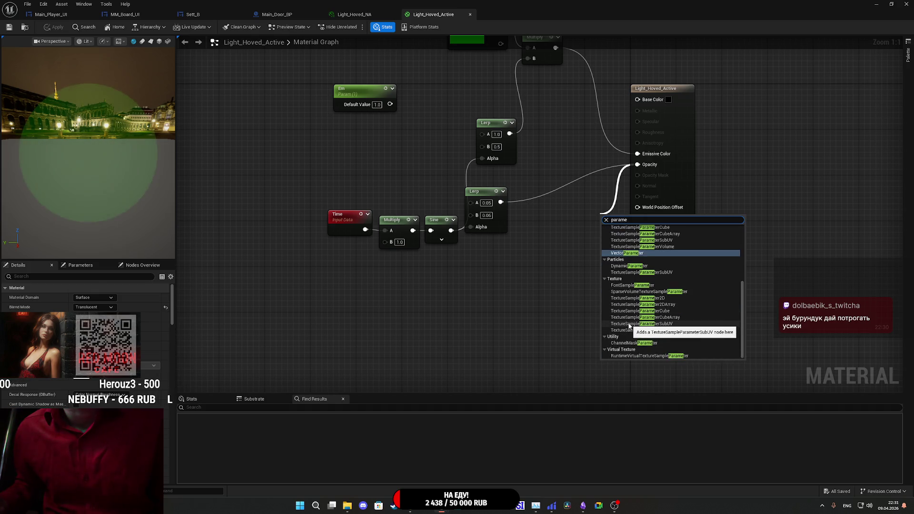
{"action": "scroll", "coordinate": [629, 326], "scroll_direction": "up", "scroll_amount": 3}
{"action": "scroll", "coordinate": [629, 325], "scroll_direction": "up", "scroll_amount": 2}
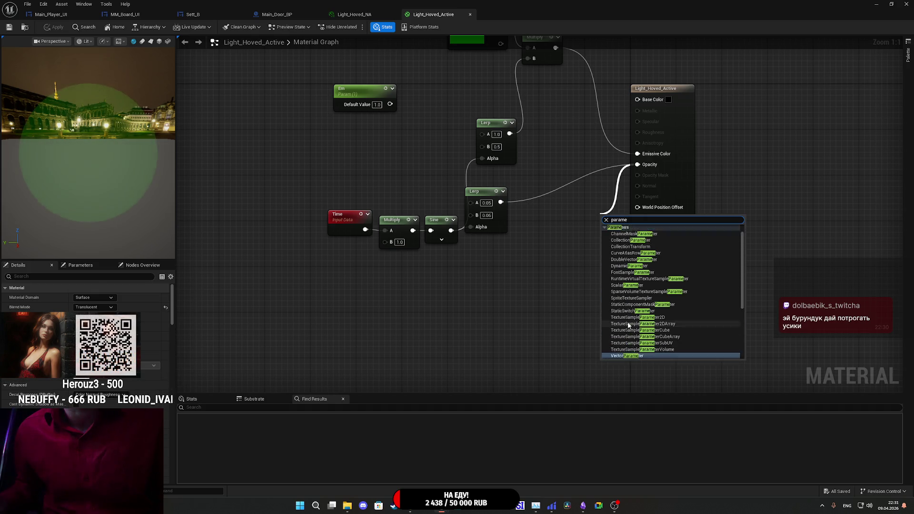
{"action": "scroll", "coordinate": [666, 342], "scroll_direction": "down", "scroll_amount": 1}
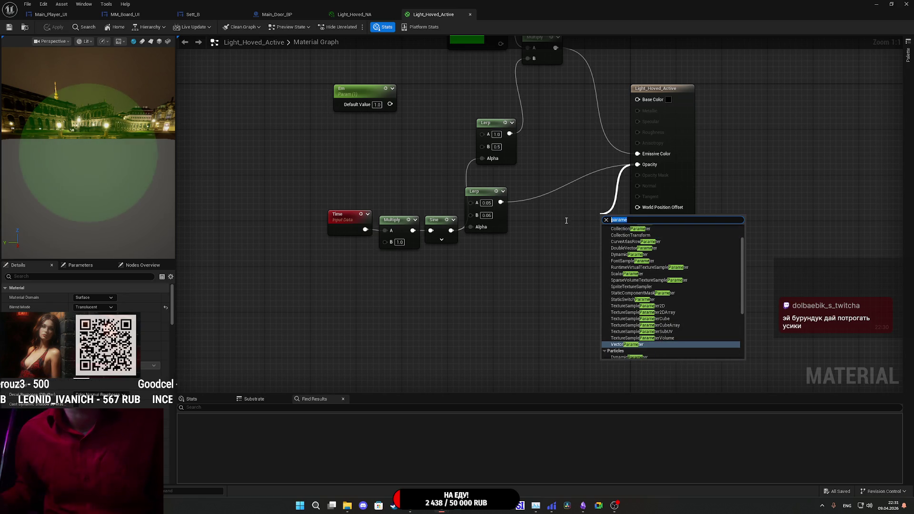
Search 'bool', 'stat' and 'switch', then add a Static Switch Parameter feeding Opacity.
{"action": "type", "text": "bool"}
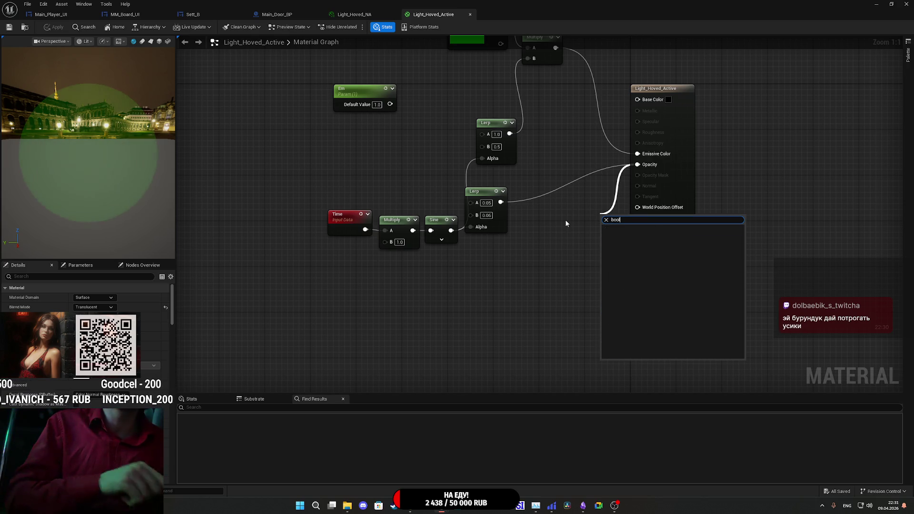
{"action": "key", "text": "ctrl+a"}
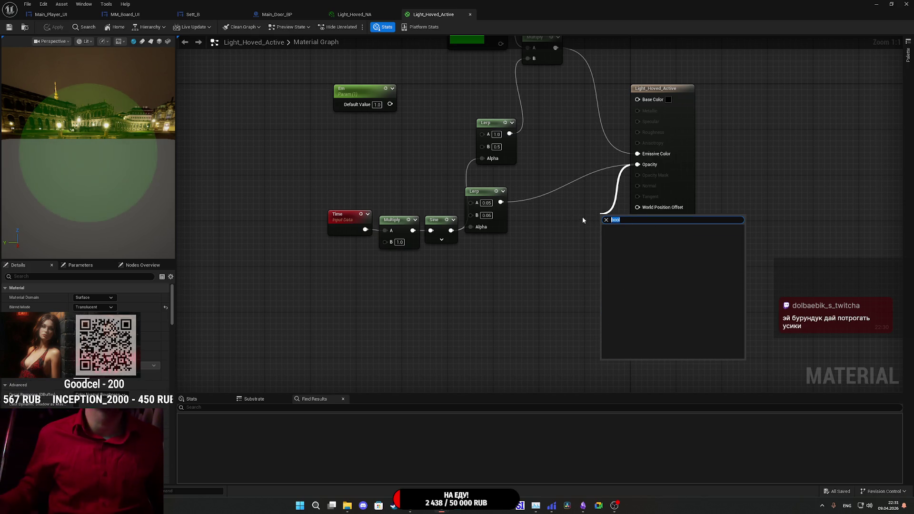
{"action": "type", "text": "stat"}
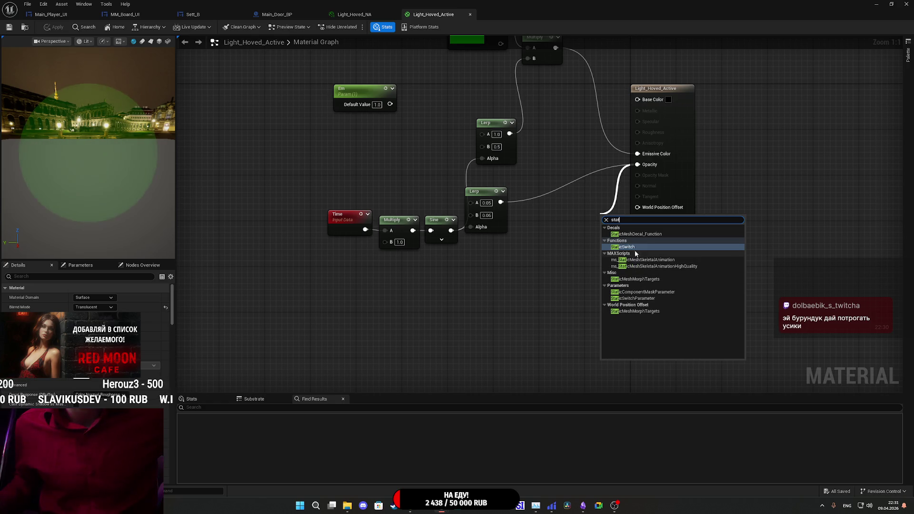
{"action": "left_click", "coordinate": [615, 219]}
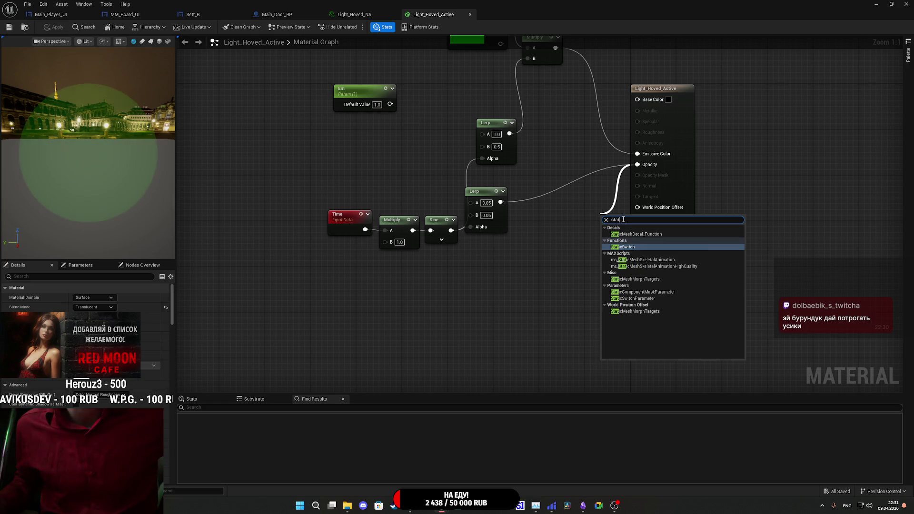
{"action": "type", "text": "sw"}
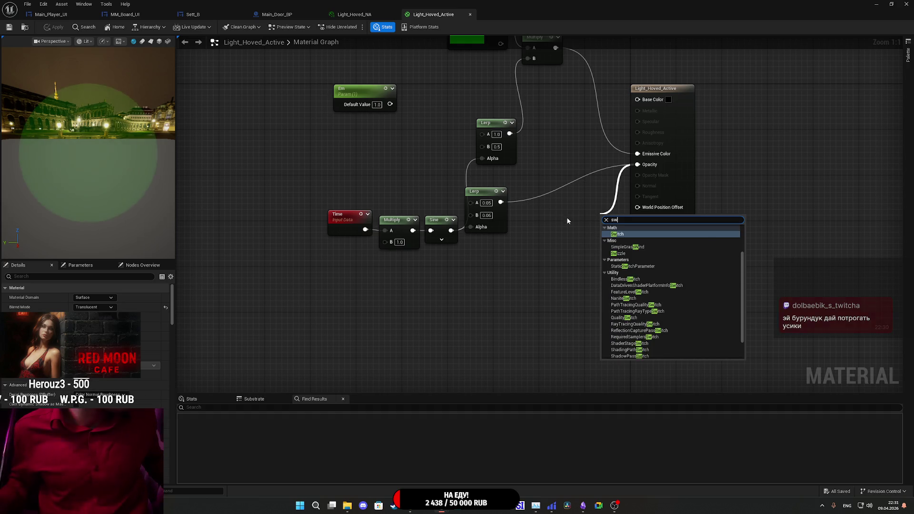
{"action": "type", "text": "itch"}
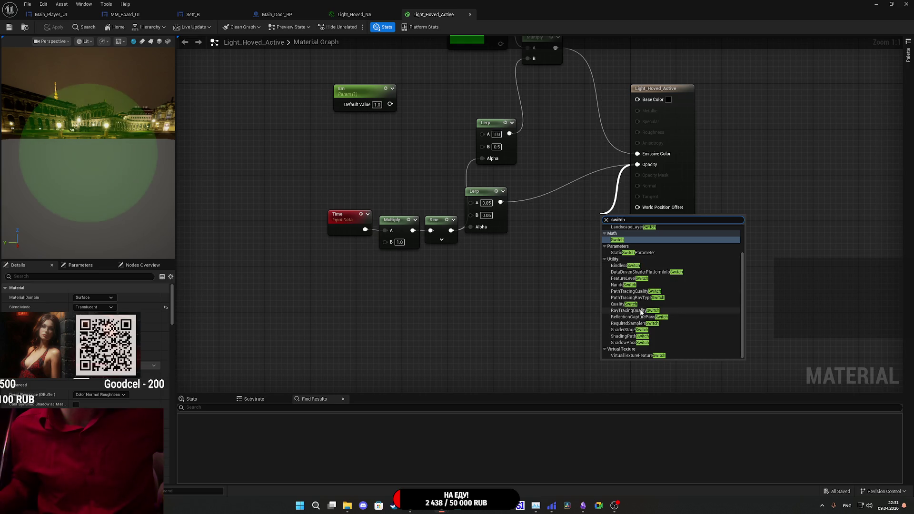
{"action": "scroll", "coordinate": [645, 281], "scroll_direction": "up", "scroll_amount": 2}
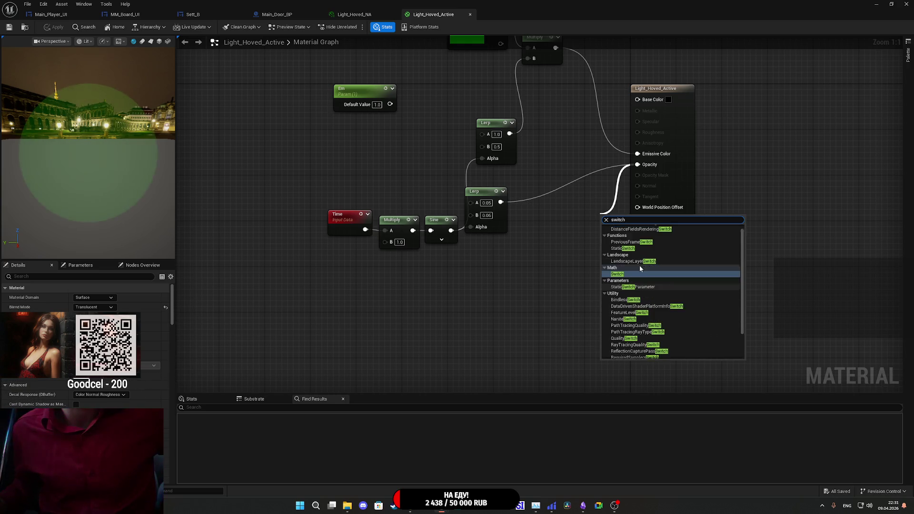
{"action": "scroll", "coordinate": [643, 267], "scroll_direction": "down", "scroll_amount": 2}
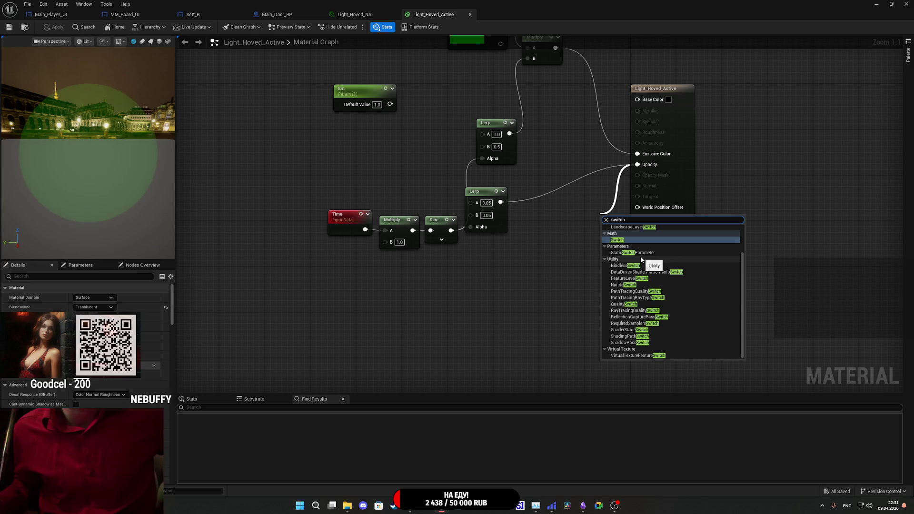
{"action": "scroll", "coordinate": [645, 290], "scroll_direction": "up", "scroll_amount": 2}
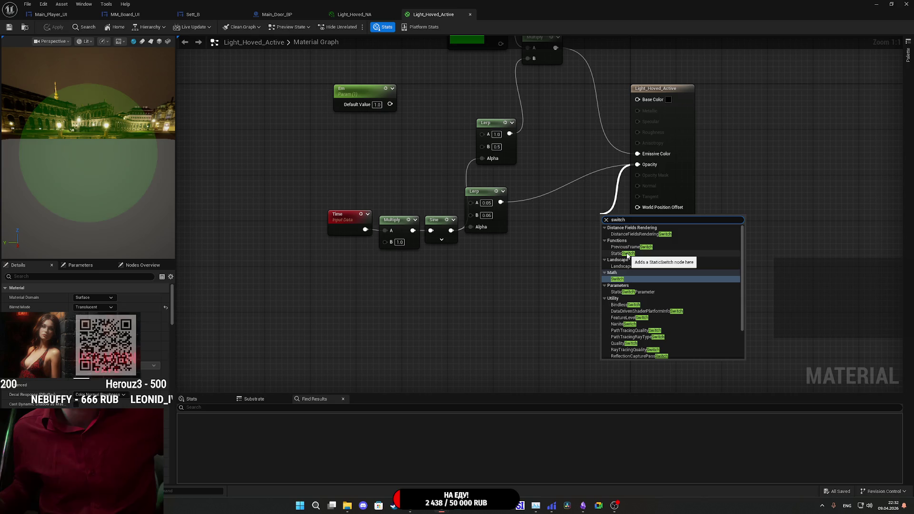
{"action": "left_click", "coordinate": [633, 292]}
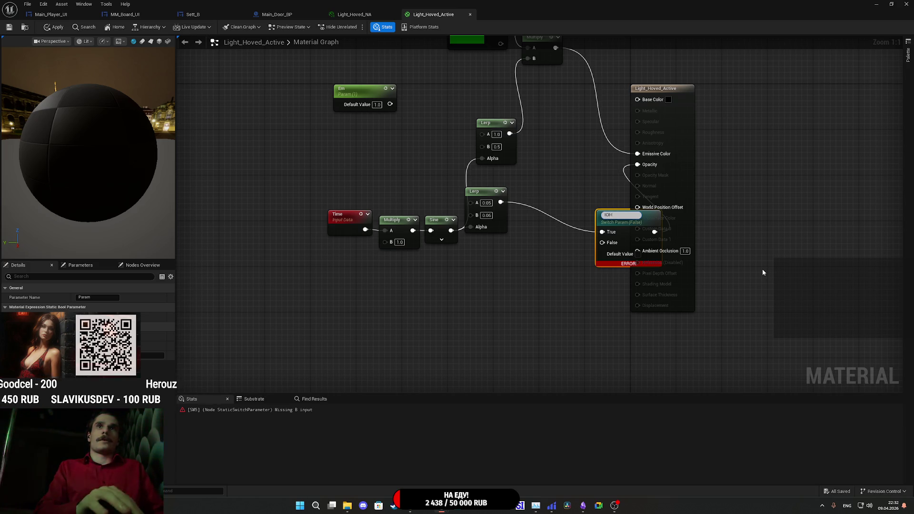
Name the switch parameter IOH and wire a Constant 0 into its False input.
{"action": "key", "text": "Return"}
{"action": "left_click_drag", "start_coordinate": [615, 210], "coordinate": [559, 171]}
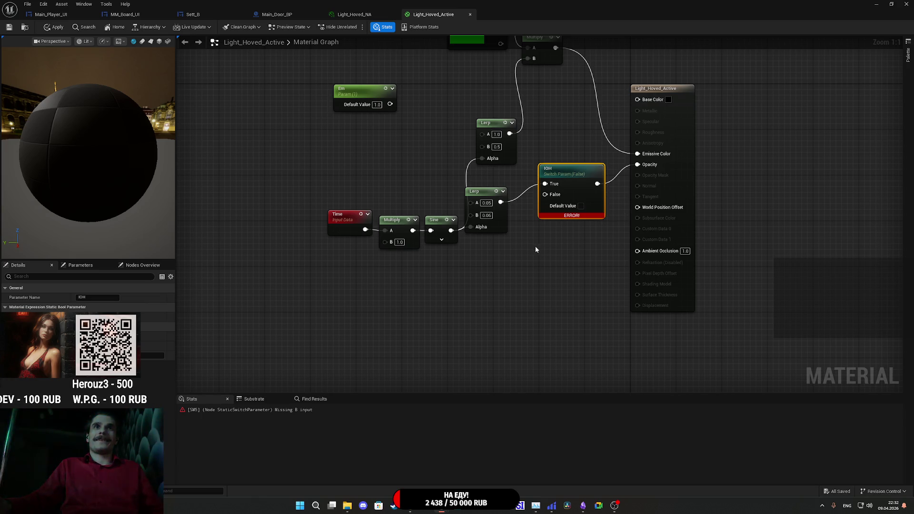
{"action": "left_click", "coordinate": [492, 275]}
{"action": "left_click_drag", "start_coordinate": [529, 288], "coordinate": [545, 195]}
{"action": "left_click", "coordinate": [568, 257]}
Set the IOH switch default to True, tidy the constant node, and apply the material.
{"action": "left_click", "coordinate": [580, 206]}
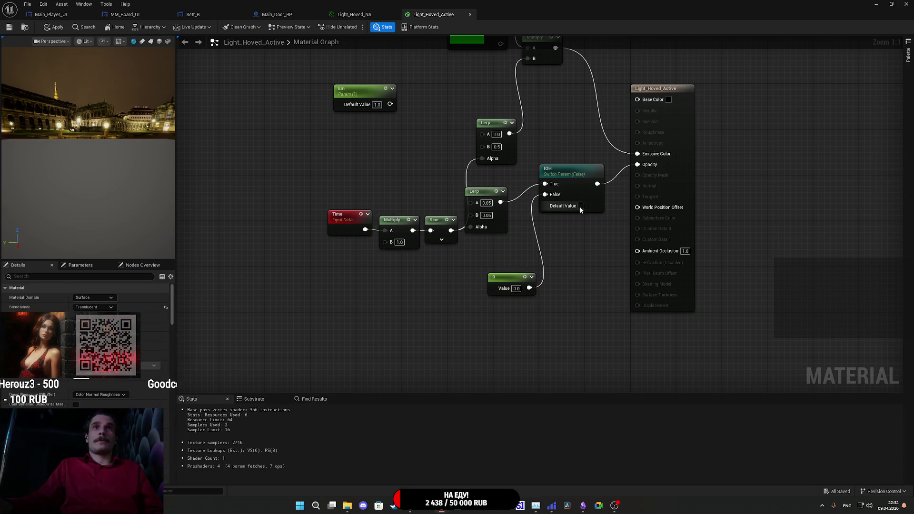
{"action": "left_click_drag", "start_coordinate": [510, 275], "coordinate": [480, 246]}
{"action": "left_click", "coordinate": [528, 248]}
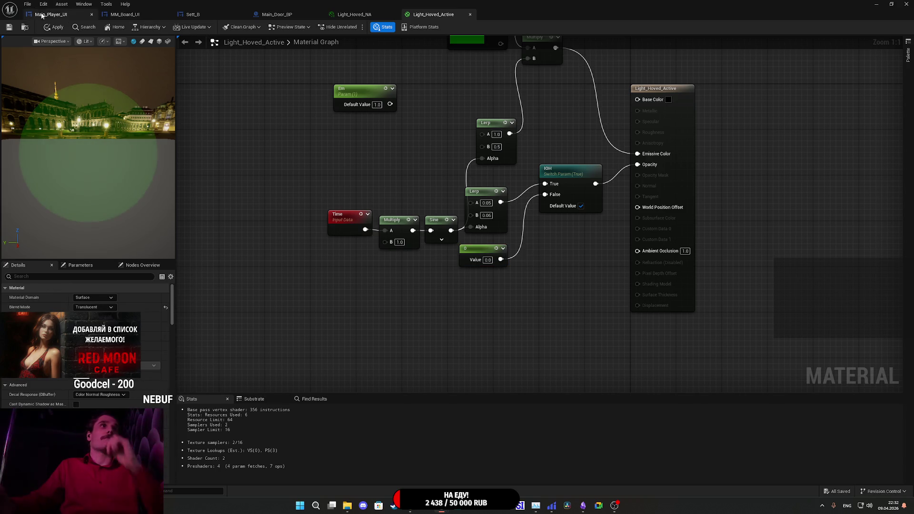
{"action": "left_click", "coordinate": [8, 29]}
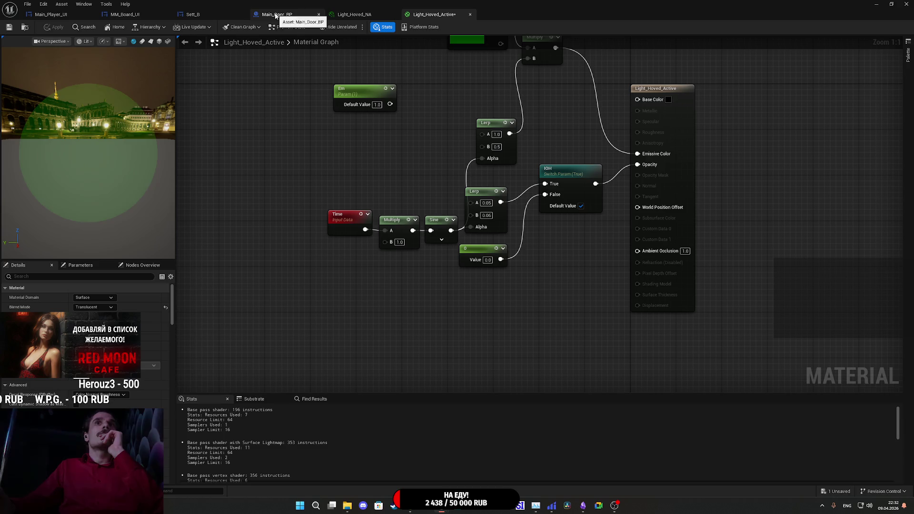
In Sett_B, set the Set Boolean Parameter's In Name to IOH.
{"action": "left_click", "coordinate": [213, 15]}
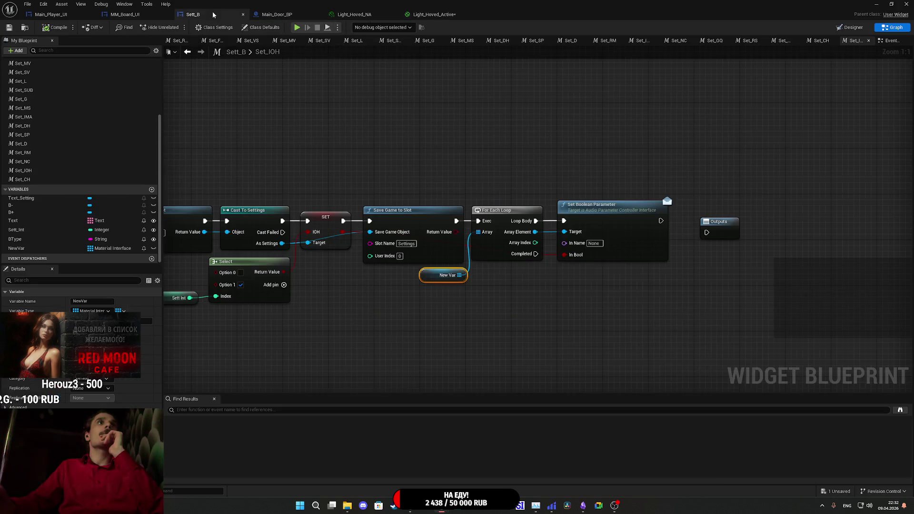
{"action": "left_click", "coordinate": [593, 243]}
{"action": "type", "text": "IOH"}
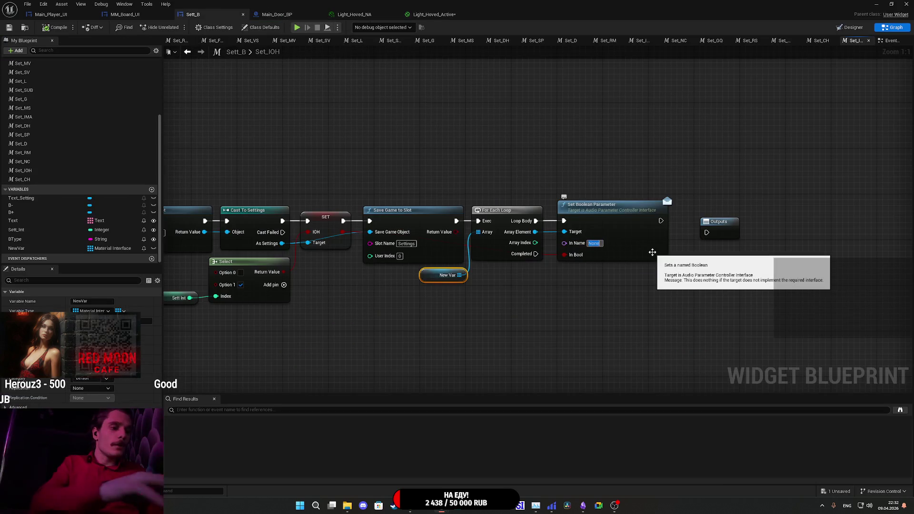
{"action": "left_click", "coordinate": [651, 334]}
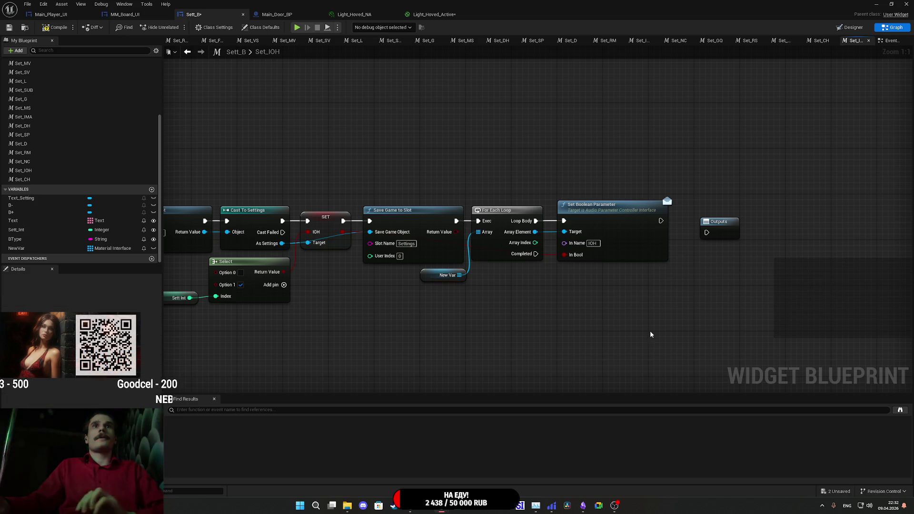
Wire the loop's Completed pin to Outputs and save Sett_B.
{"action": "left_click_drag", "start_coordinate": [660, 220], "coordinate": [700, 232]}
{"action": "left_click_drag", "start_coordinate": [609, 232], "coordinate": [647, 197]}
{"action": "key", "text": "Escape"}
{"action": "left_click_drag", "start_coordinate": [533, 259], "coordinate": [707, 233]}
{"action": "left_click", "coordinate": [9, 28]}
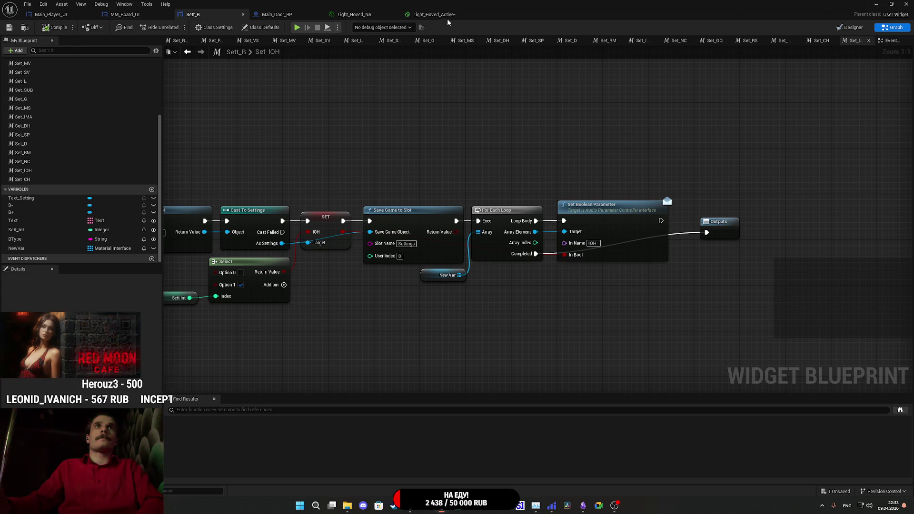
{"action": "left_click", "coordinate": [443, 14]}
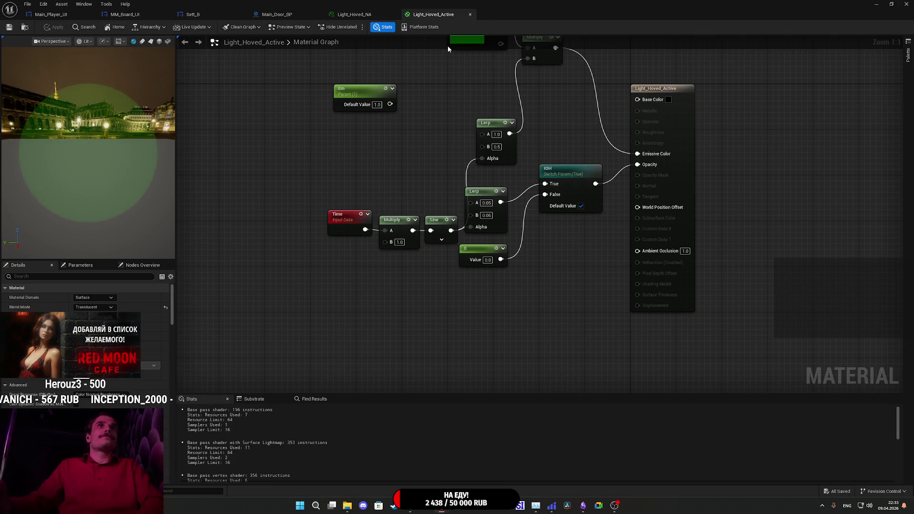
On Light_Hoved_NA, toggle the IOH static switch off and back on, then save the instance.
{"action": "left_click", "coordinate": [393, 14]}
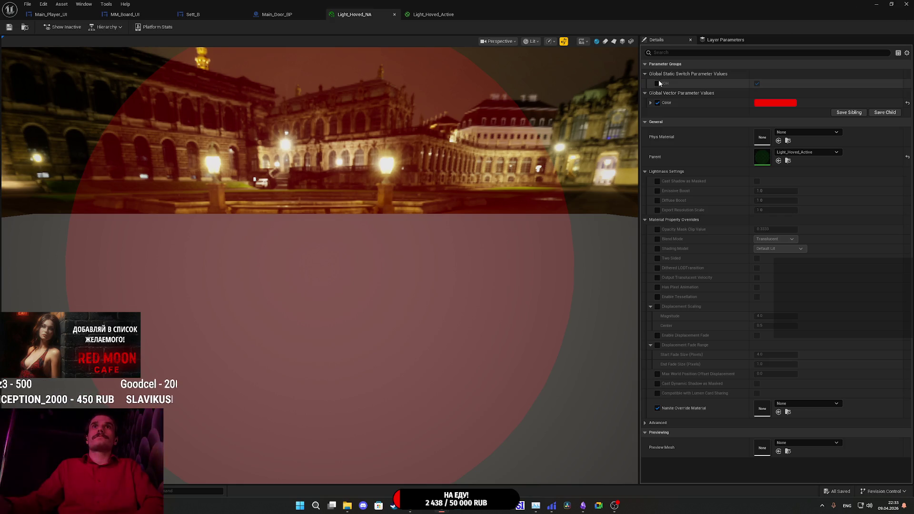
{"action": "left_click", "coordinate": [757, 84]}
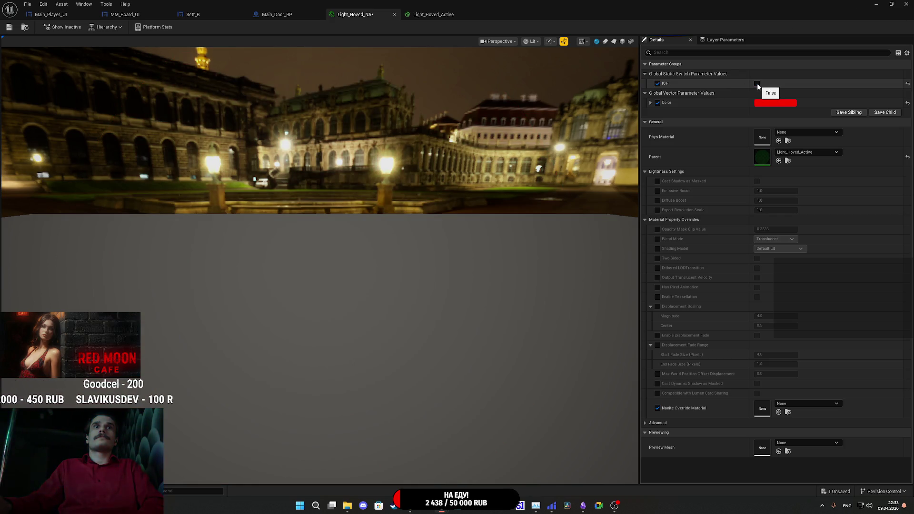
{"action": "left_click", "coordinate": [757, 84]}
{"action": "left_click", "coordinate": [8, 28]}
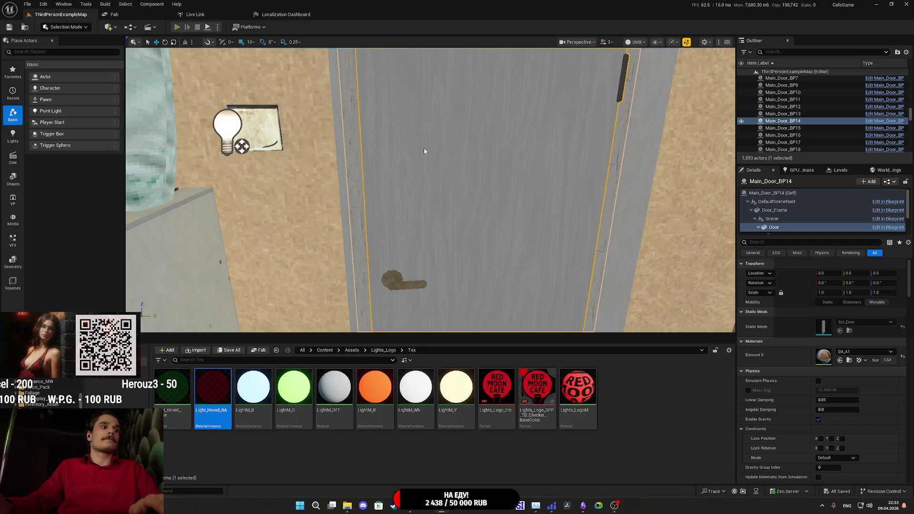
Start a fullscreen play-test and review the Gameplay settings from the pause menu before resuming.
{"action": "key", "text": "alt+p"}
{"action": "key", "text": "F11"}
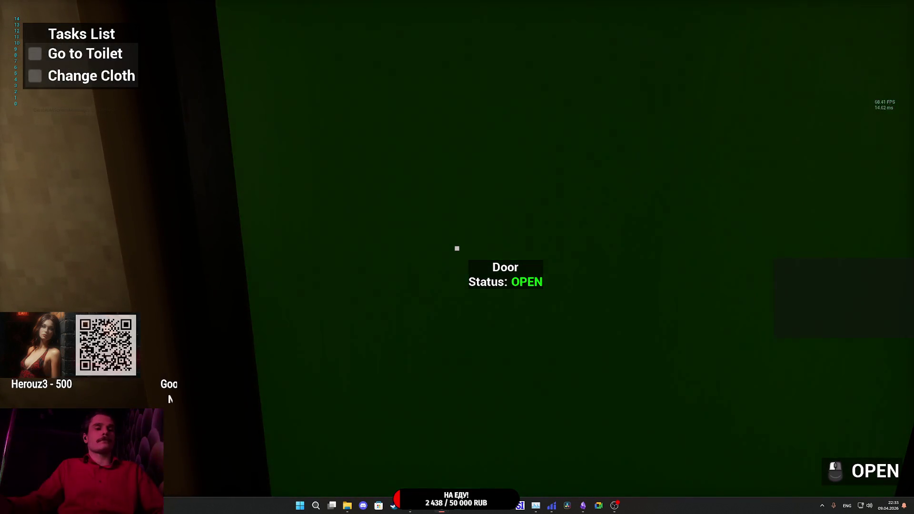
{"action": "key", "text": "Escape"}
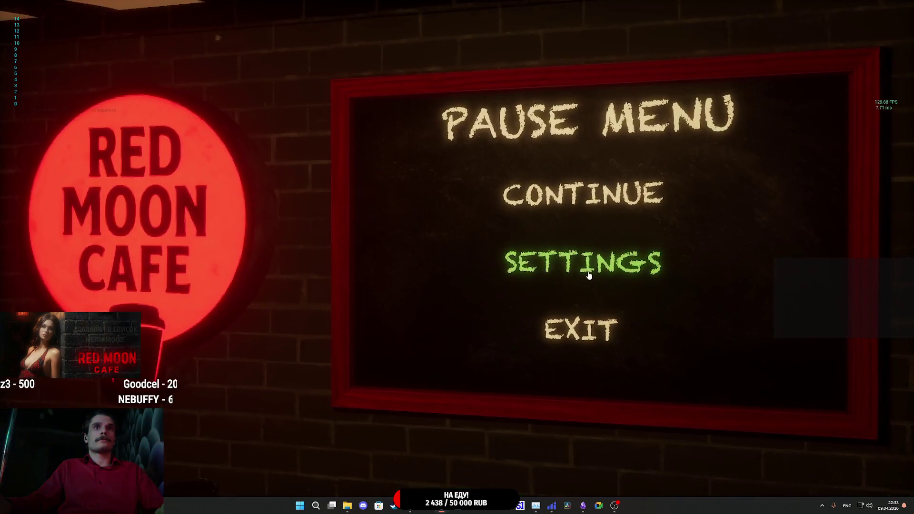
{"action": "left_click", "coordinate": [588, 270]}
{"action": "left_click", "coordinate": [316, 233]}
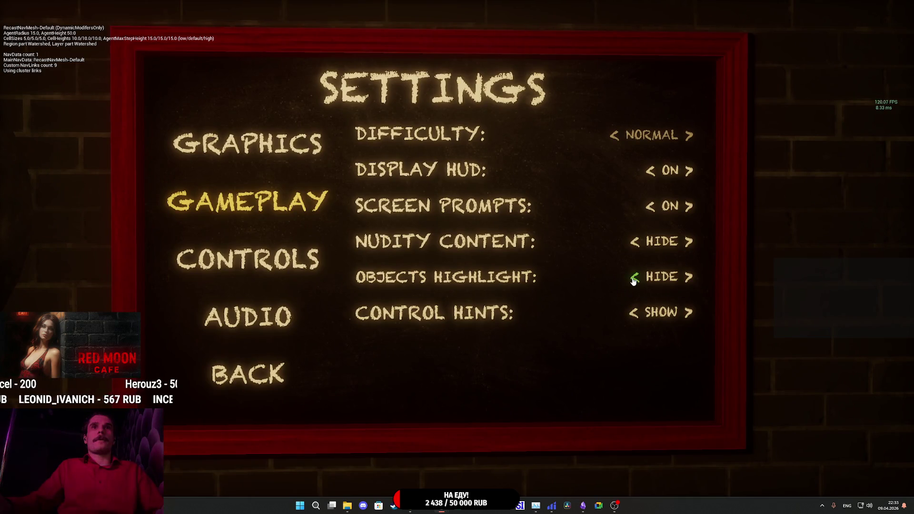
{"action": "left_click", "coordinate": [310, 347]}
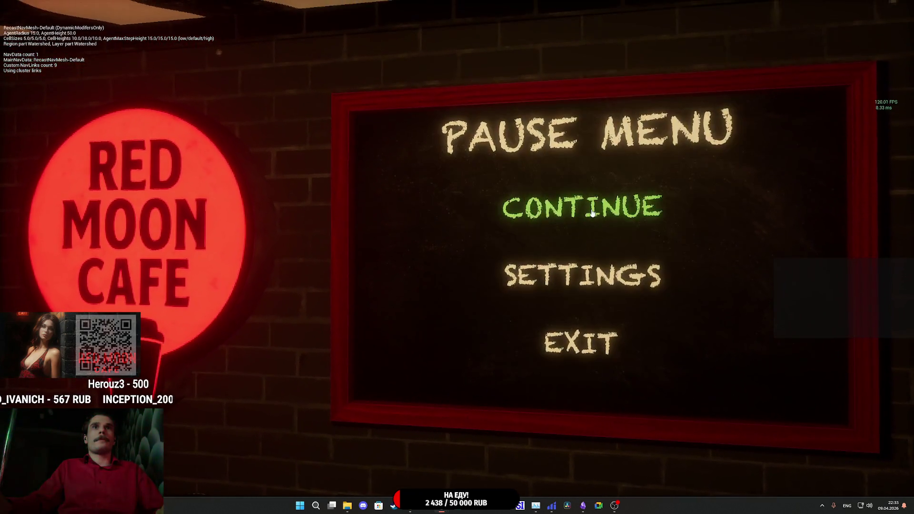
{"action": "left_click", "coordinate": [593, 212]}
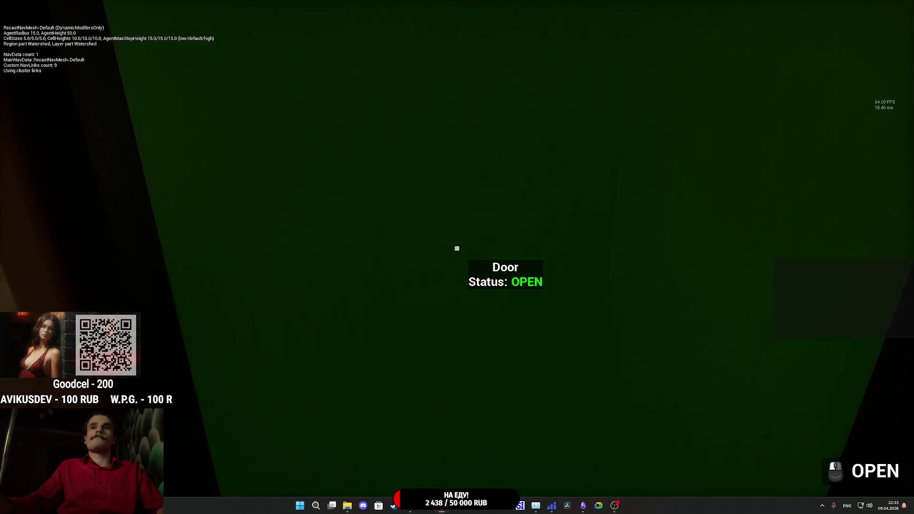
Open the green-highlighted door, walk into the room, and stop playing.
{"action": "left_click", "coordinate": [457, 248]}
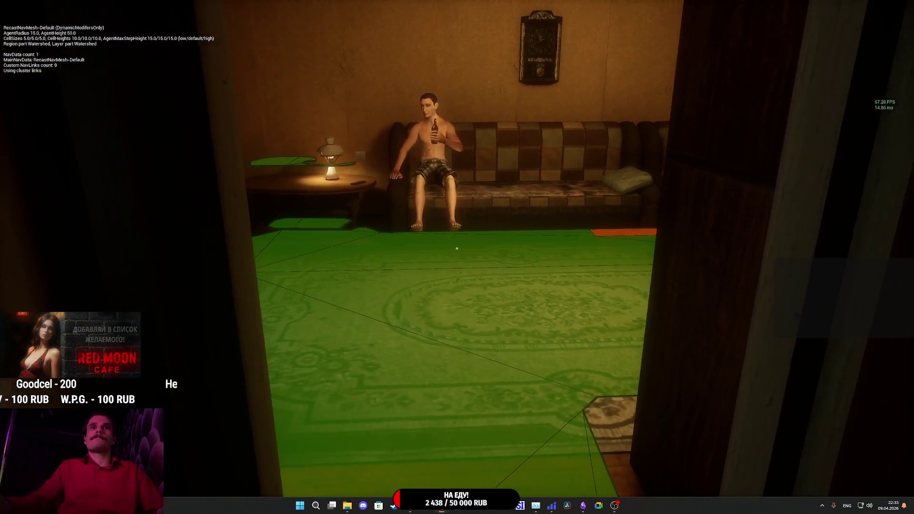
{"action": "key", "text": "w"}
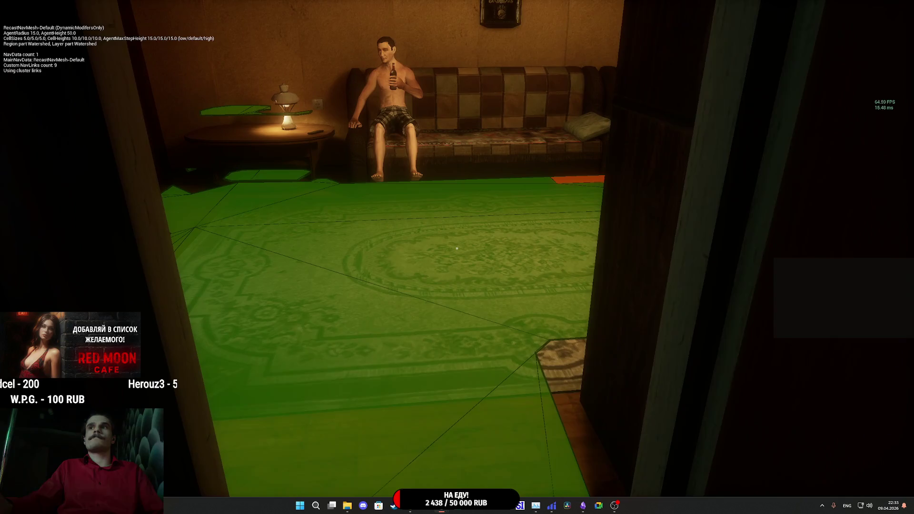
{"action": "key", "text": "Escape"}
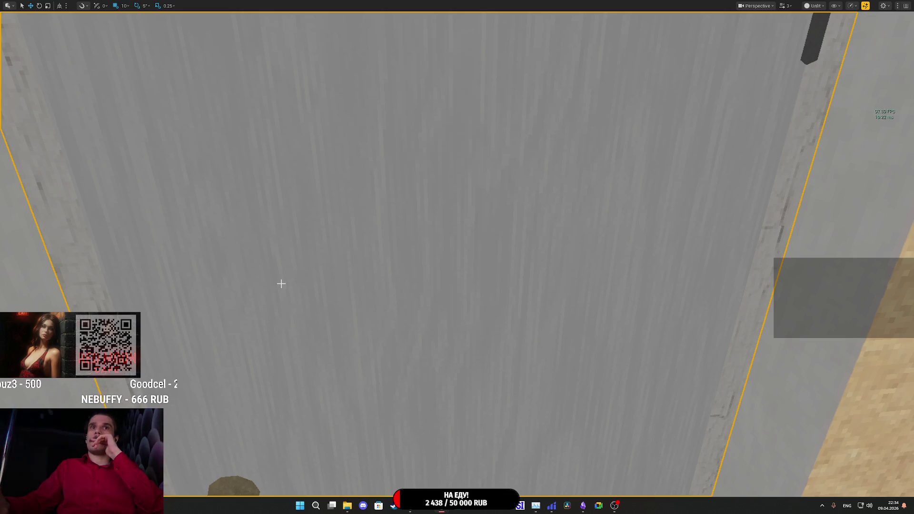
Exit fullscreen and cycle through the editor tabs back to Sett_B's Set_IOH graph.
{"action": "key", "text": "Right"}
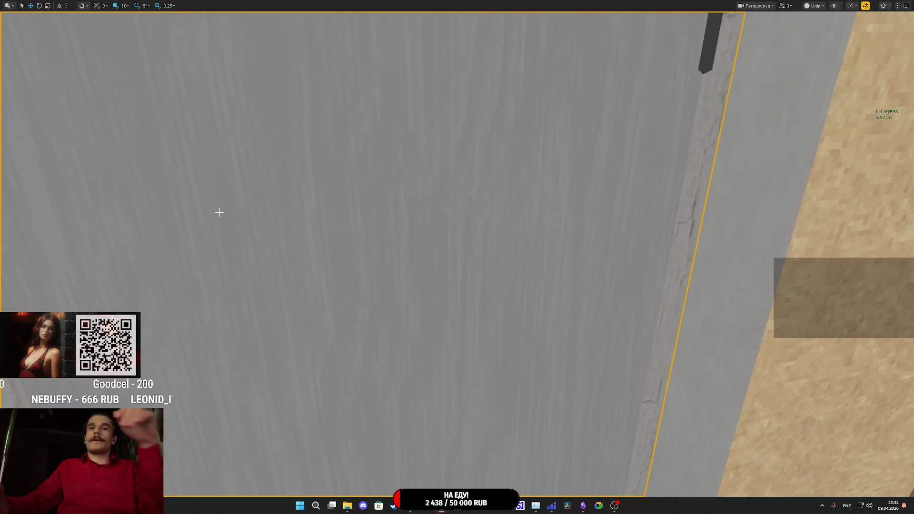
{"action": "key", "text": "F11"}
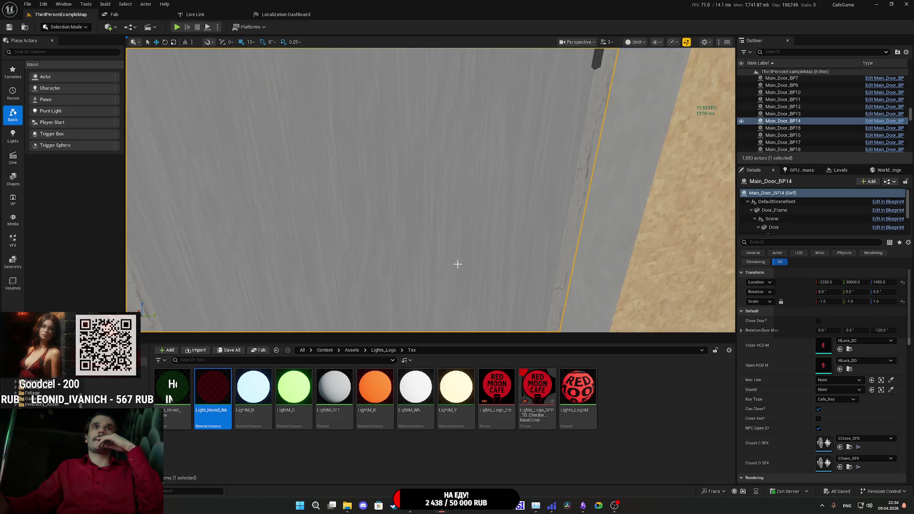
{"action": "mouse_move", "coordinate": [535, 506]}
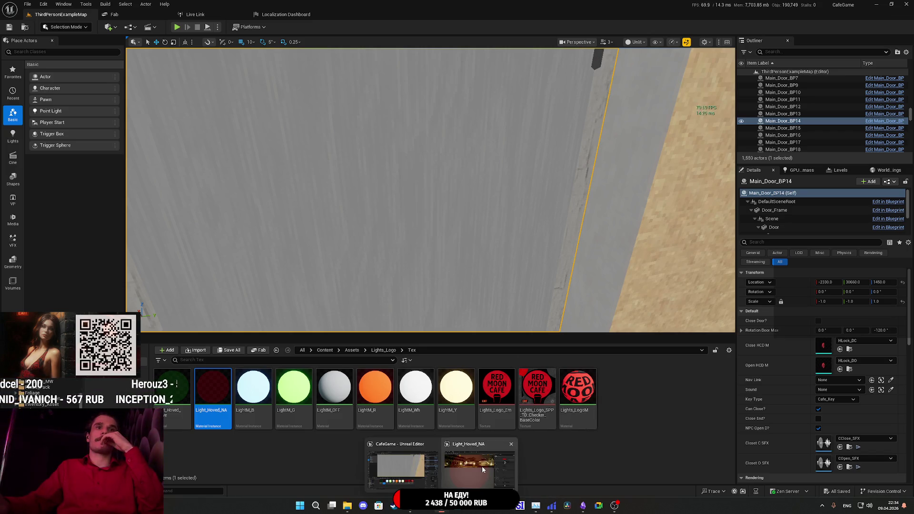
{"action": "left_click", "coordinate": [482, 466]}
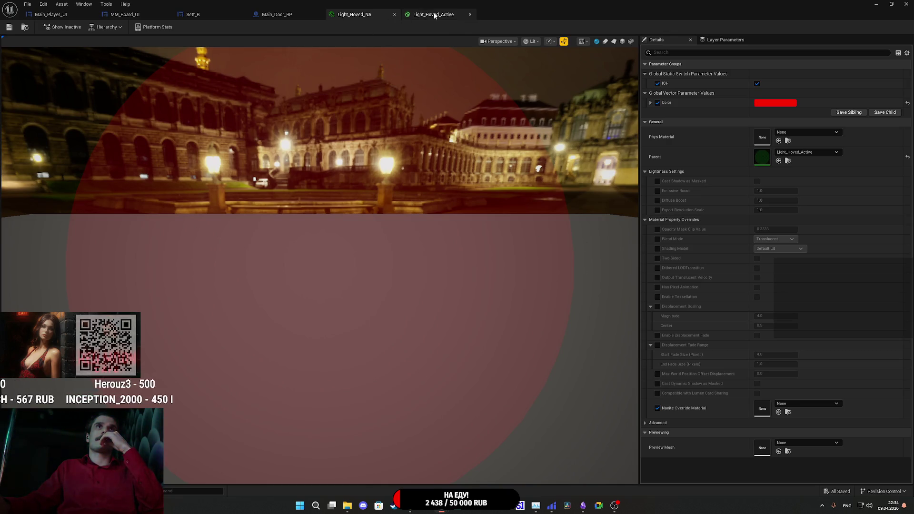
{"action": "left_click", "coordinate": [430, 15]}
{"action": "left_click", "coordinate": [287, 14]}
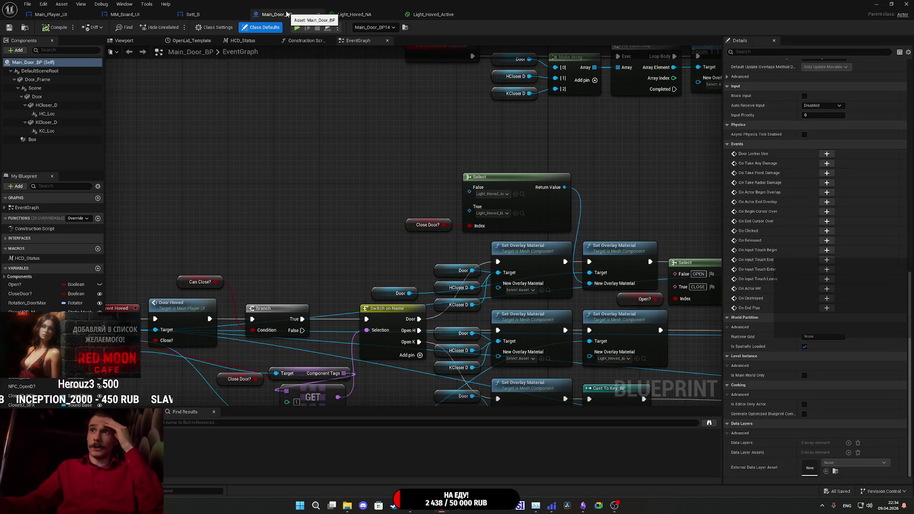
{"action": "left_click", "coordinate": [354, 14]}
{"action": "left_click", "coordinate": [208, 16]}
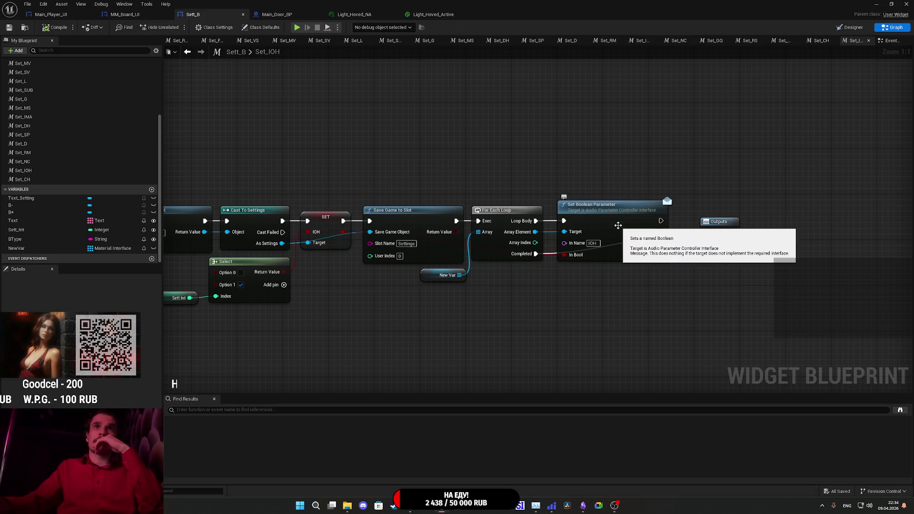
{"action": "mouse_move", "coordinate": [619, 231]}
{"action": "left_mouse_down"}
{"action": "mouse_move", "coordinate": [622, 215]}
{"action": "mouse_move", "coordinate": [628, 228]}
{"action": "left_mouse_up"}
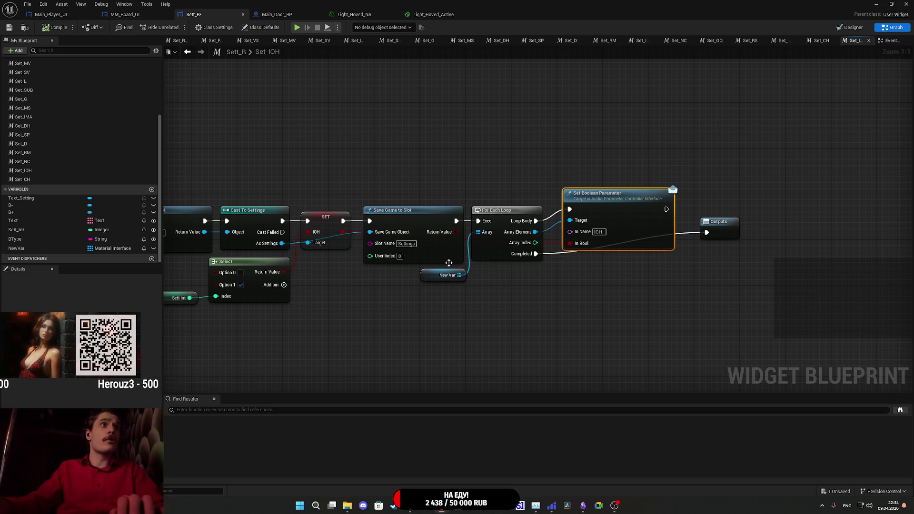
{"action": "left_click", "coordinate": [491, 256]}
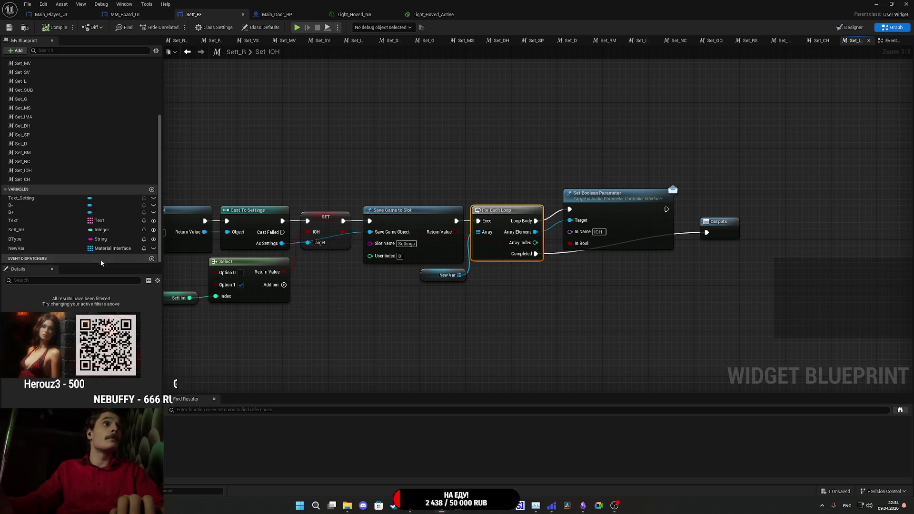
{"action": "left_click", "coordinate": [53, 248]}
{"action": "mouse_move", "coordinate": [535, 231]}
{"action": "left_mouse_down"}
{"action": "mouse_move", "coordinate": [571, 316]}
{"action": "mouse_move", "coordinate": [555, 310]}
{"action": "left_mouse_up"}
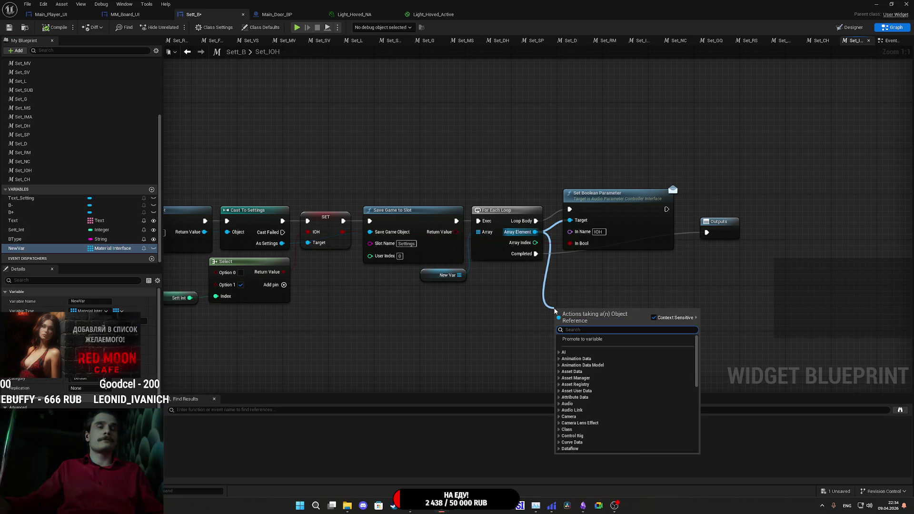
{"action": "type", "text": "param"}
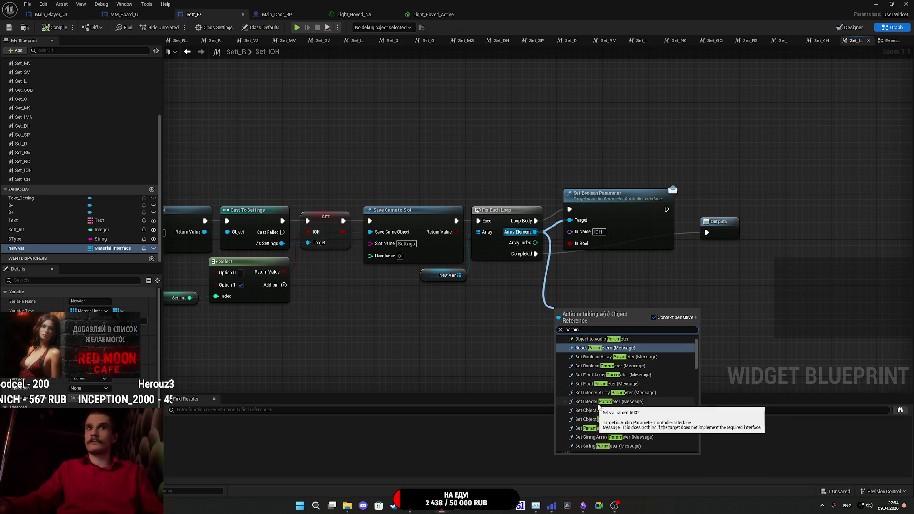
{"action": "type", "text": "e"}
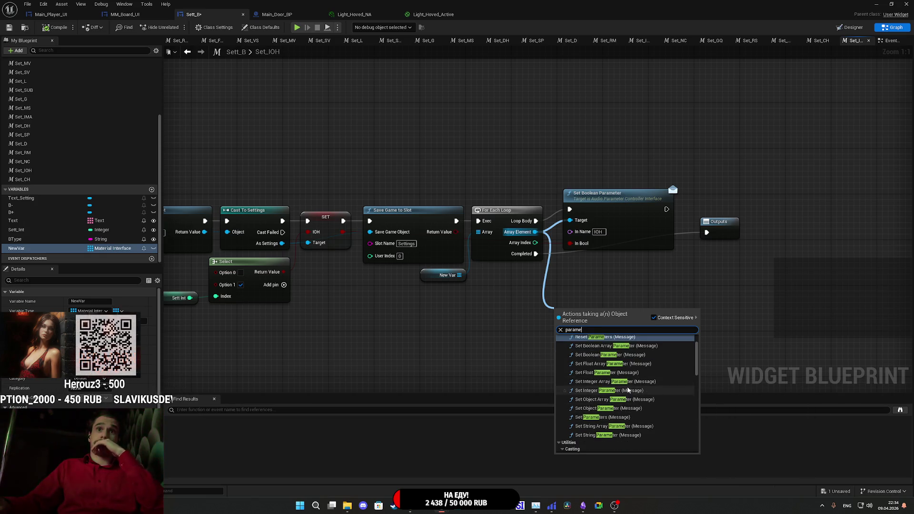
{"action": "scroll", "coordinate": [633, 381], "scroll_direction": "up", "scroll_amount": 2}
{"action": "scroll", "coordinate": [574, 346], "scroll_direction": "down", "scroll_amount": 15}
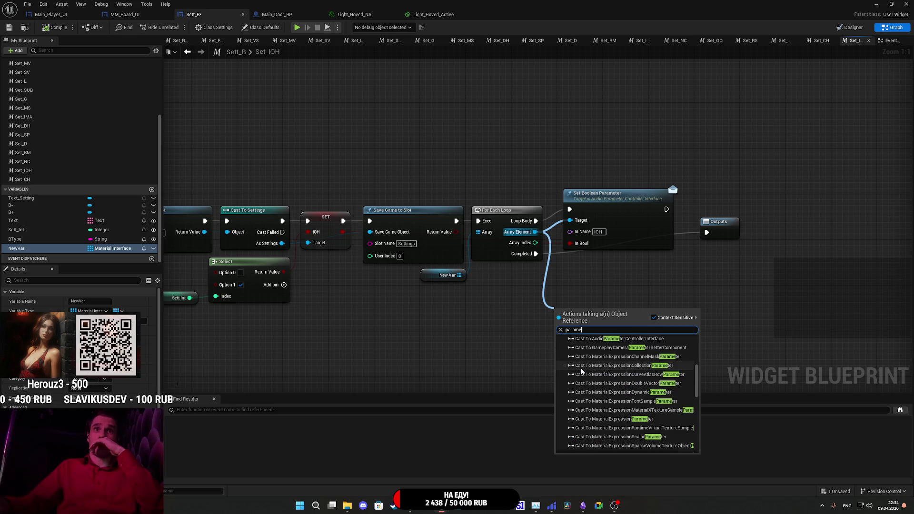
{"action": "scroll", "coordinate": [590, 369], "scroll_direction": "down", "scroll_amount": 4}
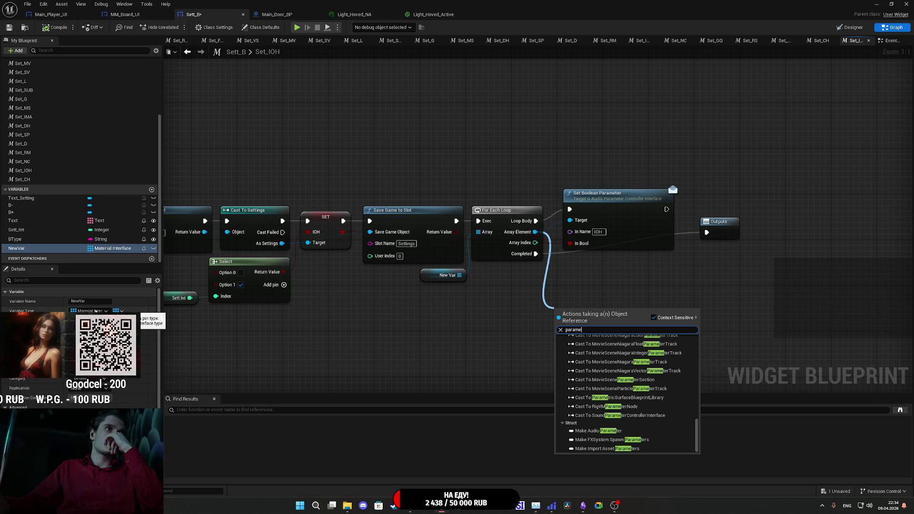
{"action": "left_click", "coordinate": [266, 377]}
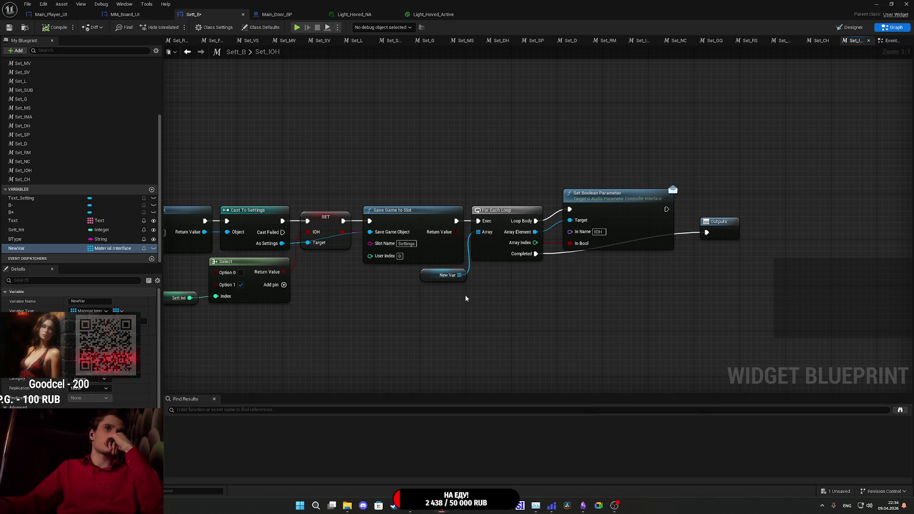
{"action": "mouse_move", "coordinate": [535, 232]}
{"action": "left_mouse_down"}
{"action": "mouse_move", "coordinate": [571, 316]}
{"action": "mouse_move", "coordinate": [566, 326]}
{"action": "mouse_move", "coordinate": [555, 322]}
{"action": "left_mouse_up"}
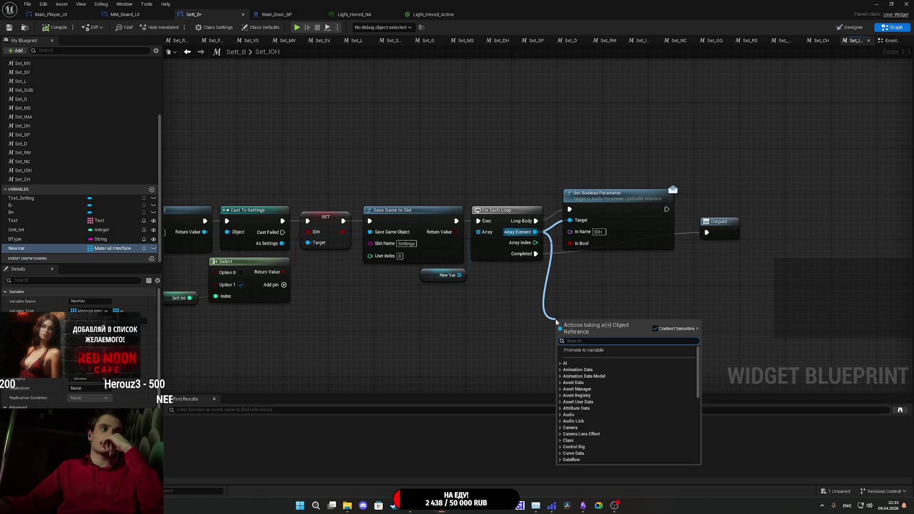
{"action": "type", "text": "sw"}
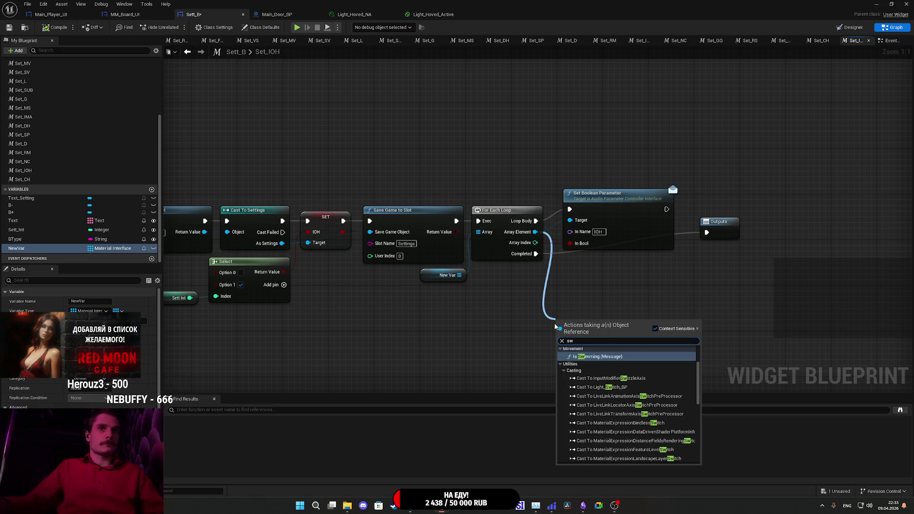
{"action": "type", "text": "itch"}
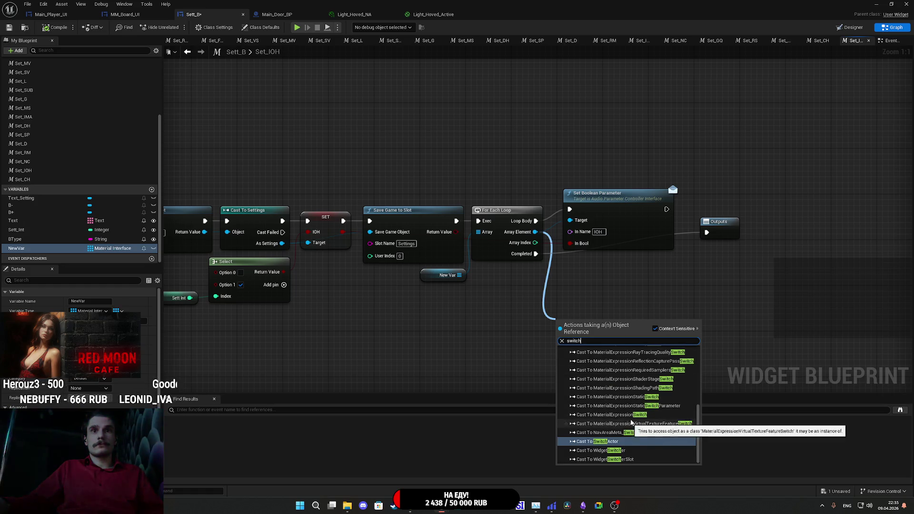
{"action": "scroll", "coordinate": [628, 423], "scroll_direction": "up", "scroll_amount": 5}
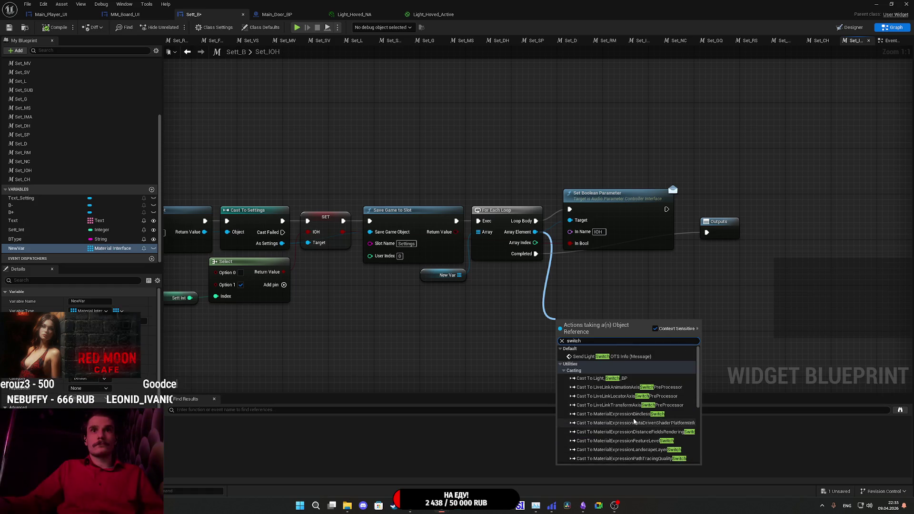
{"action": "double_click", "coordinate": [594, 342]}
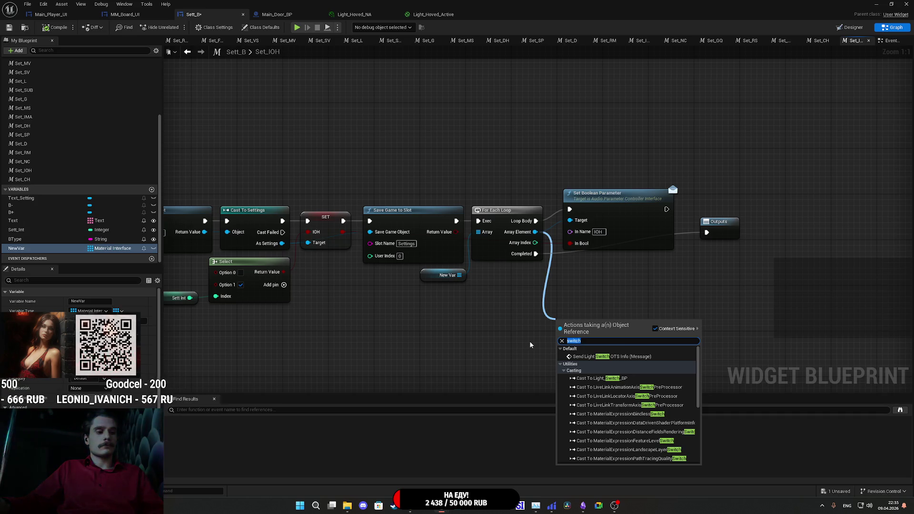
{"action": "type", "text": "mater"}
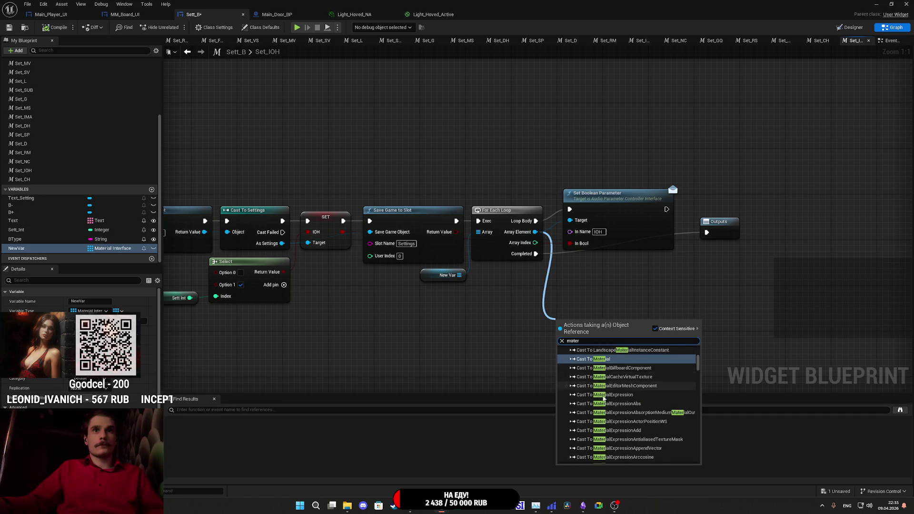
{"action": "scroll", "coordinate": [677, 396], "scroll_direction": "down", "scroll_amount": 5}
{"action": "scroll", "coordinate": [684, 447], "scroll_direction": "down", "scroll_amount": 10}
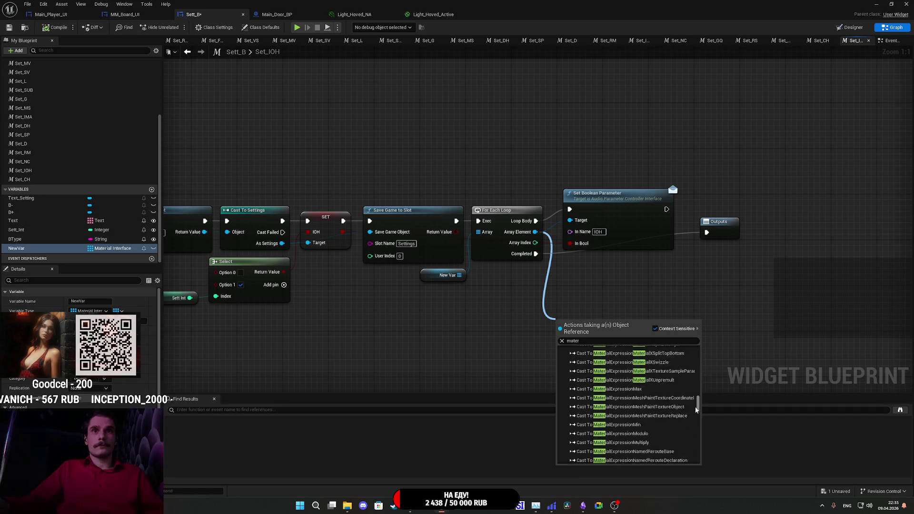
{"action": "scroll", "coordinate": [687, 381], "scroll_direction": "up", "scroll_amount": 15}
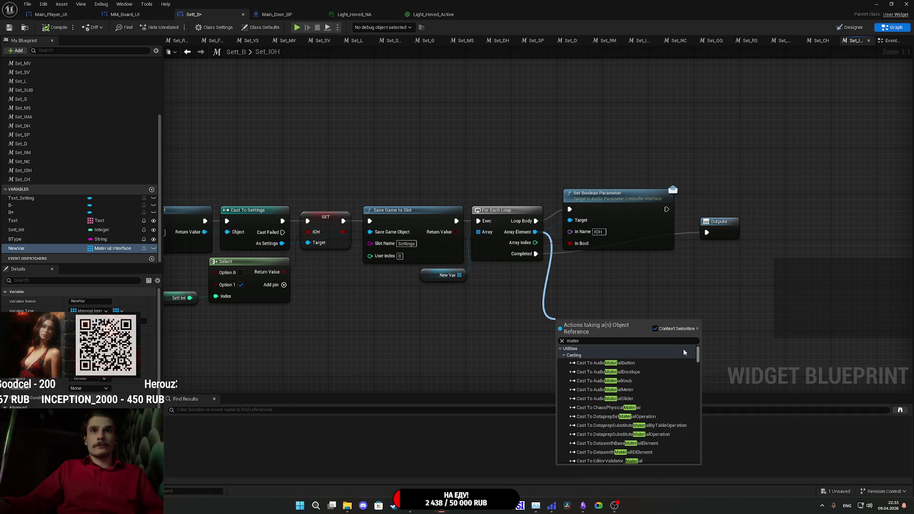
{"action": "scroll", "coordinate": [684, 361], "scroll_direction": "down", "scroll_amount": 5}
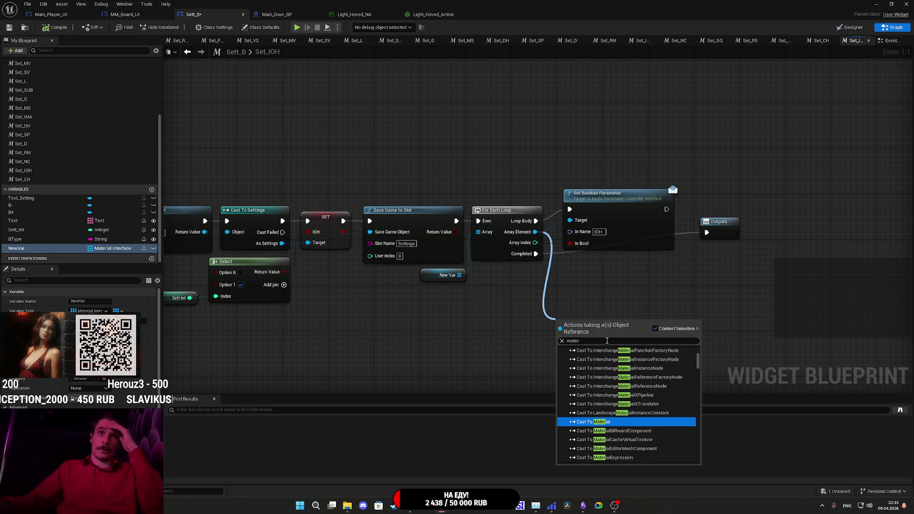
{"action": "double_click", "coordinate": [607, 341]}
{"action": "type", "text": "para"}
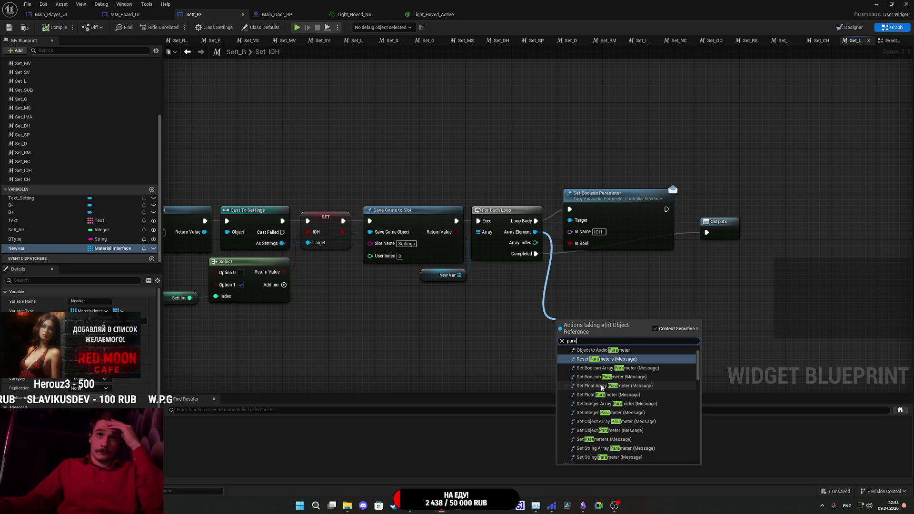
{"action": "scroll", "coordinate": [602, 388], "scroll_direction": "up", "scroll_amount": 1}
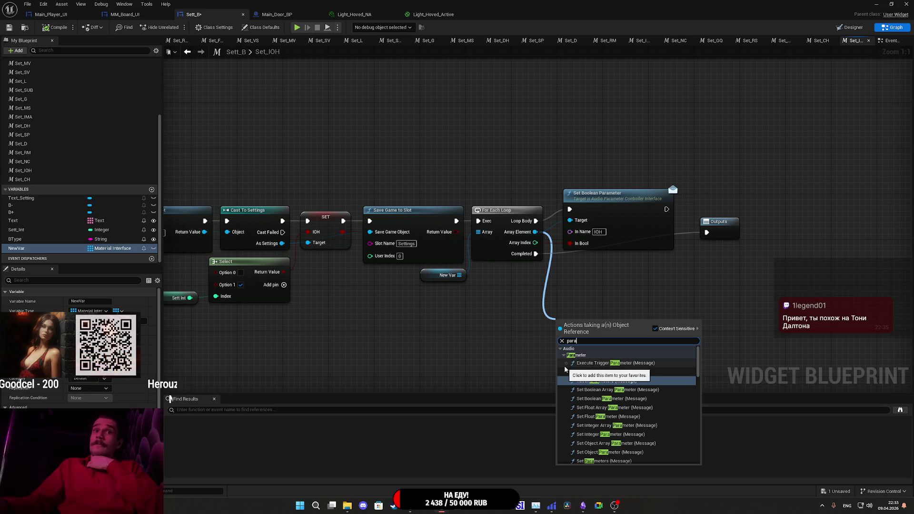
{"action": "scroll", "coordinate": [619, 415], "scroll_direction": "down", "scroll_amount": 2}
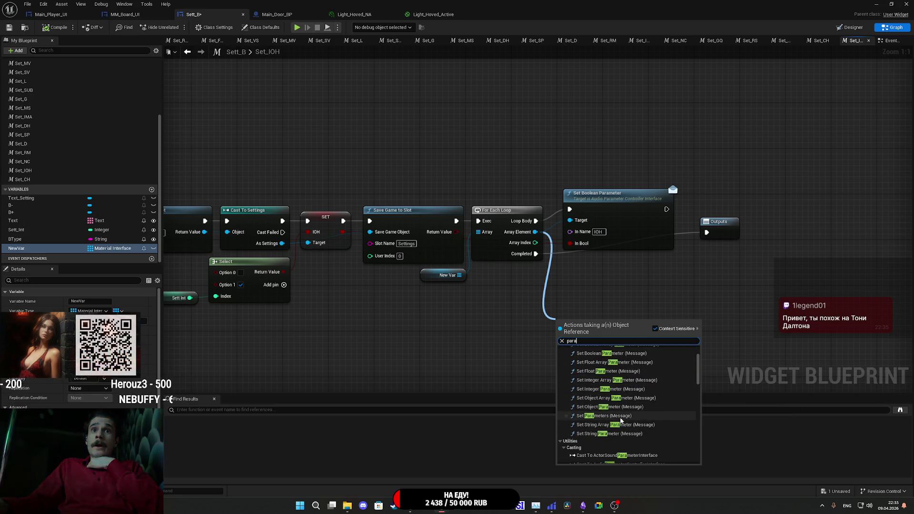
Add trial Set Parameters and Get Property Reference nodes to Sett_B's graph.
{"action": "left_click", "coordinate": [619, 416]}
{"action": "right_click", "coordinate": [566, 360]}
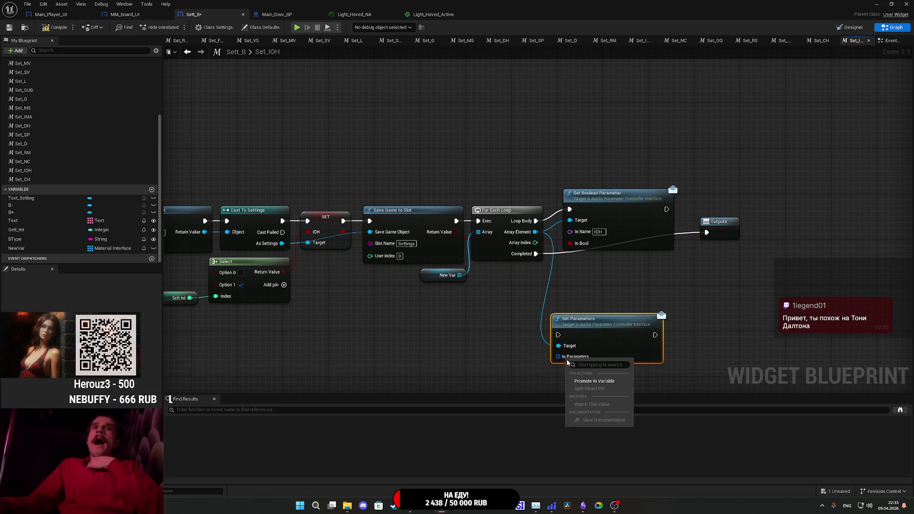
{"action": "mouse_move", "coordinate": [558, 356]}
{"action": "left_mouse_down"}
{"action": "mouse_move", "coordinate": [520, 370]}
{"action": "mouse_move", "coordinate": [519, 363]}
{"action": "left_mouse_up"}
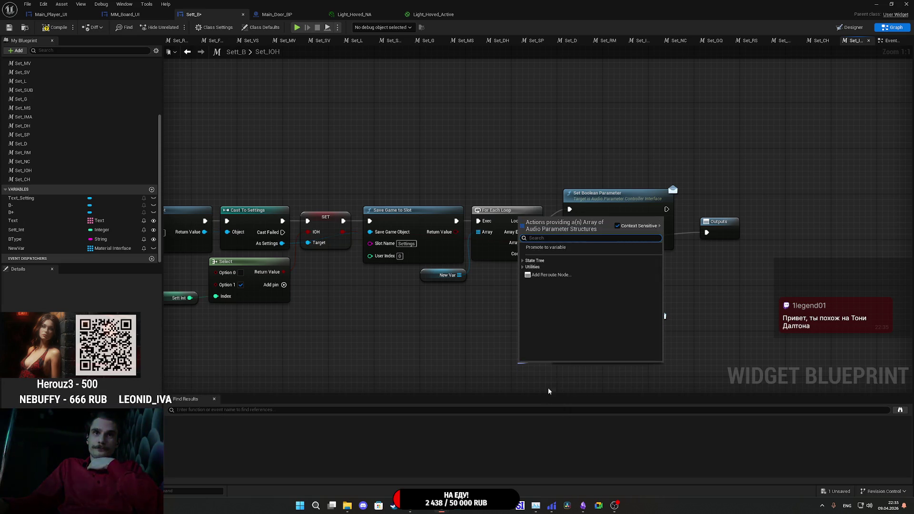
{"action": "left_click", "coordinate": [523, 267]}
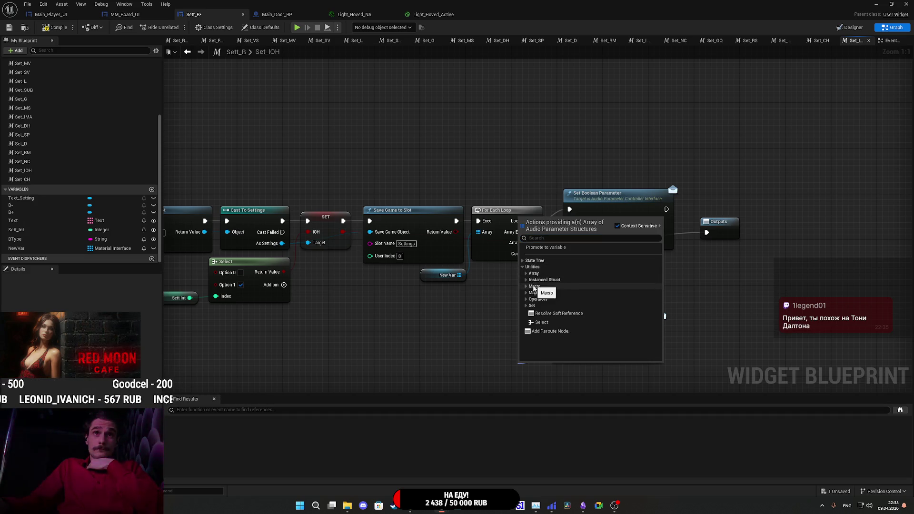
{"action": "left_click", "coordinate": [525, 267]}
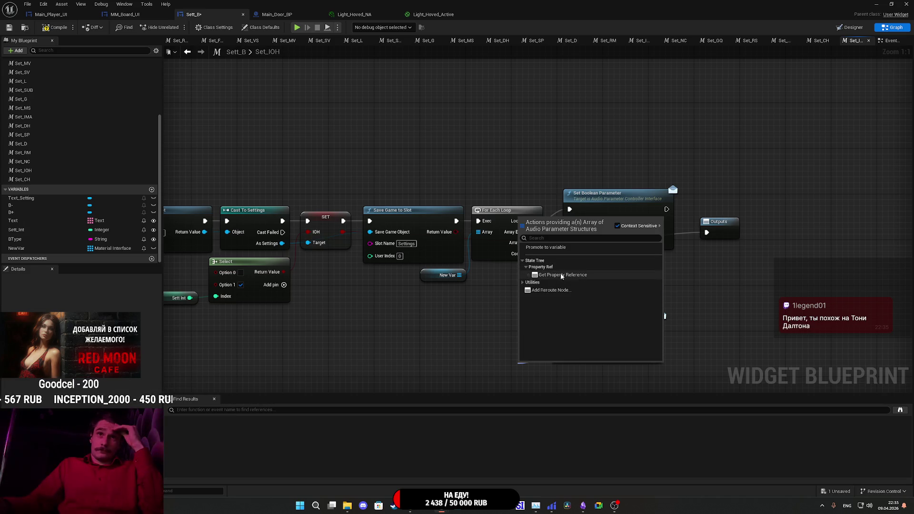
{"action": "left_click", "coordinate": [562, 275]}
{"action": "left_click_drag", "start_coordinate": [515, 284], "coordinate": [458, 284]}
Inspect the Property Ref input options, then delete both trial nodes.
{"action": "right_click", "coordinate": [455, 305]}
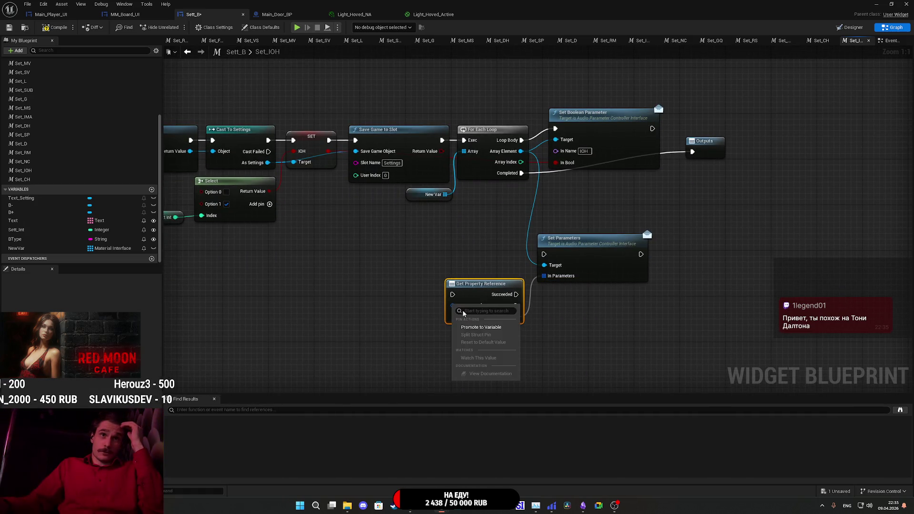
{"action": "left_click", "coordinate": [408, 310]}
{"action": "right_click", "coordinate": [455, 306]}
{"action": "left_click", "coordinate": [408, 313]}
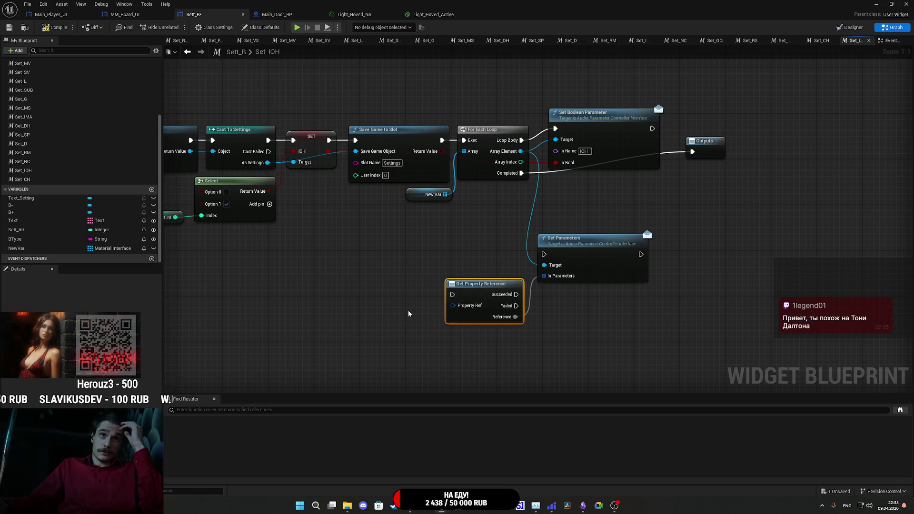
{"action": "left_click_drag", "start_coordinate": [465, 352], "coordinate": [598, 262]}
{"action": "key", "text": "Delete"}
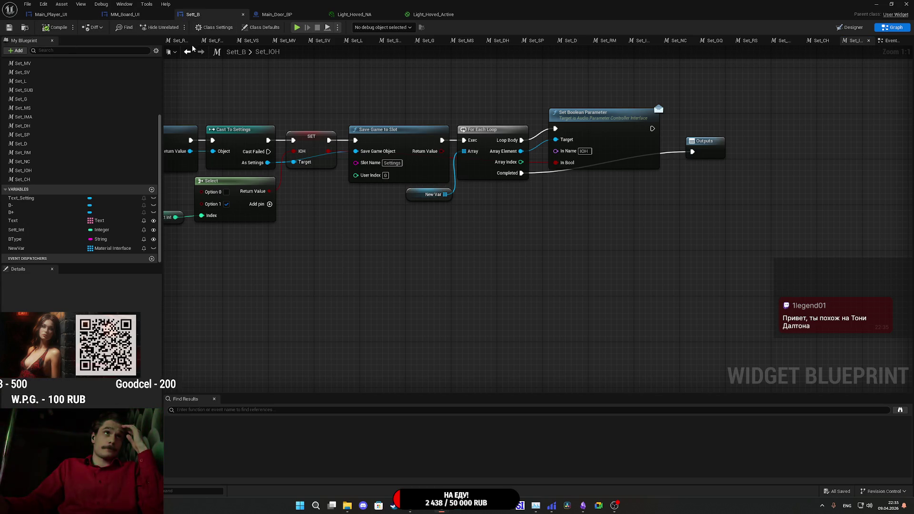
{"action": "left_click", "coordinate": [283, 15]}
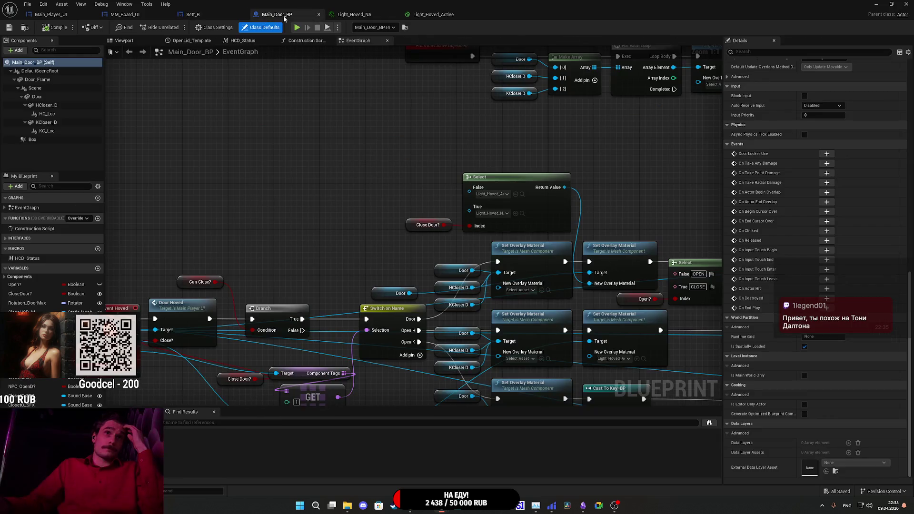
{"action": "mouse_move", "coordinate": [342, 142]}
{"action": "left_mouse_down"}
{"action": "mouse_move", "coordinate": [402, 155]}
{"action": "mouse_move", "coordinate": [250, 209]}
{"action": "mouse_move", "coordinate": [262, 177]}
{"action": "left_mouse_up"}
{"action": "left_click_drag", "start_coordinate": [464, 223], "coordinate": [511, 199]}
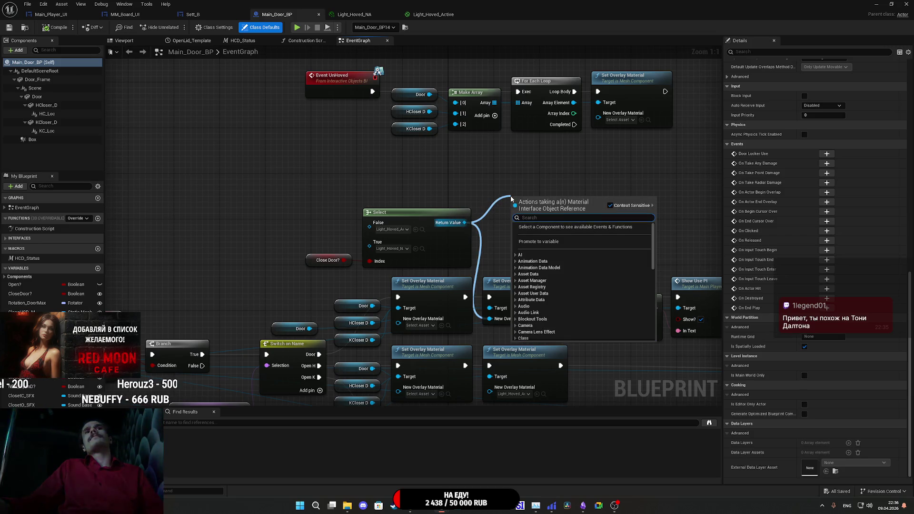
{"action": "type", "text": "set"}
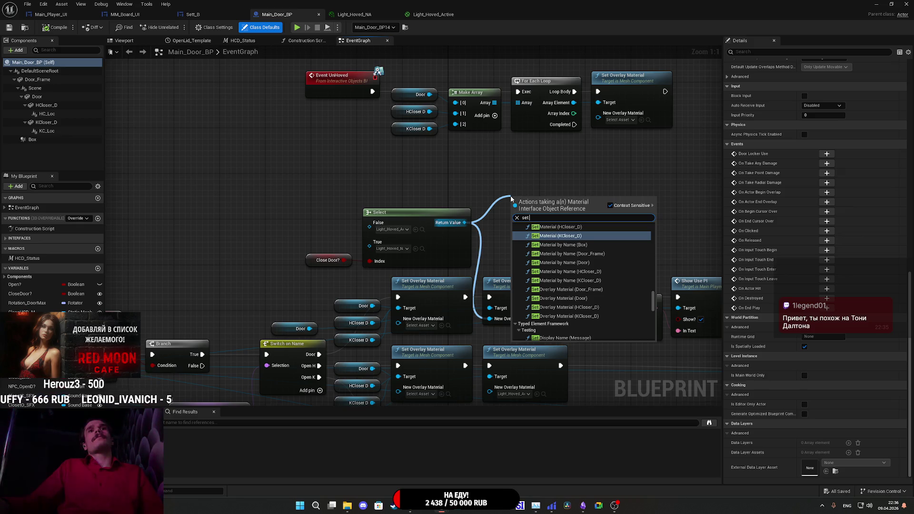
{"action": "scroll", "coordinate": [559, 273], "scroll_direction": "down", "scroll_amount": 3}
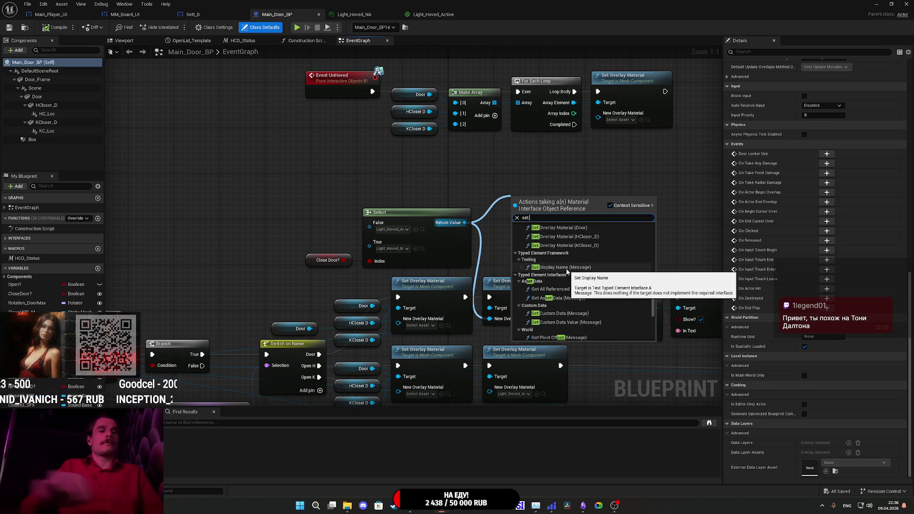
{"action": "type", "text": " par"}
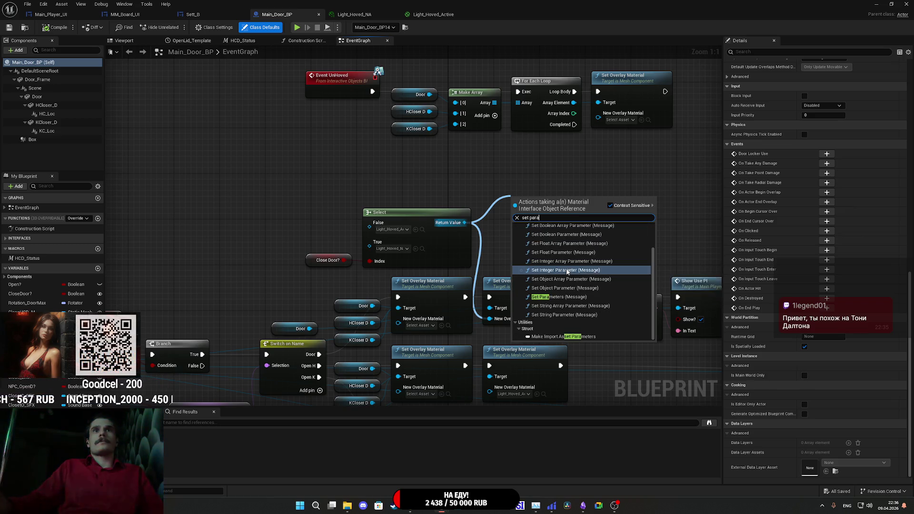
{"action": "type", "text": "a"}
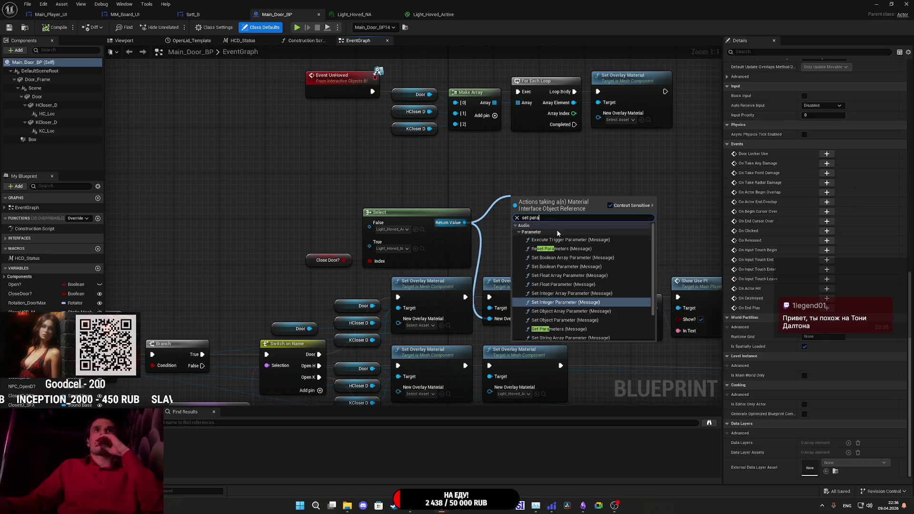
{"action": "scroll", "coordinate": [605, 271], "scroll_direction": "down", "scroll_amount": 2}
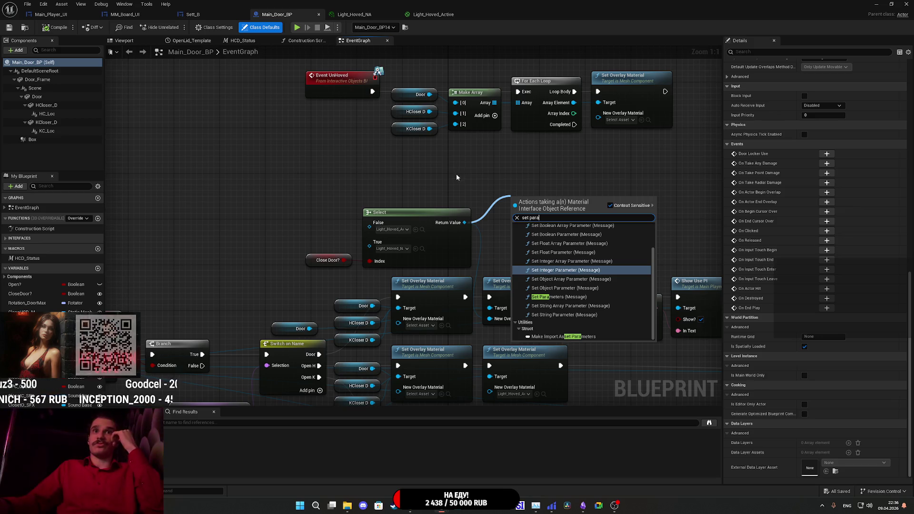
{"action": "left_click", "coordinate": [436, 178]}
{"action": "left_click", "coordinate": [410, 512]}
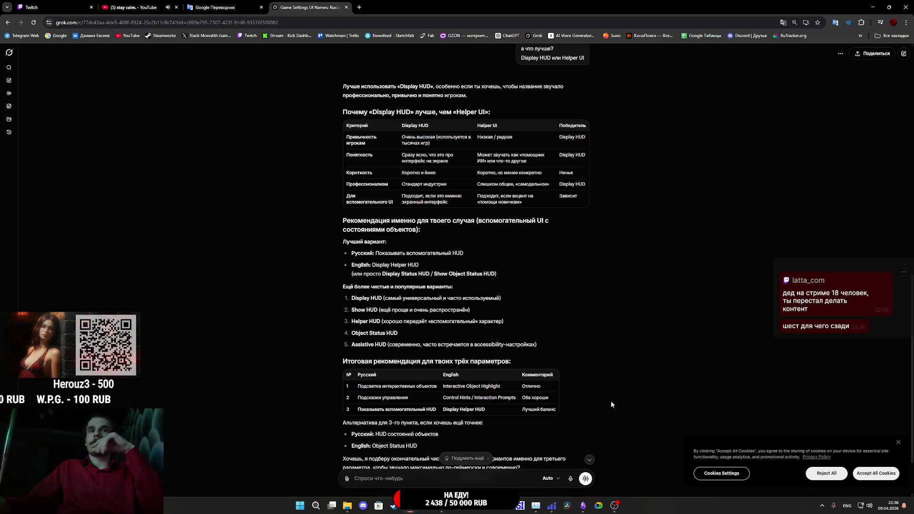
Ask Grok 'как менять параметры в блупринтах для материала'.
{"action": "scroll", "coordinate": [547, 414], "scroll_direction": "down", "scroll_amount": 2}
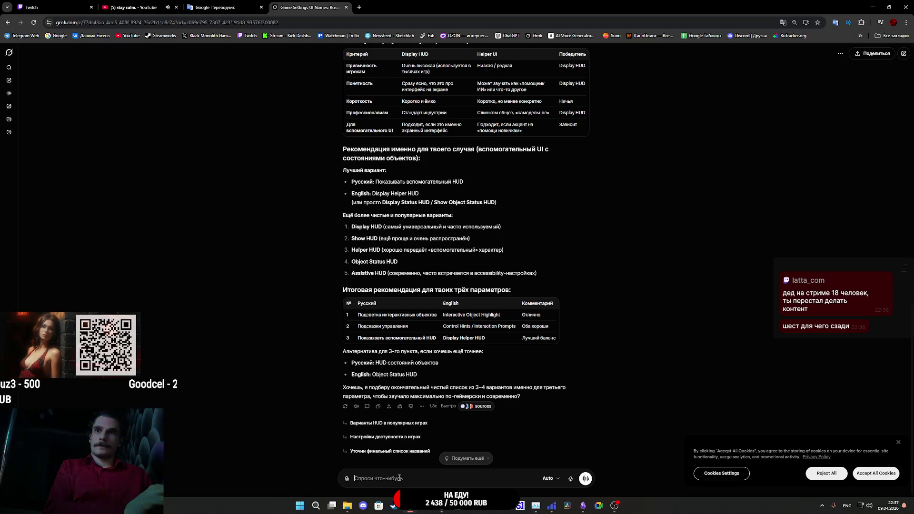
{"action": "type", "text": "как менять параметры в блупринтах для материала"}
{"action": "key", "text": "Return"}
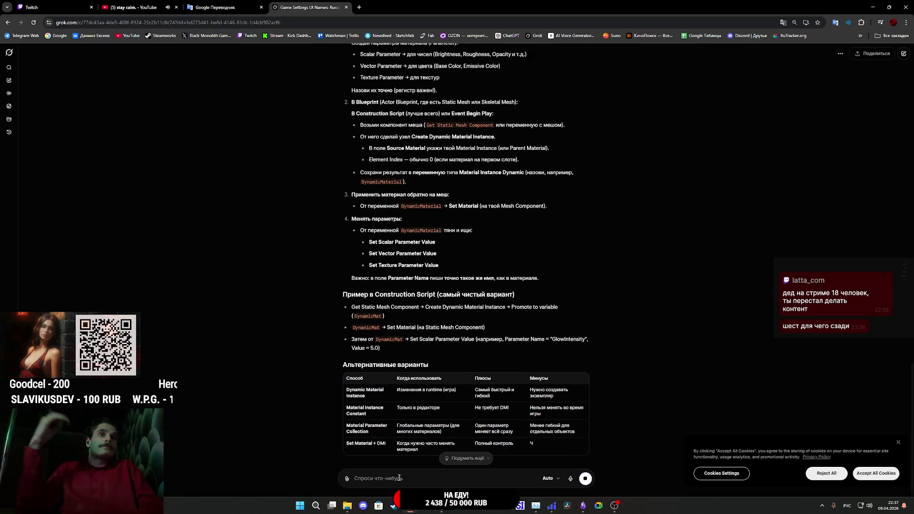
Read through Grok's reply recommending a Dynamic Material Instance.
{"action": "scroll", "coordinate": [480, 310], "scroll_direction": "up", "scroll_amount": 5}
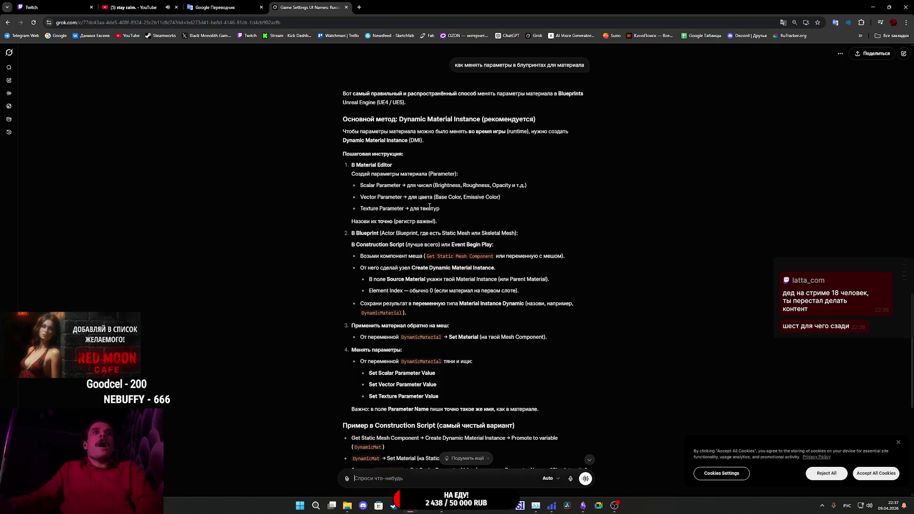
{"action": "scroll", "coordinate": [431, 210], "scroll_direction": "down", "scroll_amount": 2}
{"action": "scroll", "coordinate": [432, 209], "scroll_direction": "down", "scroll_amount": 3}
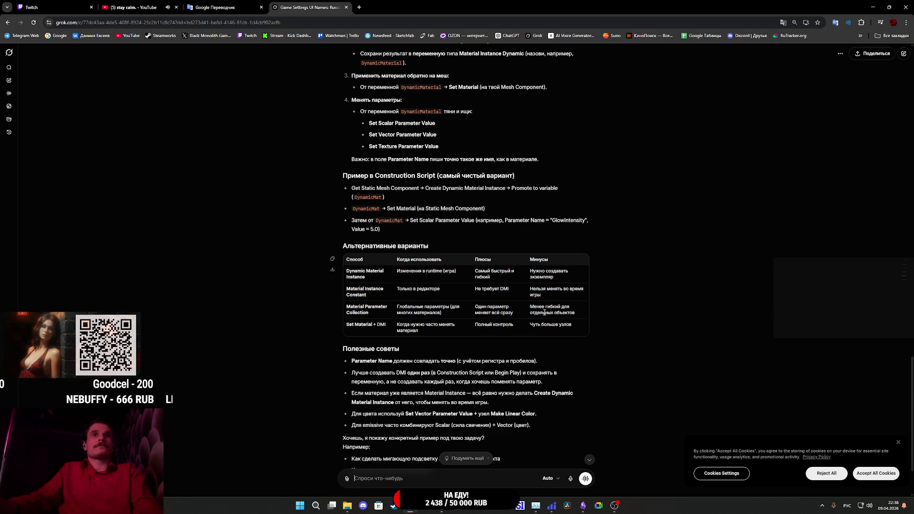
{"action": "scroll", "coordinate": [589, 311], "scroll_direction": "down", "scroll_amount": 2}
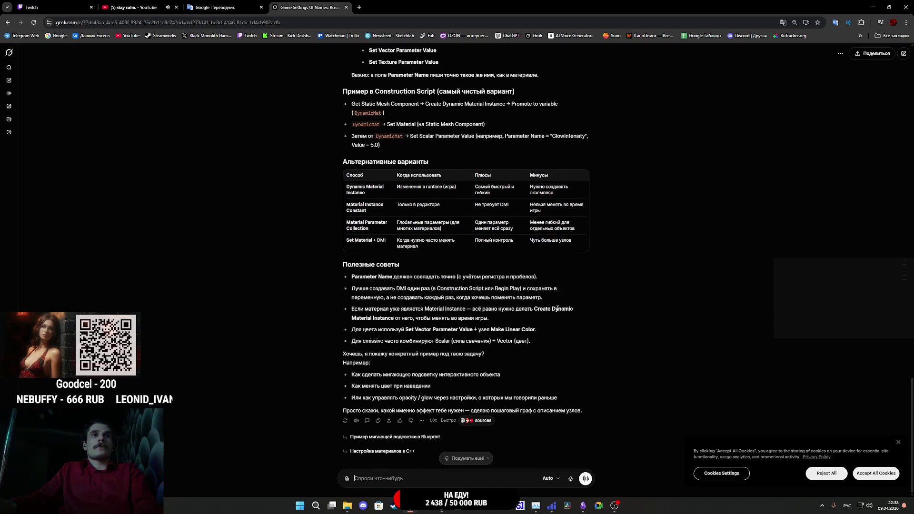
{"action": "scroll", "coordinate": [557, 307], "scroll_direction": "up", "scroll_amount": 3}
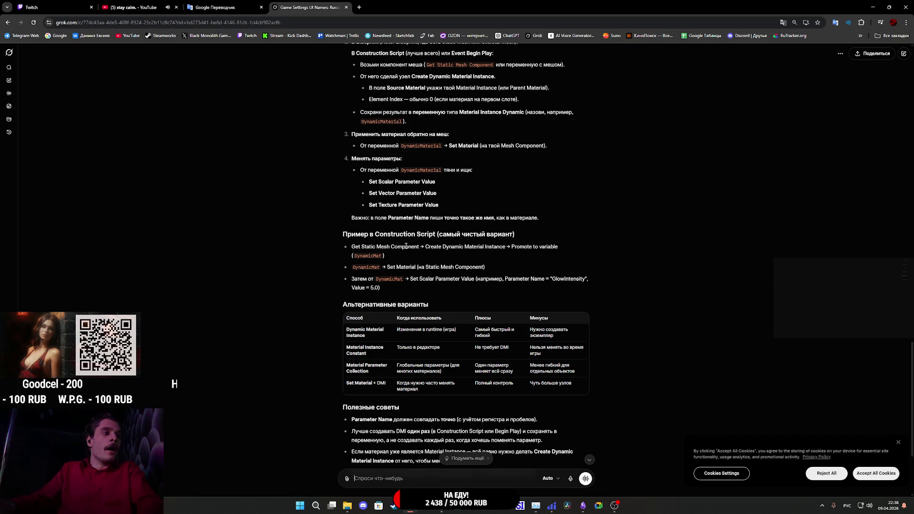
{"action": "scroll", "coordinate": [498, 264], "scroll_direction": "up", "scroll_amount": 2}
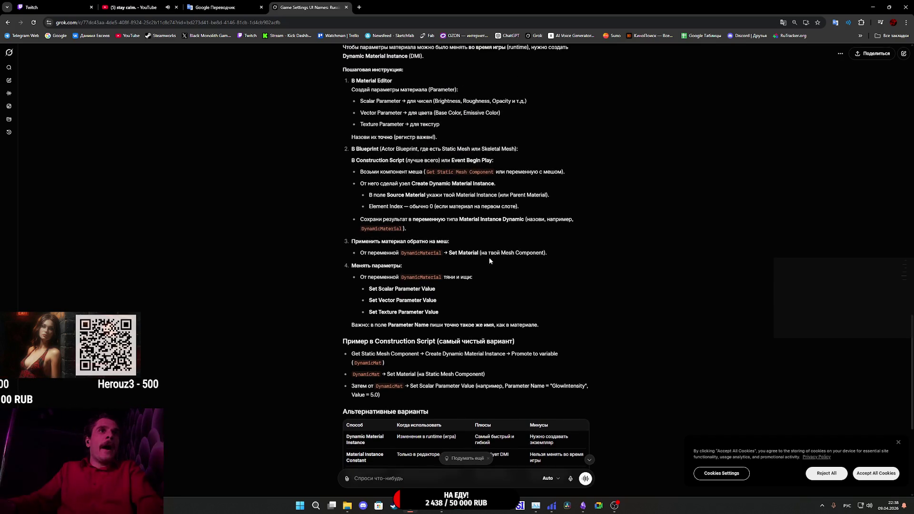
{"action": "scroll", "coordinate": [486, 255], "scroll_direction": "up", "scroll_amount": 2}
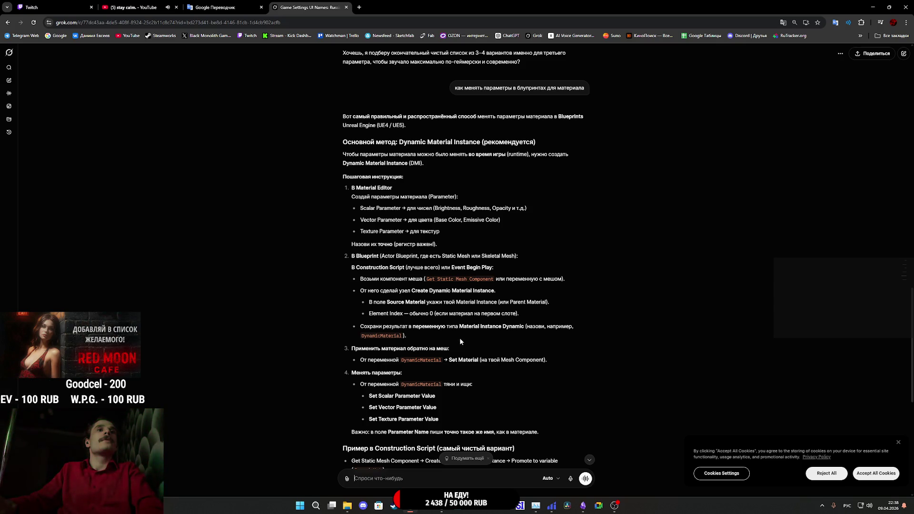
{"action": "scroll", "coordinate": [460, 341], "scroll_direction": "down", "scroll_amount": 2}
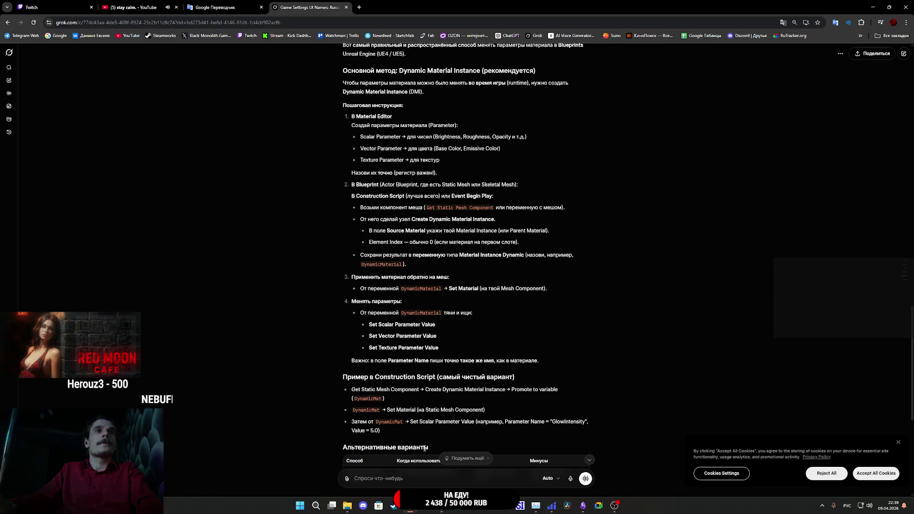
In Main_Door_BP, search the Select output's actions for 'set sca', then cancel.
{"action": "mouse_move", "coordinate": [443, 506]}
{"action": "left_click", "coordinate": [474, 467]}
{"action": "left_click_drag", "start_coordinate": [464, 224], "coordinate": [526, 212]}
{"action": "type", "text": "бу"}
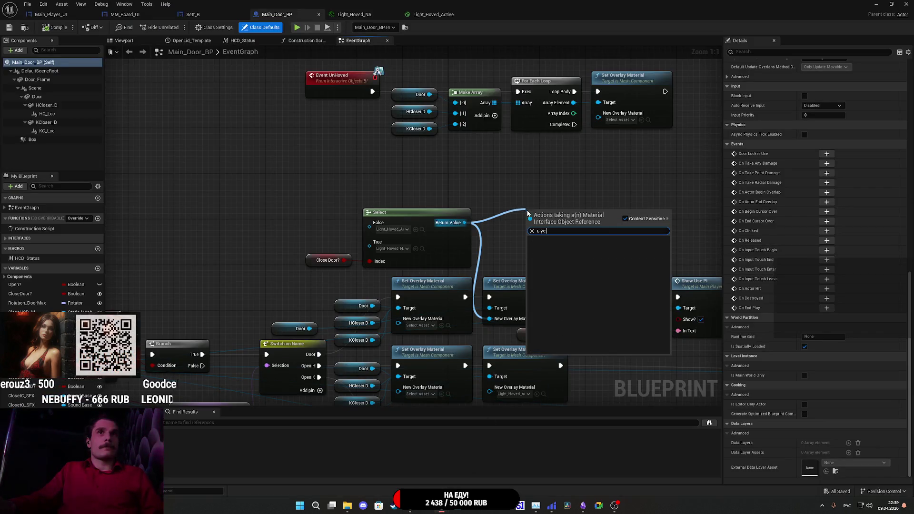
{"action": "key", "text": "alt+shift"}
{"action": "type", "text": "se"}
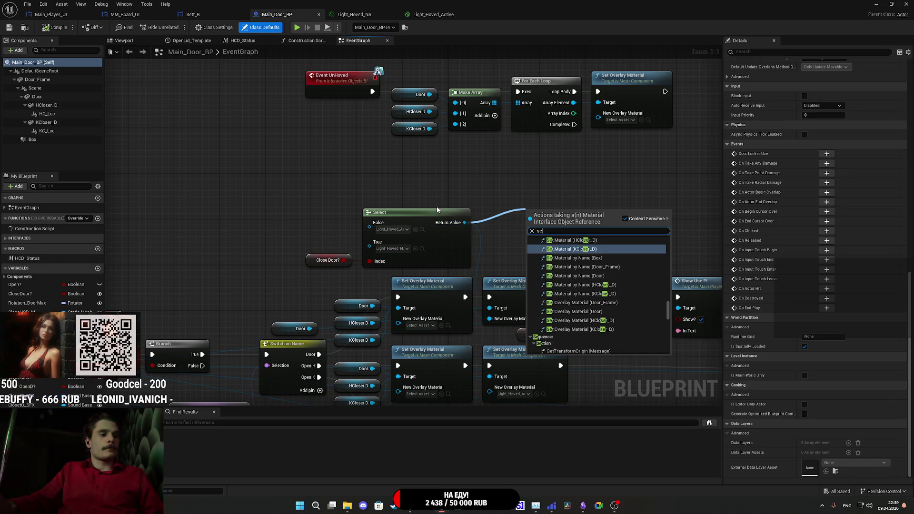
{"action": "type", "text": "t sca"}
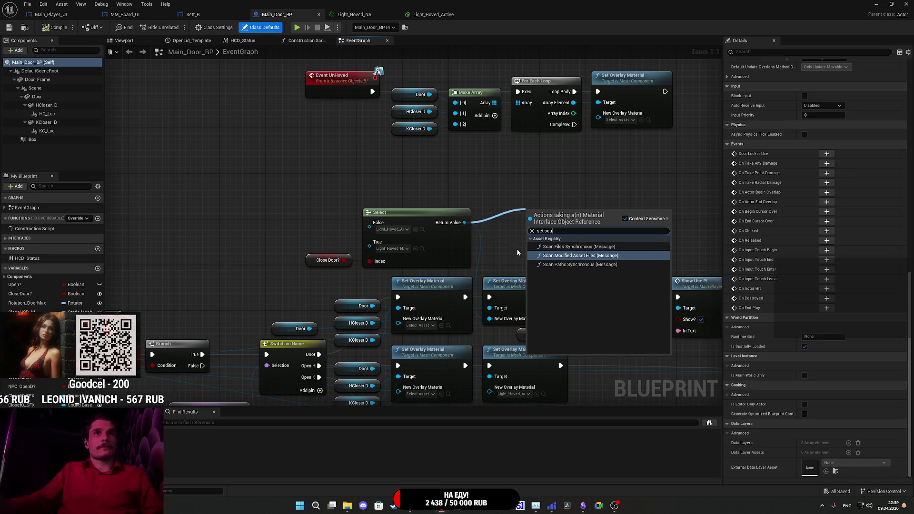
{"action": "left_click", "coordinate": [502, 236]}
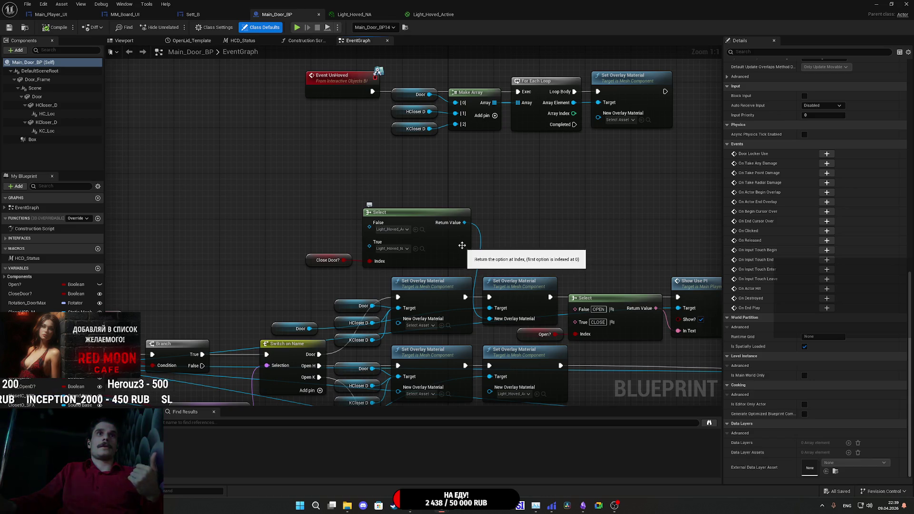
Search the Select output's actions again with 'get dimatea' and browse the material results.
{"action": "left_click_drag", "start_coordinate": [464, 222], "coordinate": [513, 218]}
{"action": "type", "text": "g"}
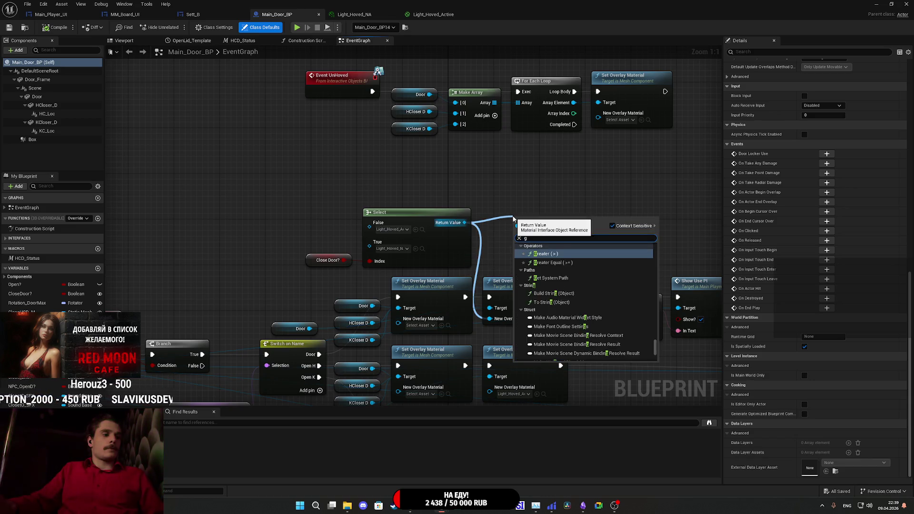
{"action": "type", "text": "et d"}
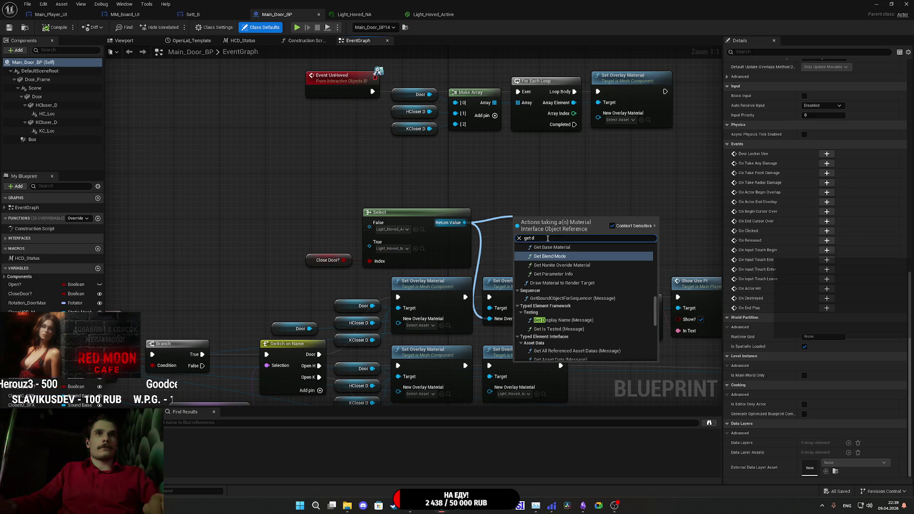
{"action": "type", "text": "i"}
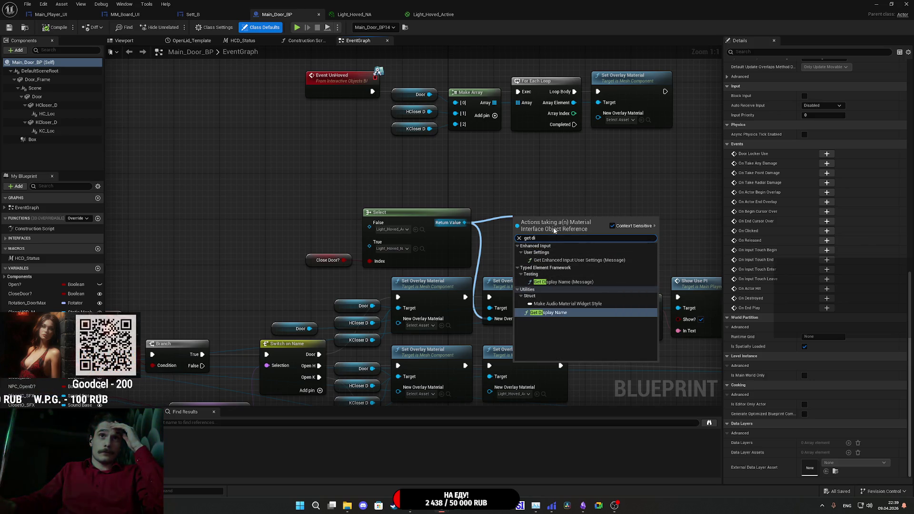
{"action": "type", "text": "mater"}
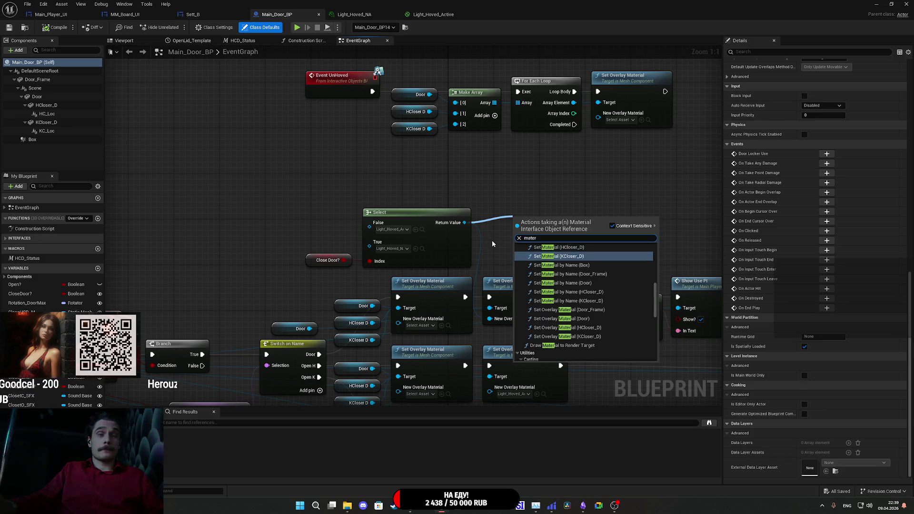
{"action": "type", "text": "ial"}
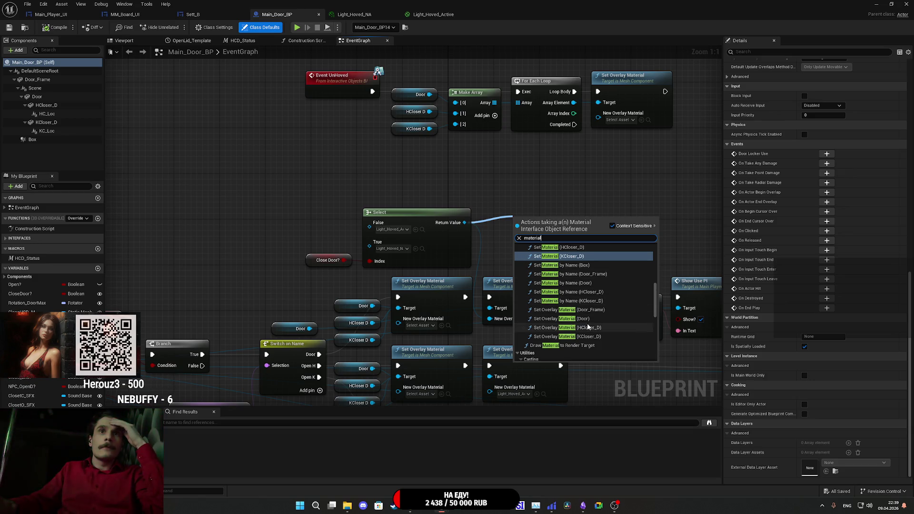
{"action": "scroll", "coordinate": [589, 326], "scroll_direction": "up", "scroll_amount": 3}
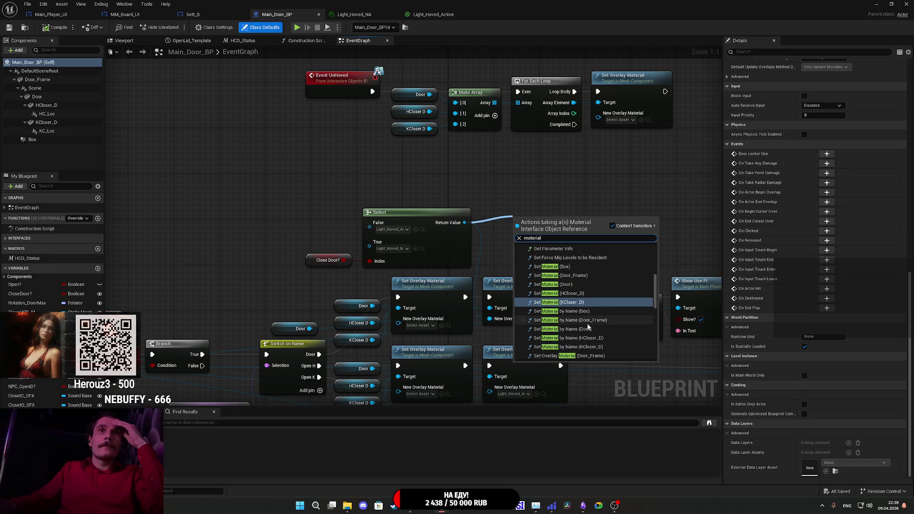
{"action": "scroll", "coordinate": [589, 327], "scroll_direction": "up", "scroll_amount": 3}
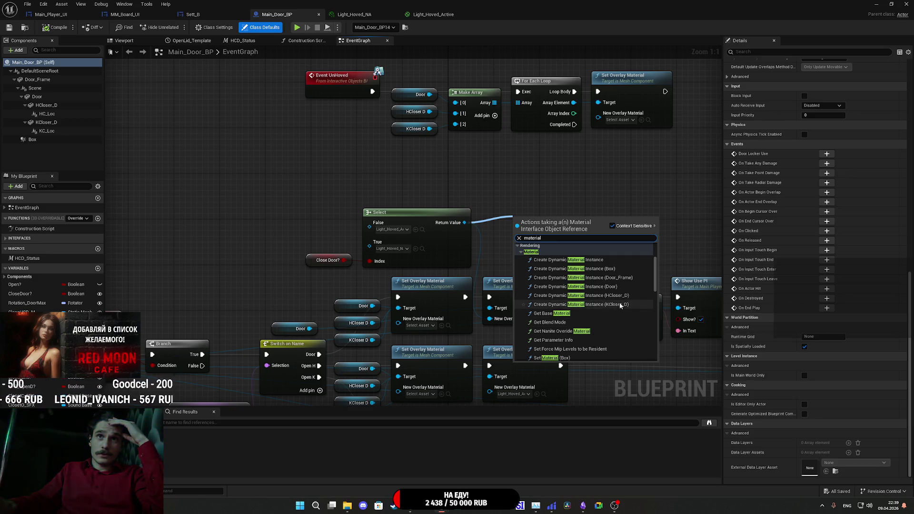
Add Create Dynamic Material Instance fed by Select, move it up, keep Creation Flags at None.
{"action": "left_click", "coordinate": [591, 261]}
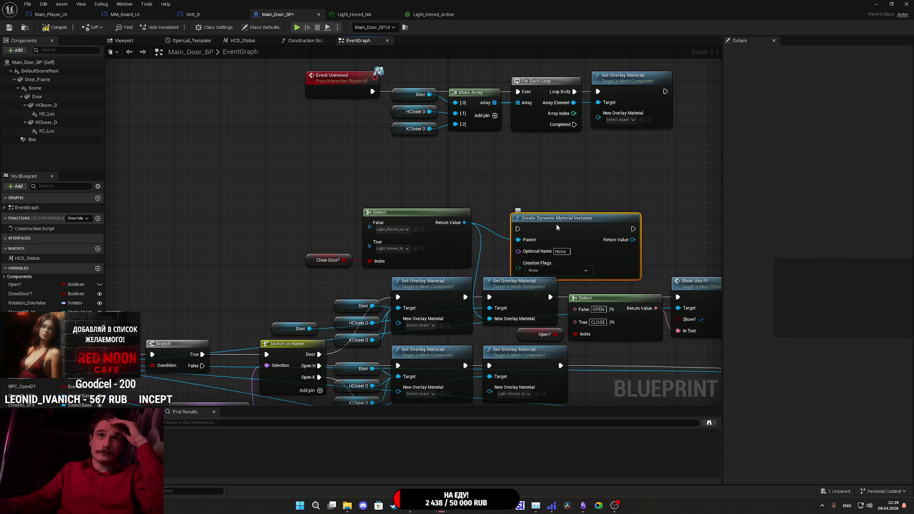
{"action": "left_click_drag", "start_coordinate": [556, 223], "coordinate": [553, 192]}
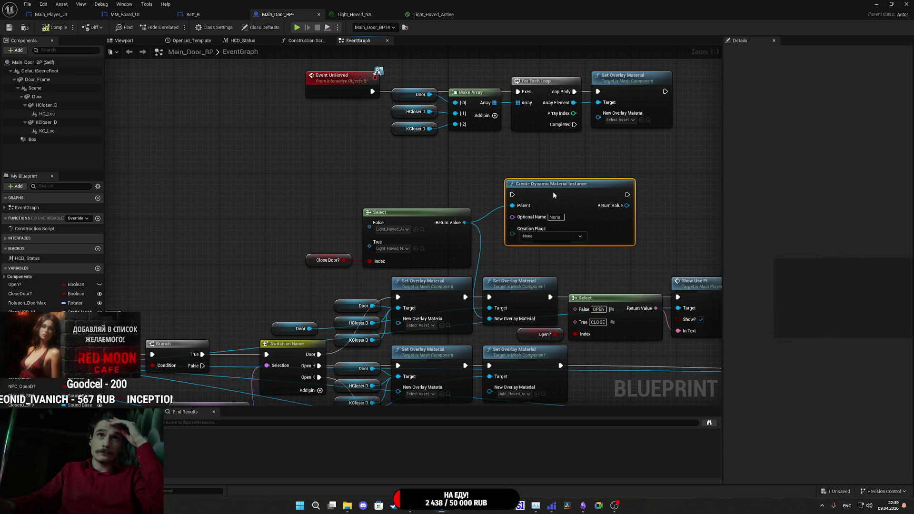
{"action": "left_click", "coordinate": [550, 236]}
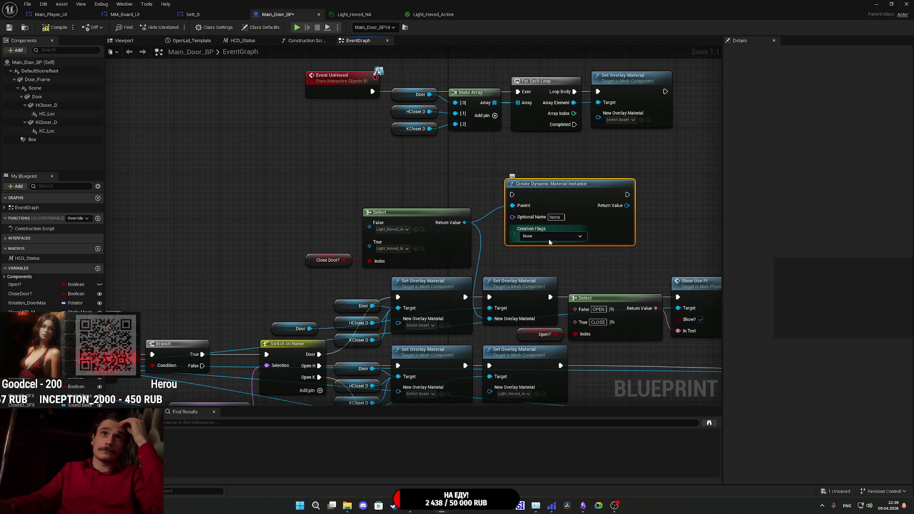
{"action": "left_click", "coordinate": [559, 226]}
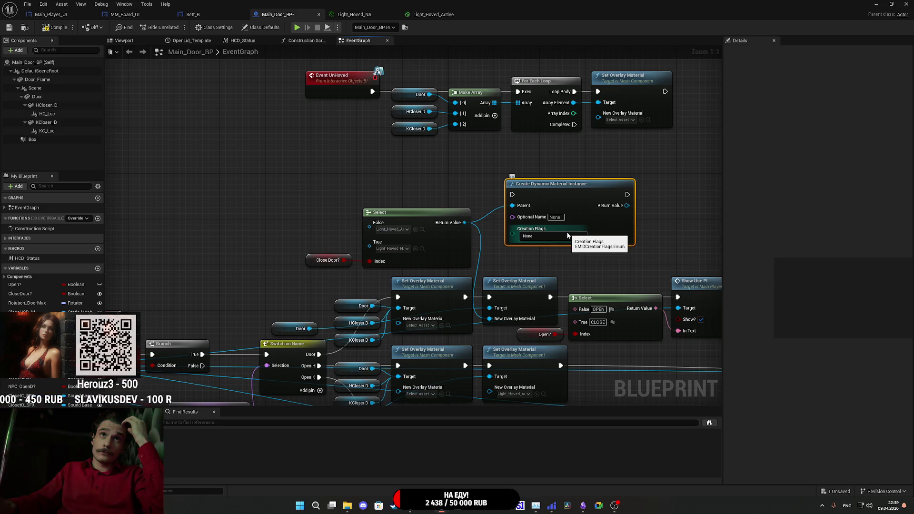
{"action": "left_click_drag", "start_coordinate": [626, 205], "coordinate": [663, 205]}
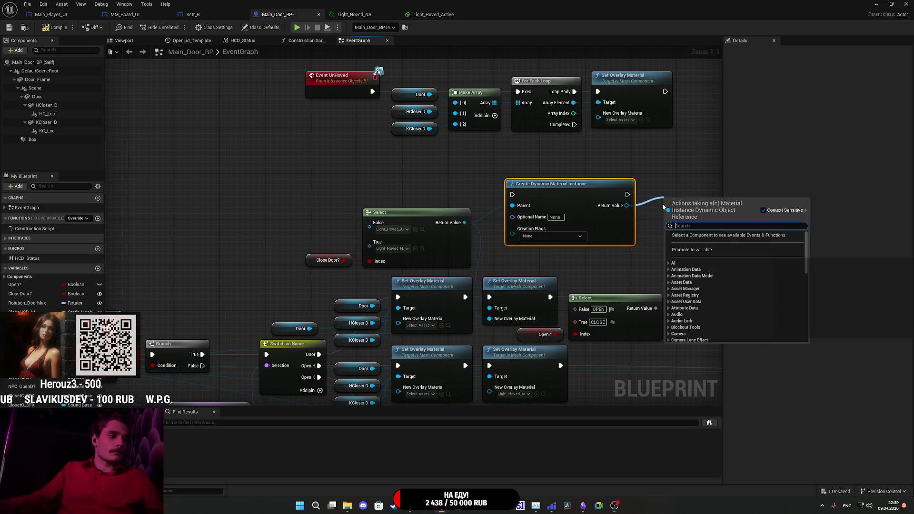
Search the dynamic material's output actions for 'set para' and browse the results.
{"action": "type", "text": "set para"}
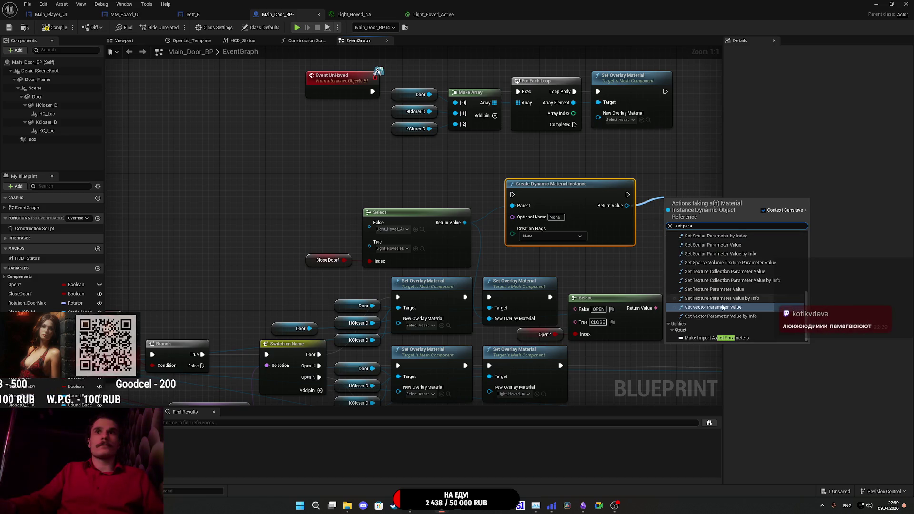
{"action": "scroll", "coordinate": [730, 317], "scroll_direction": "up", "scroll_amount": 3}
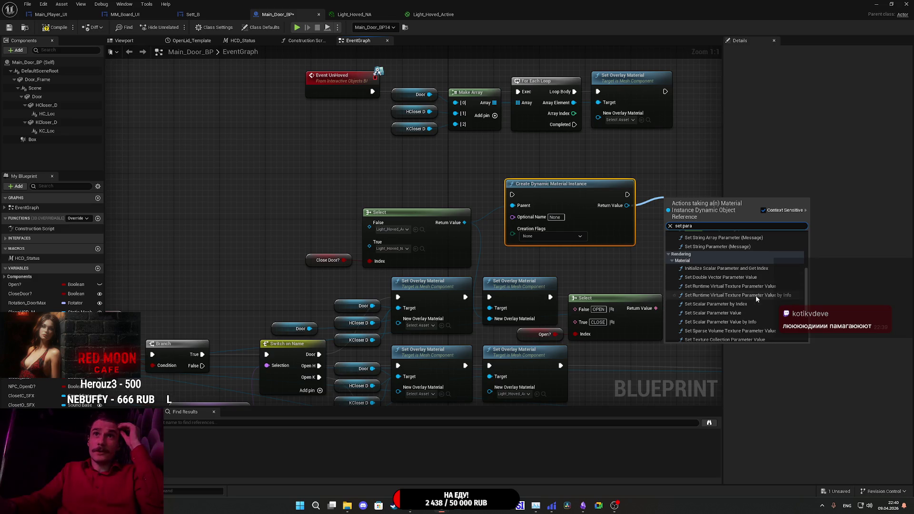
{"action": "scroll", "coordinate": [755, 295], "scroll_direction": "up", "scroll_amount": 5}
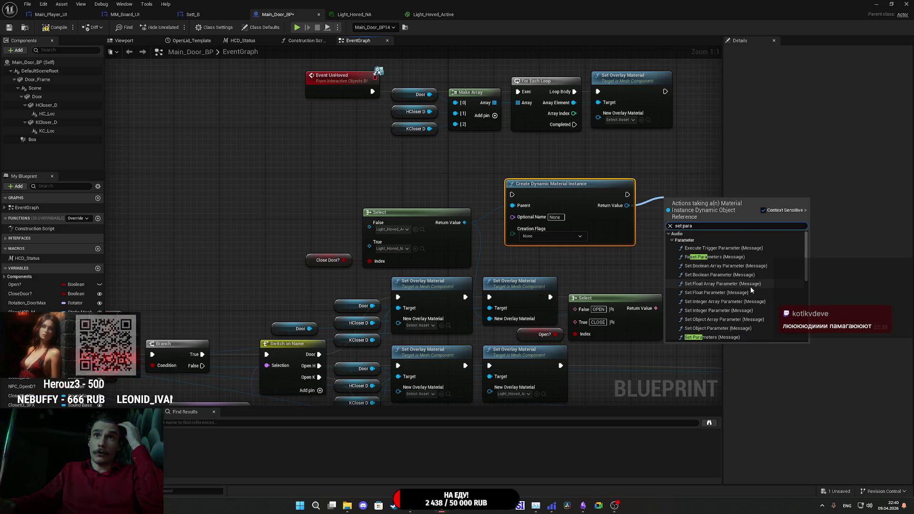
{"action": "scroll", "coordinate": [750, 288], "scroll_direction": "down", "scroll_amount": 3}
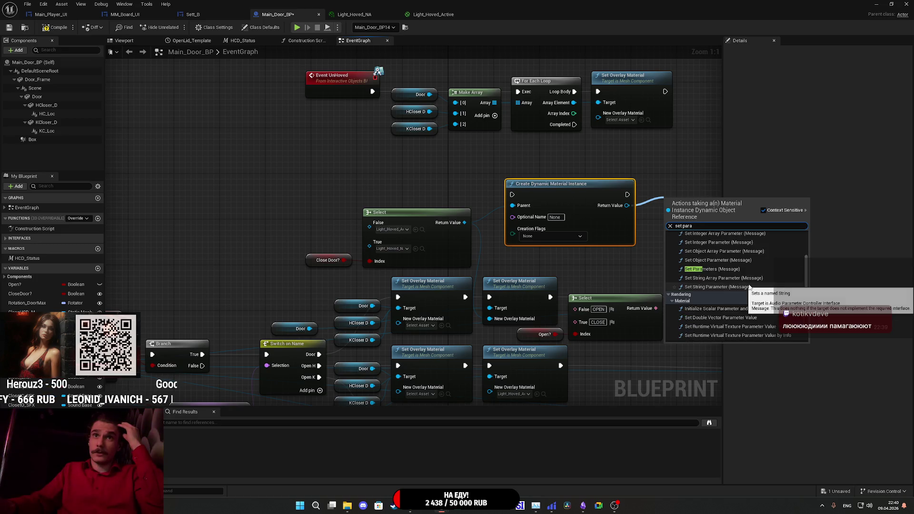
{"action": "scroll", "coordinate": [745, 289], "scroll_direction": "down", "scroll_amount": 3}
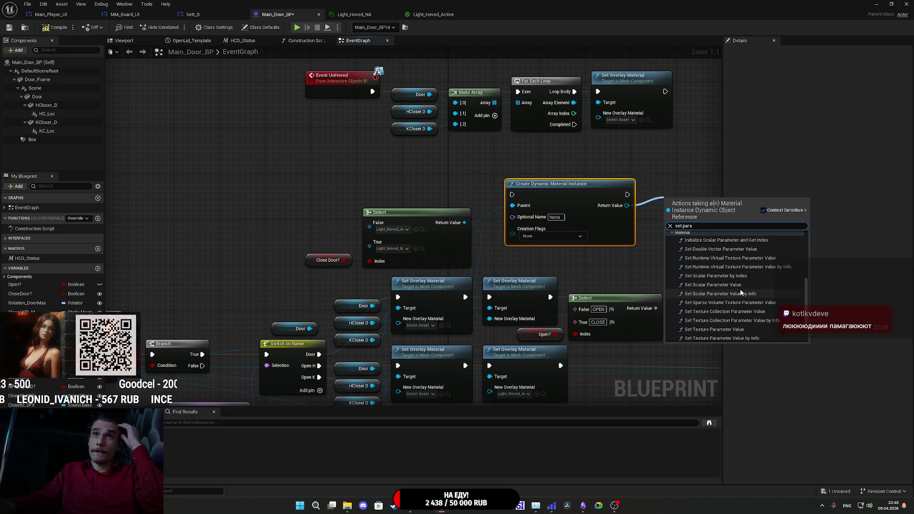
{"action": "scroll", "coordinate": [741, 292], "scroll_direction": "down", "scroll_amount": 1}
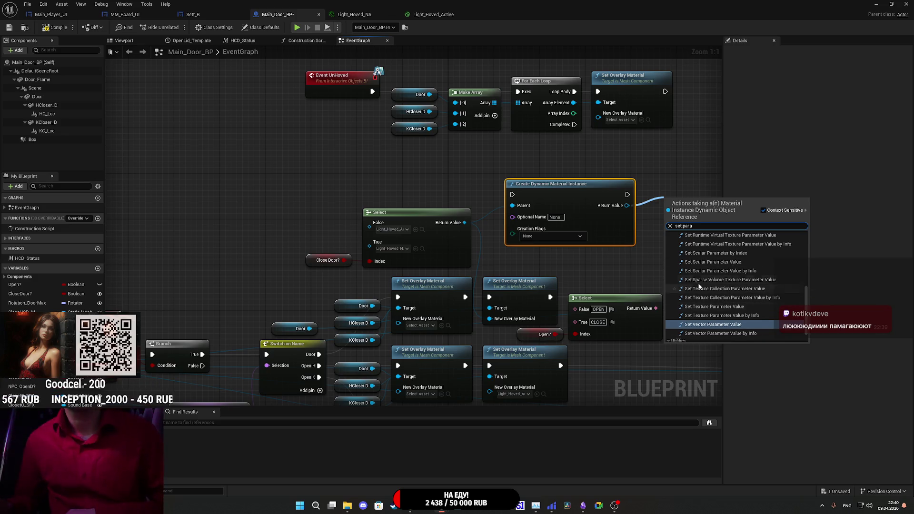
{"action": "scroll", "coordinate": [719, 316], "scroll_direction": "up", "scroll_amount": 3}
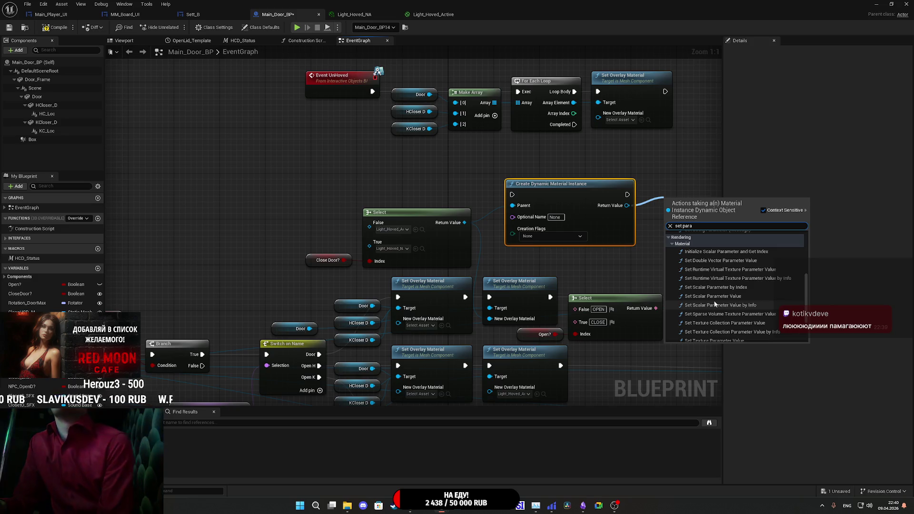
{"action": "scroll", "coordinate": [716, 305], "scroll_direction": "down", "scroll_amount": 3}
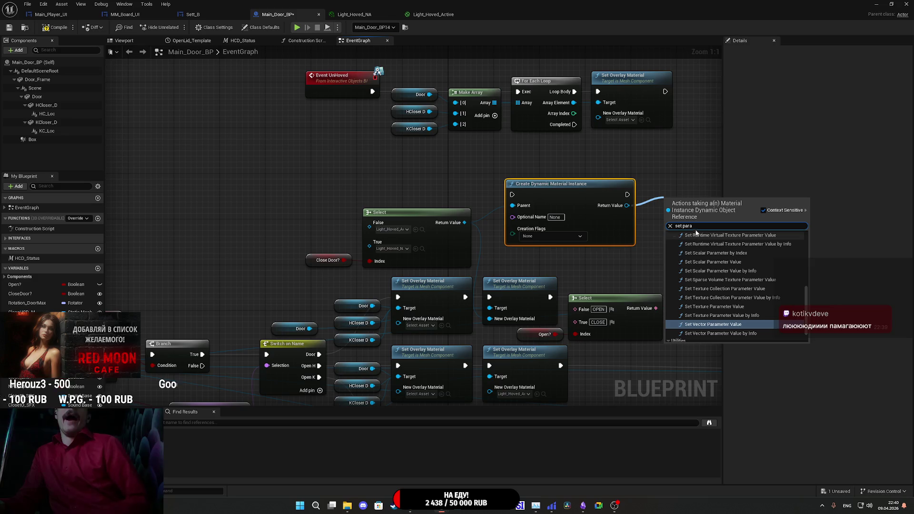
Try 'swit', 'set' and 'parametr' searches to locate the parameter functions.
{"action": "type", "text": "swit"}
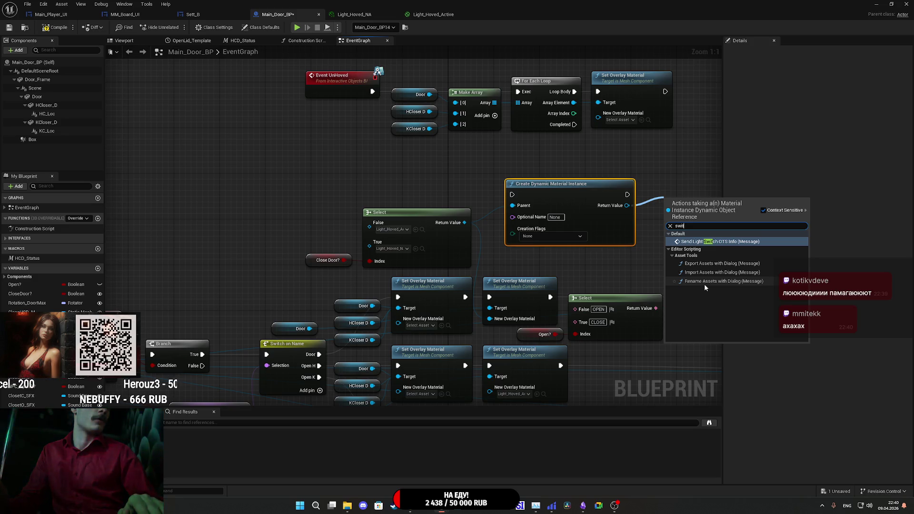
{"action": "key", "text": "BackSpace"}
{"action": "key", "text": "BackSpace"}
{"action": "key", "text": "BackSpace"}
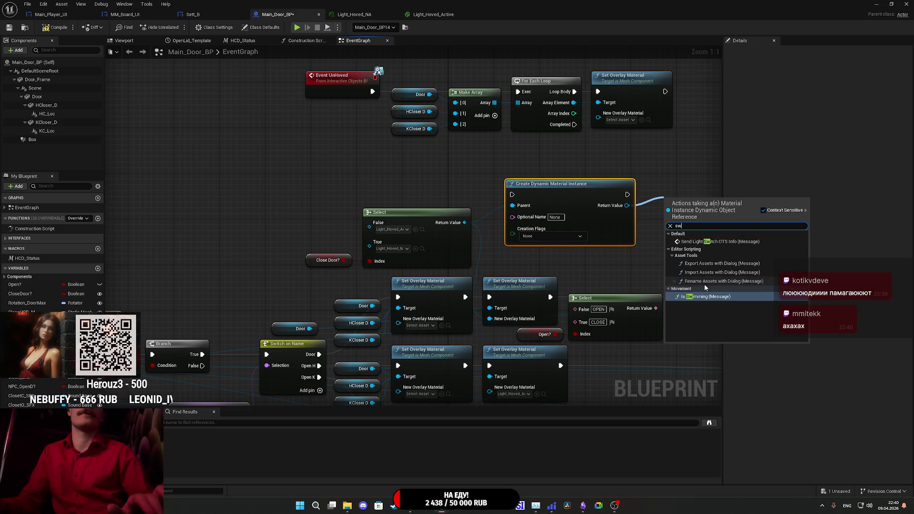
{"action": "type", "text": "set"}
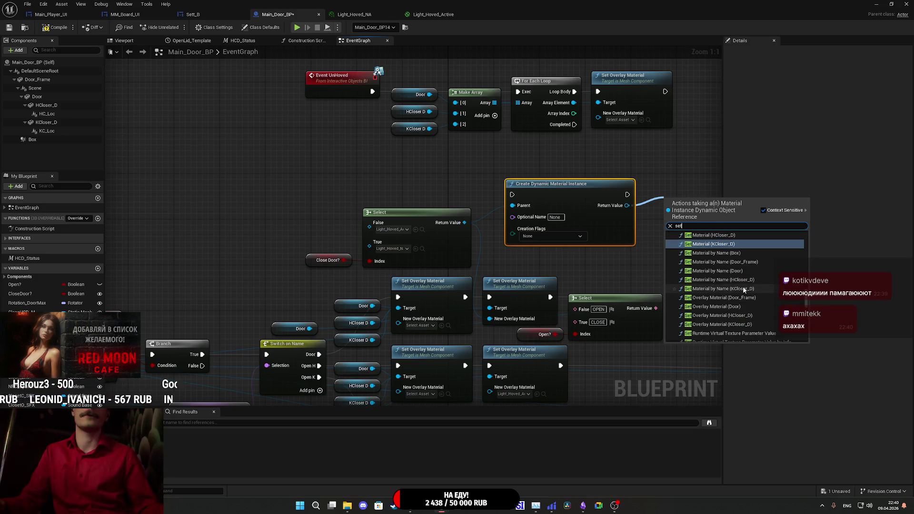
{"action": "key", "text": "BackSpace"}
{"action": "key", "text": "BackSpace"}
{"action": "key", "text": "BackSpace"}
{"action": "type", "text": "para"}
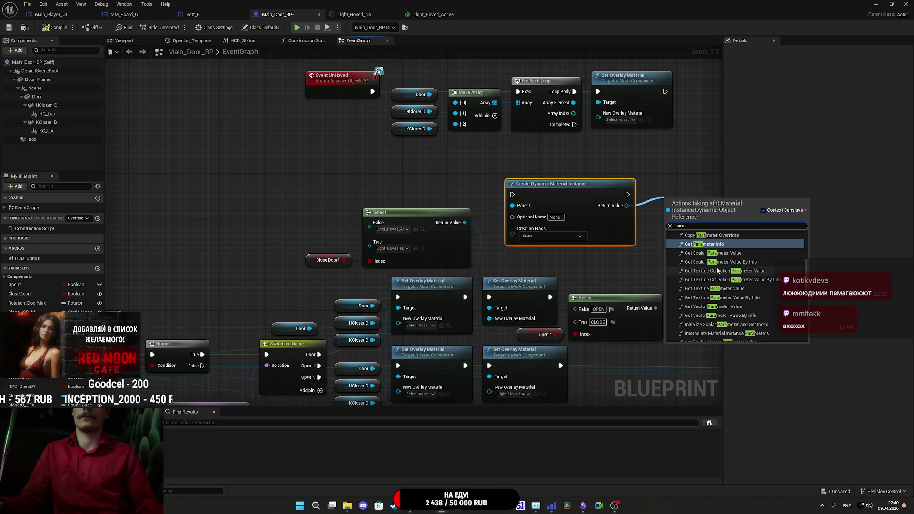
{"action": "type", "text": "metr"}
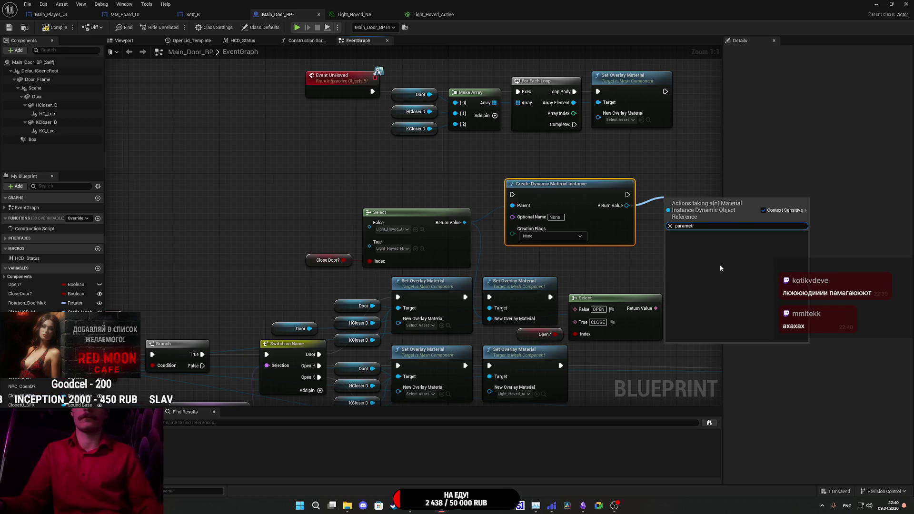
{"action": "key", "text": "BackSpace"}
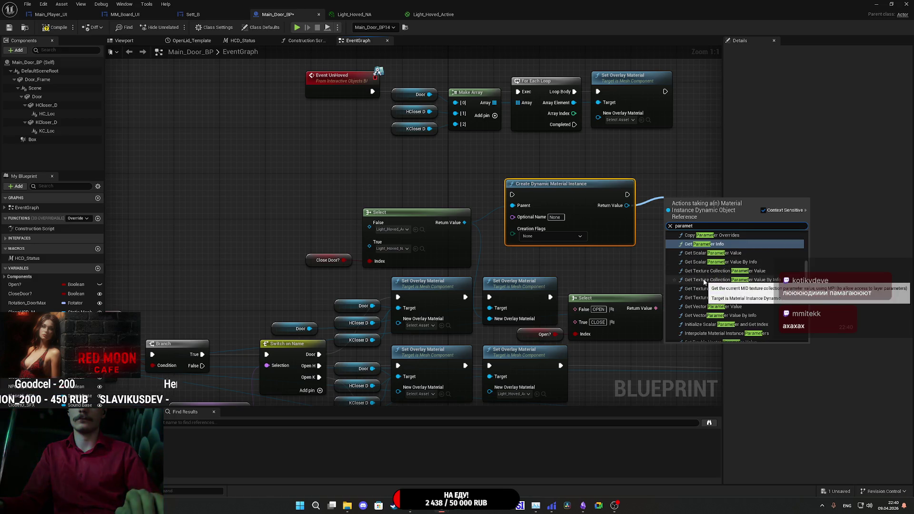
{"action": "key", "text": "BackSpace"}
{"action": "scroll", "coordinate": [710, 291], "scroll_direction": "down", "scroll_amount": 3}
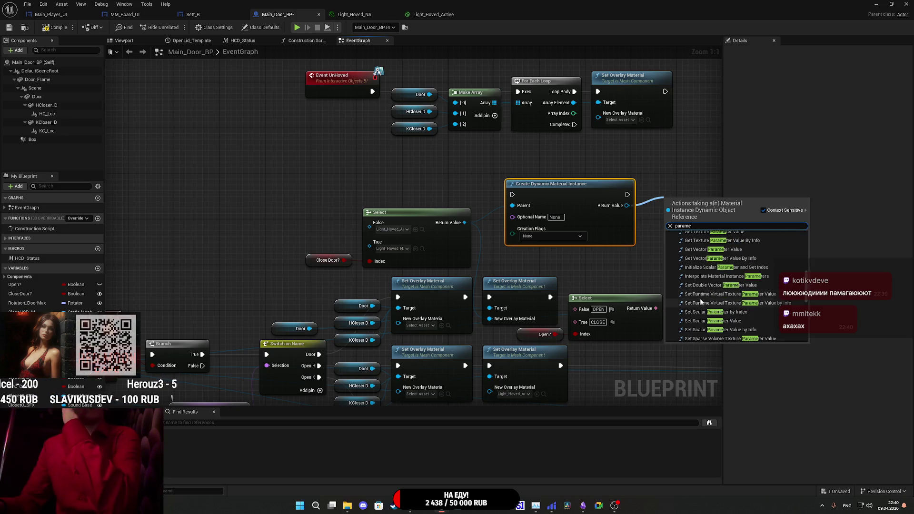
{"action": "scroll", "coordinate": [708, 292], "scroll_direction": "down", "scroll_amount": 2}
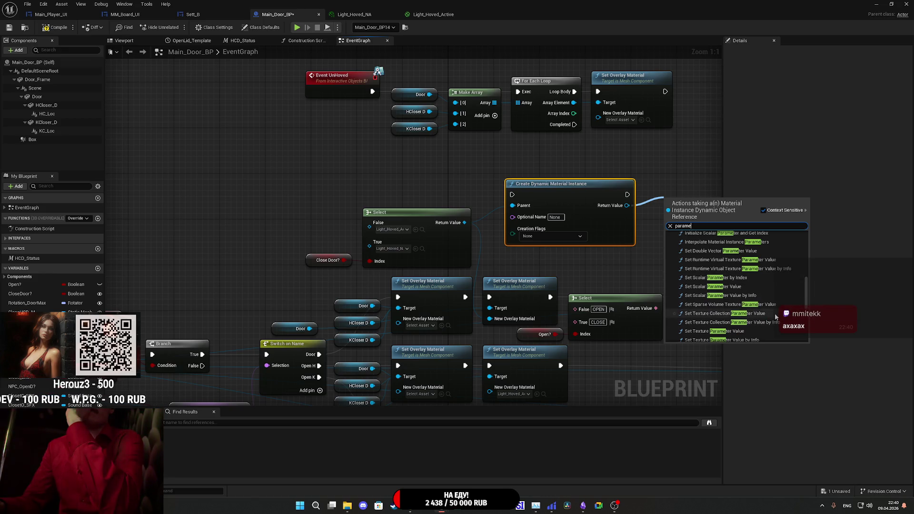
{"action": "scroll", "coordinate": [776, 316], "scroll_direction": "down", "scroll_amount": 1}
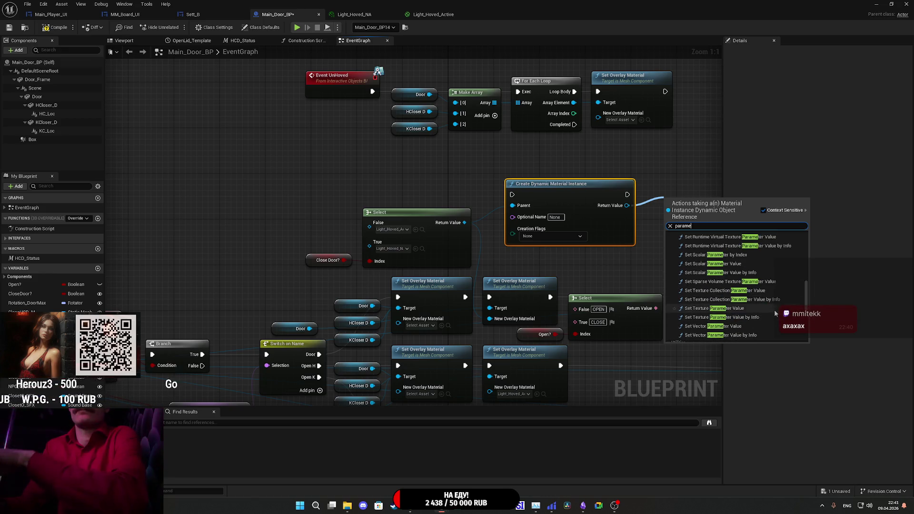
{"action": "scroll", "coordinate": [774, 315], "scroll_direction": "up", "scroll_amount": 1}
{"action": "scroll", "coordinate": [772, 307], "scroll_direction": "up", "scroll_amount": 1}
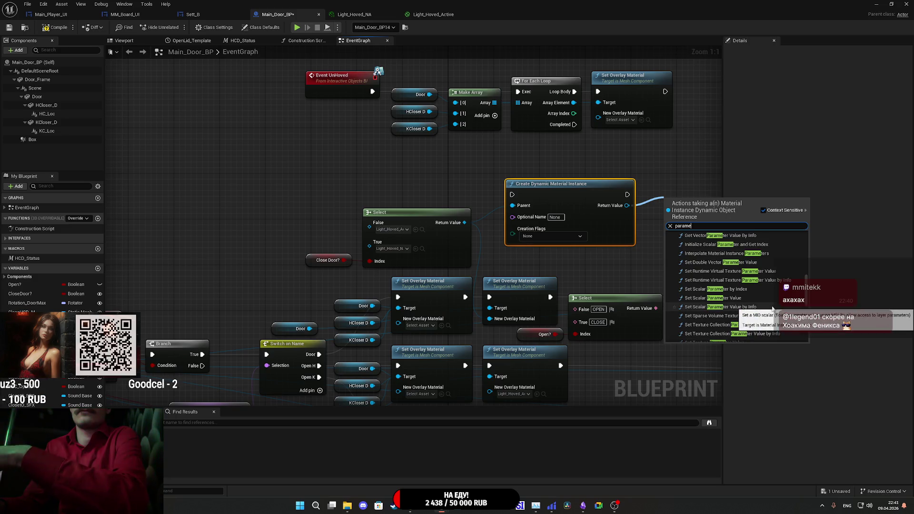
{"action": "scroll", "coordinate": [767, 302], "scroll_direction": "up", "scroll_amount": 1}
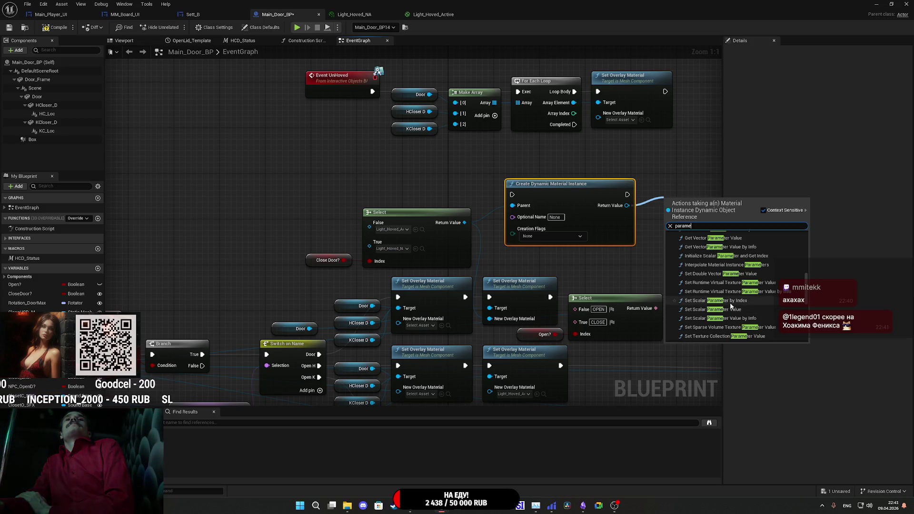
Add Set Scalar Parameter by Index and move it into place up-left.
{"action": "left_click", "coordinate": [730, 302]}
{"action": "left_click_drag", "start_coordinate": [666, 264], "coordinate": [506, 270]}
{"action": "mouse_move", "coordinate": [544, 224]}
{"action": "left_mouse_down"}
{"action": "mouse_move", "coordinate": [544, 201]}
{"action": "mouse_move", "coordinate": [533, 203]}
{"action": "left_mouse_up"}
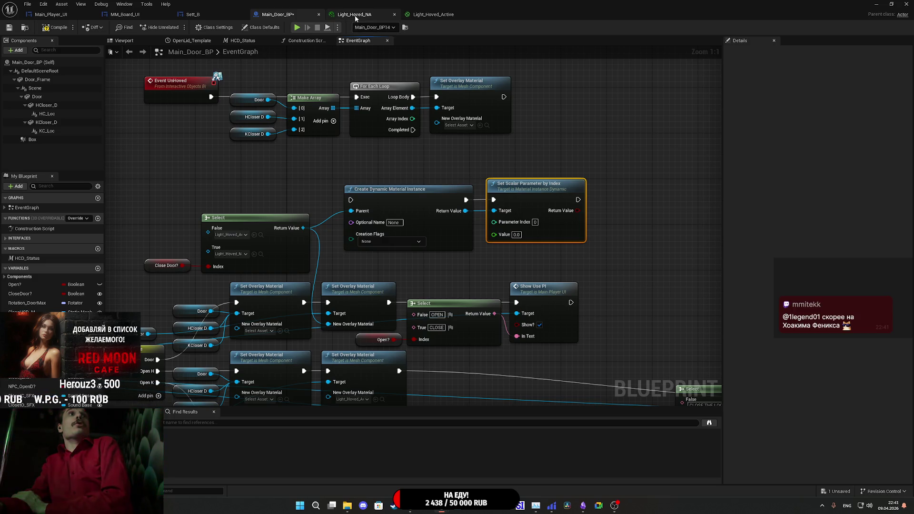
{"action": "left_click", "coordinate": [374, 15]}
{"action": "left_click", "coordinate": [433, 14]}
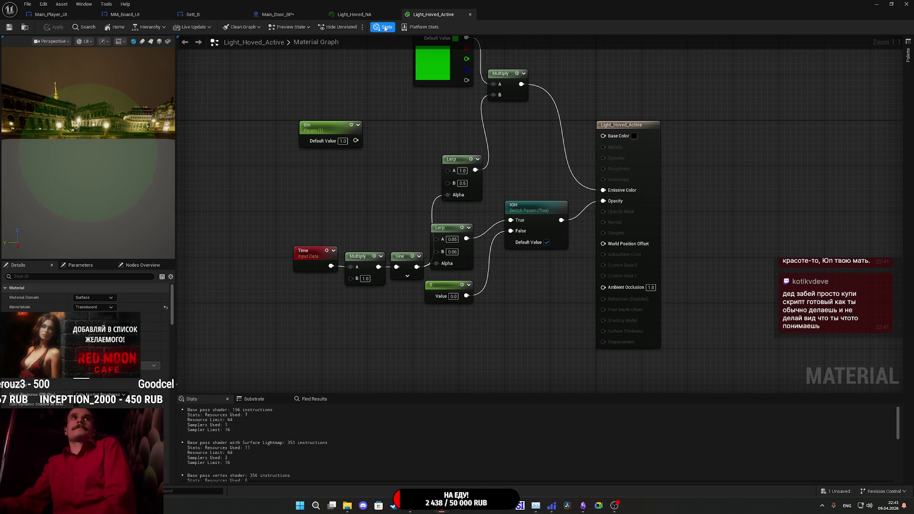
{"action": "left_click", "coordinate": [376, 14]}
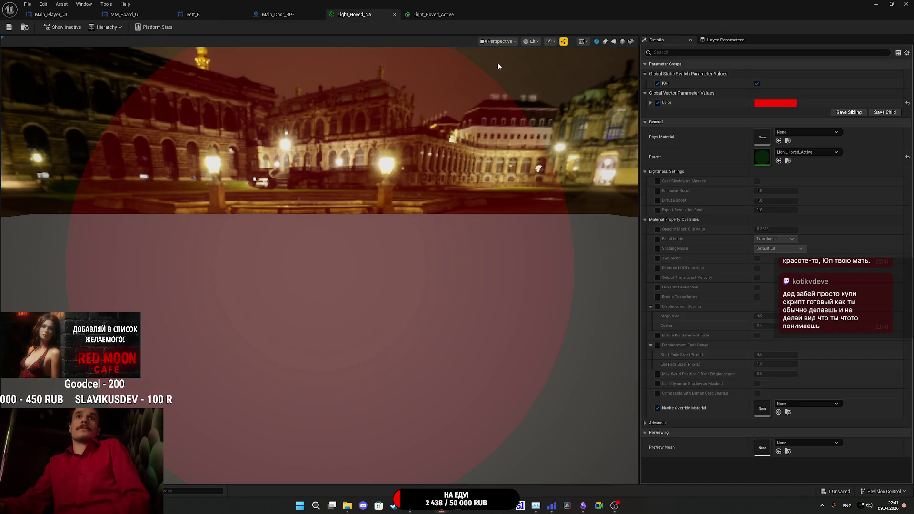
{"action": "left_click", "coordinate": [437, 15]}
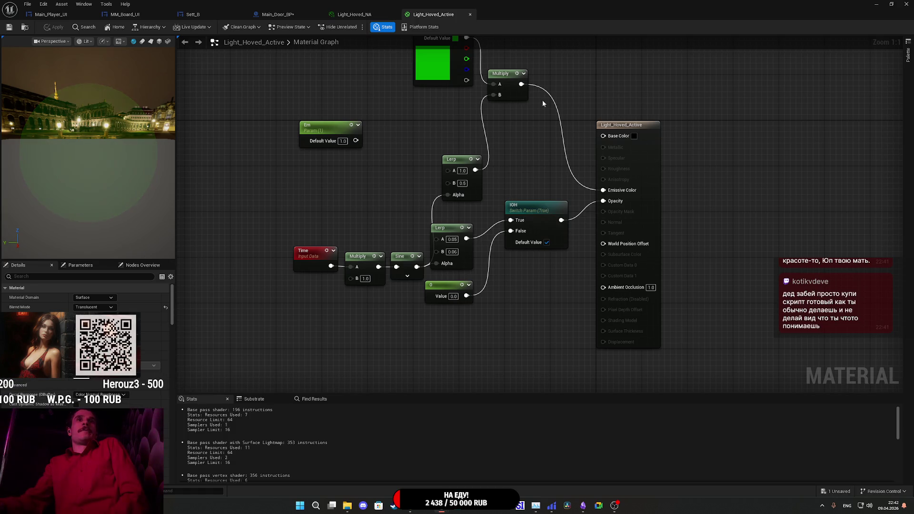
{"action": "left_click", "coordinate": [279, 14]}
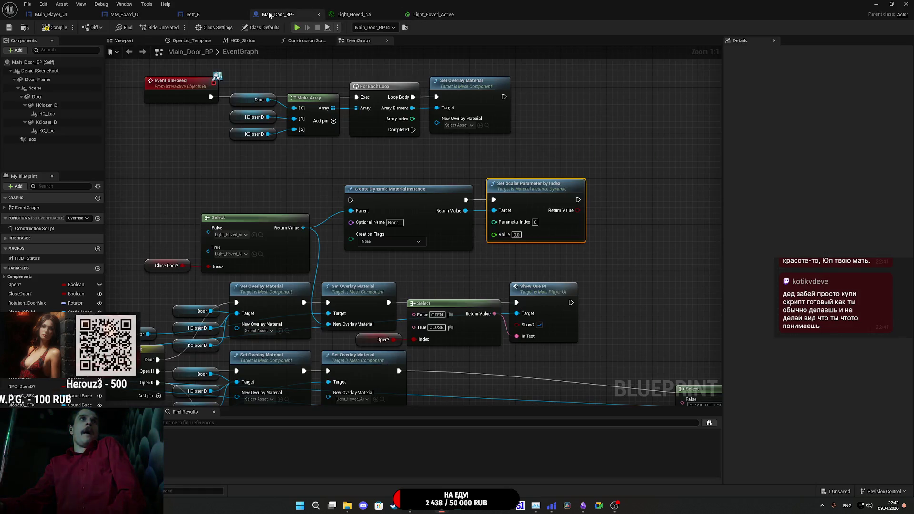
{"action": "mouse_move", "coordinate": [491, 215]}
{"action": "left_mouse_down"}
{"action": "mouse_move", "coordinate": [615, 193]}
{"action": "mouse_move", "coordinate": [625, 212]}
{"action": "left_mouse_up"}
{"action": "type", "text": "stat"}
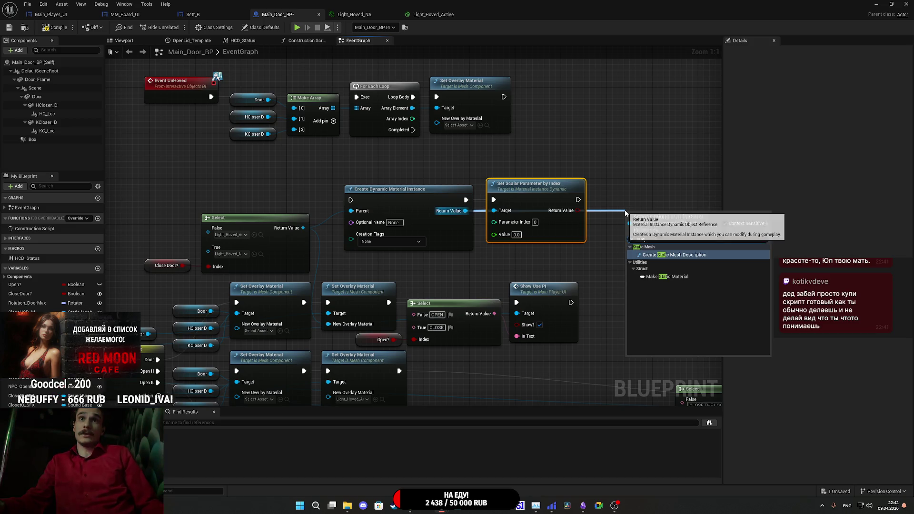
{"action": "left_click", "coordinate": [621, 187]}
{"action": "mouse_move", "coordinate": [464, 212]}
{"action": "left_mouse_down"}
{"action": "mouse_move", "coordinate": [584, 189]}
{"action": "mouse_move", "coordinate": [610, 198]}
{"action": "left_mouse_up"}
{"action": "type", "text": "sw"}
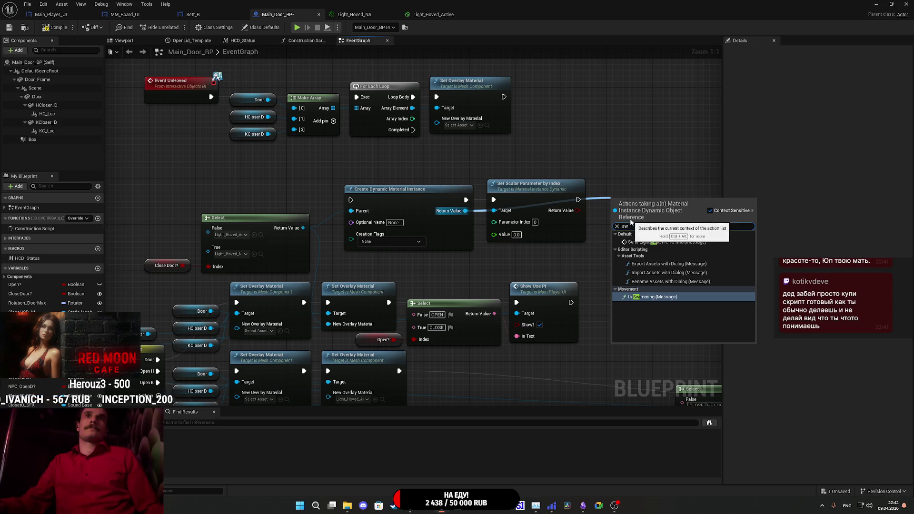
{"action": "type", "text": "para"}
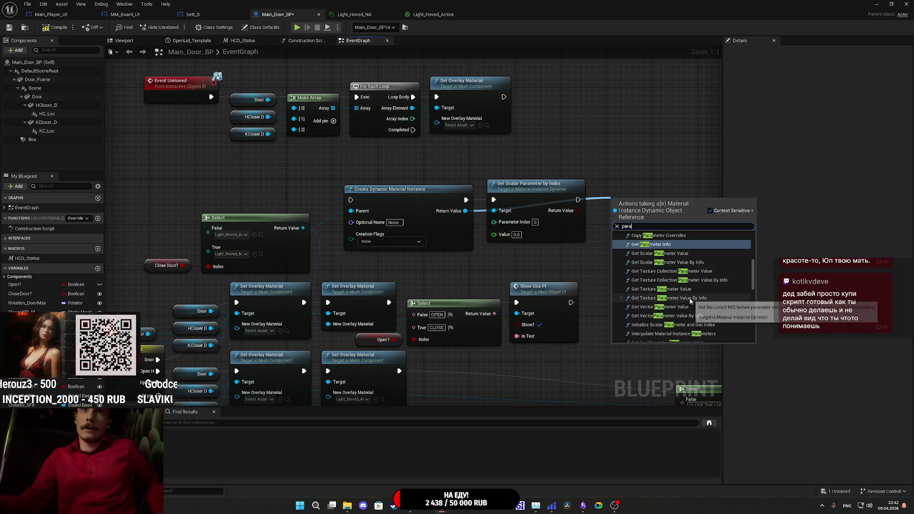
{"action": "scroll", "coordinate": [689, 298], "scroll_direction": "down", "scroll_amount": 2}
{"action": "scroll", "coordinate": [704, 219], "scroll_direction": "down", "scroll_amount": 1}
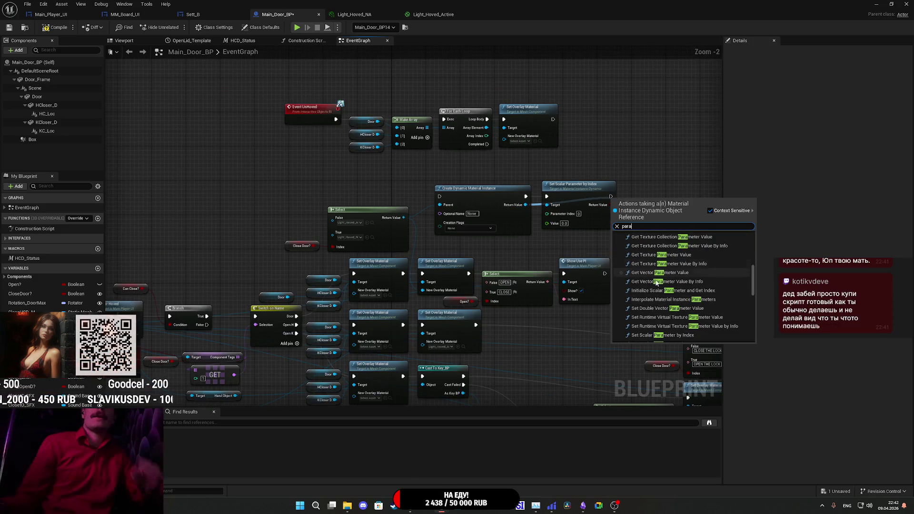
{"action": "scroll", "coordinate": [564, 242], "scroll_direction": "up", "scroll_amount": 1}
{"action": "left_click_drag", "start_coordinate": [569, 250], "coordinate": [462, 282]}
{"action": "mouse_move", "coordinate": [422, 511]}
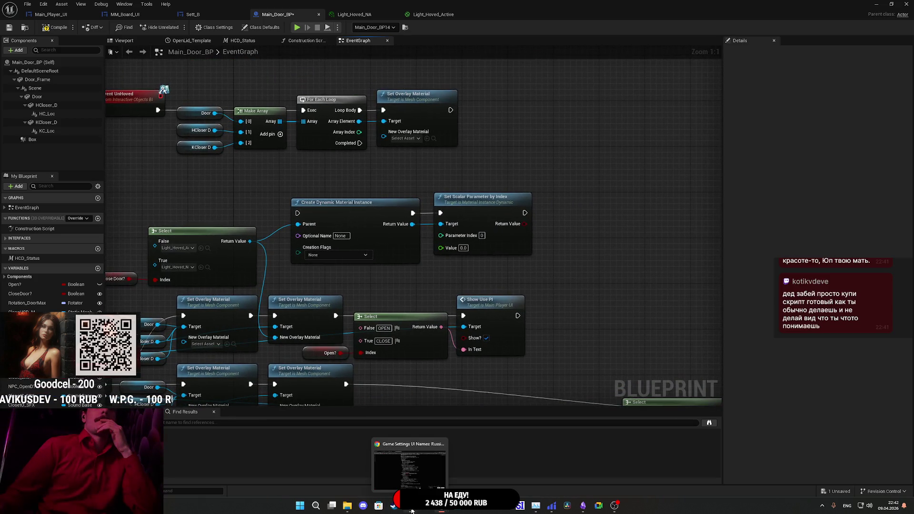
{"action": "left_click", "coordinate": [407, 481]}
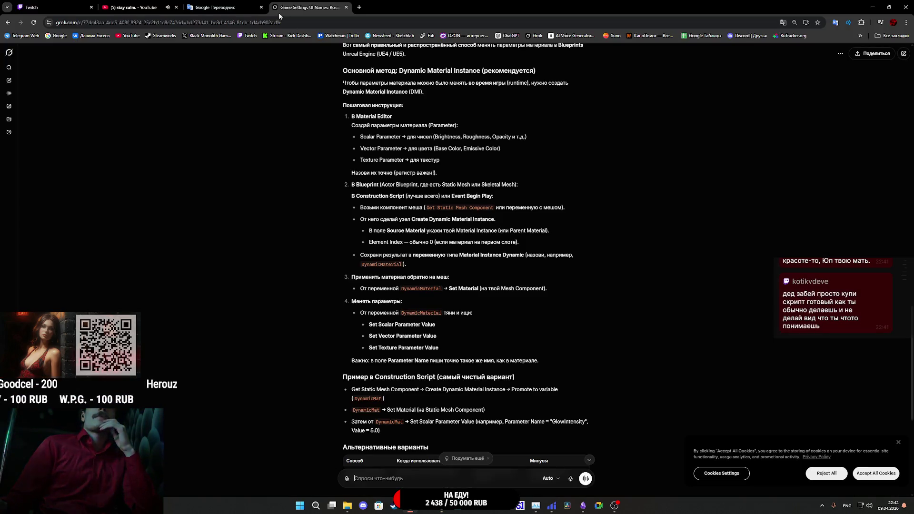
Check the Google translator tab, finish the Grok guide, and return to Unreal's Main_Door_BP.
{"action": "left_click", "coordinate": [238, 4]}
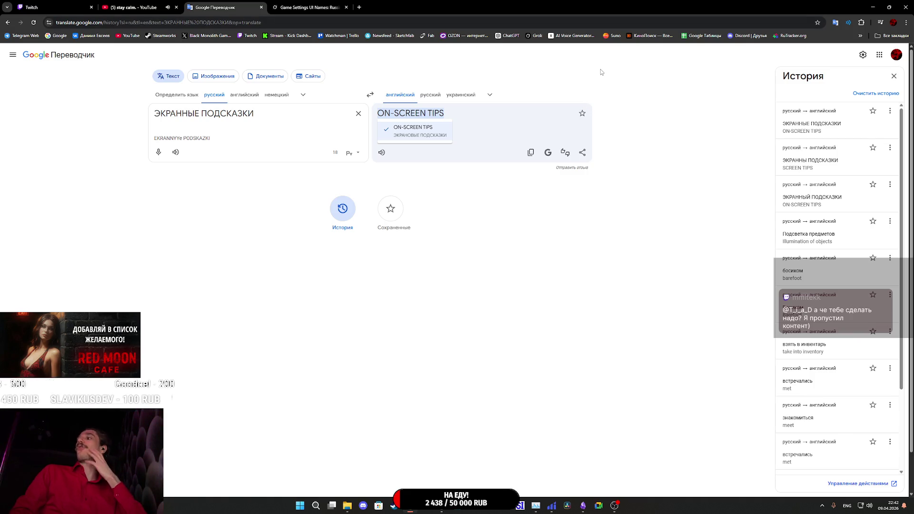
{"action": "left_click", "coordinate": [334, 8]}
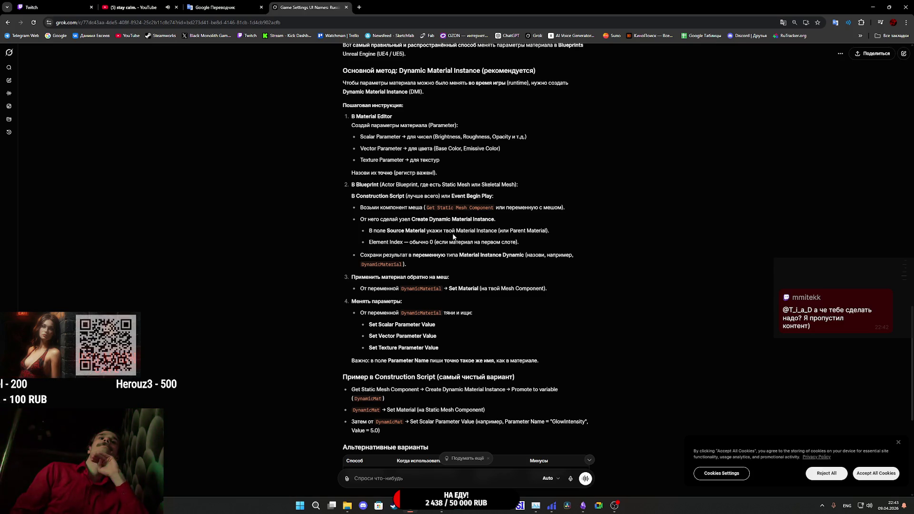
{"action": "right_click", "coordinate": [413, 322]}
{"action": "left_click", "coordinate": [487, 324]}
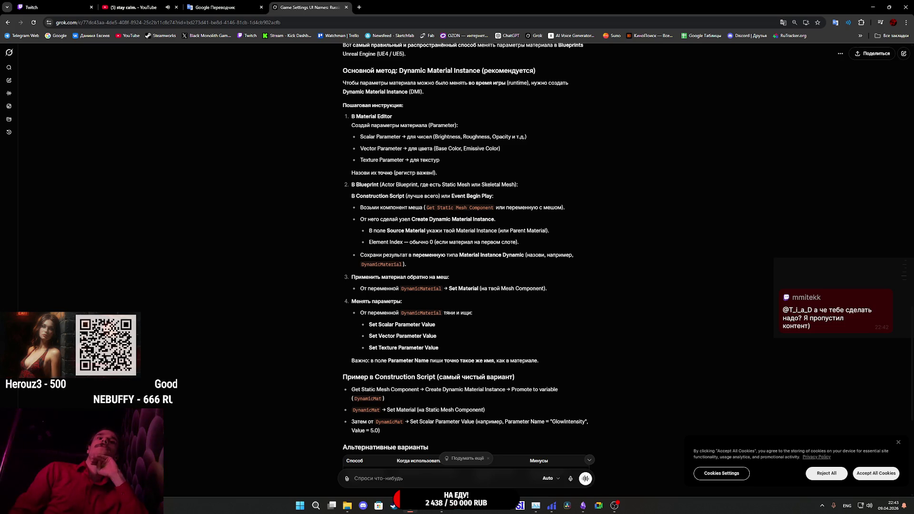
{"action": "mouse_move", "coordinate": [440, 505]}
{"action": "left_click", "coordinate": [480, 441]}
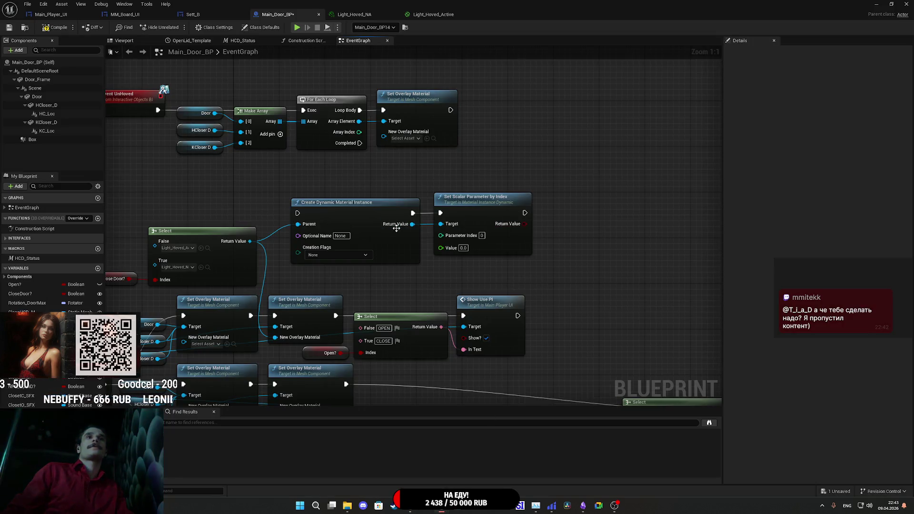
{"action": "mouse_move", "coordinate": [412, 224]}
{"action": "left_mouse_down"}
{"action": "mouse_move", "coordinate": [590, 228]}
{"action": "mouse_move", "coordinate": [572, 218]}
{"action": "left_mouse_up"}
{"action": "type", "text": "s"}
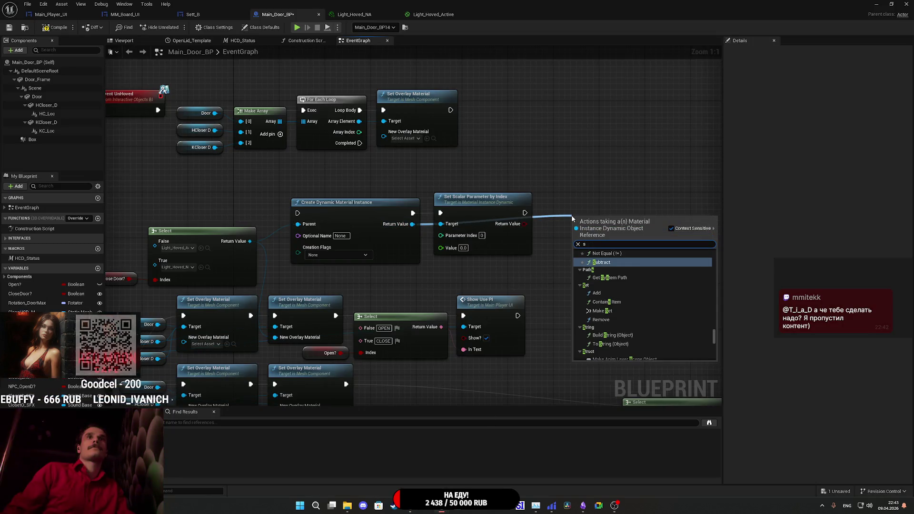
{"action": "type", "text": "calar"}
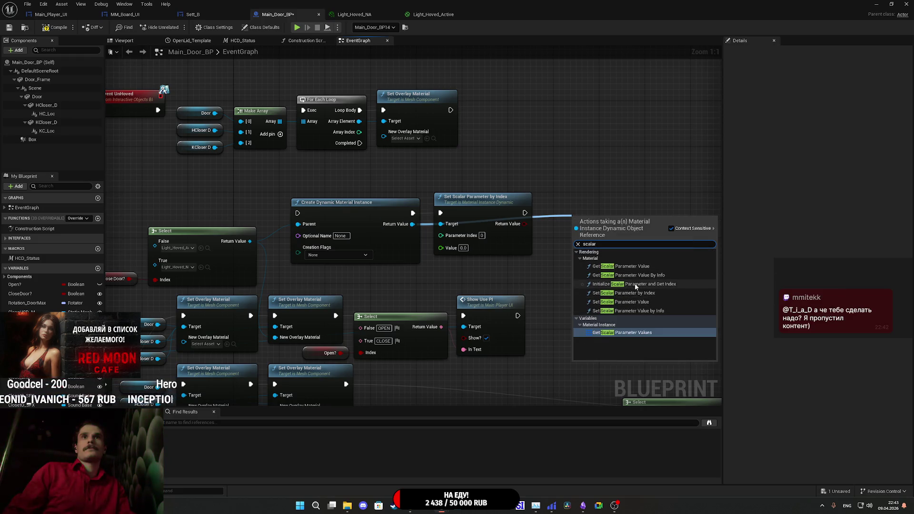
{"action": "left_click", "coordinate": [659, 303]}
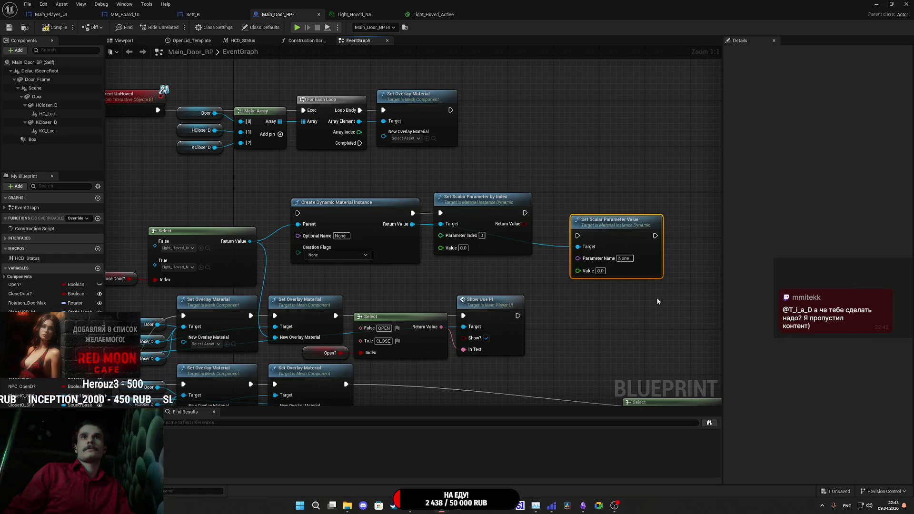
{"action": "left_click_drag", "start_coordinate": [616, 241], "coordinate": [614, 222]}
{"action": "key", "text": "Delete"}
{"action": "mouse_move", "coordinate": [412, 226]}
{"action": "left_mouse_down"}
{"action": "mouse_move", "coordinate": [604, 245]}
{"action": "mouse_move", "coordinate": [585, 234]}
{"action": "left_mouse_up"}
{"action": "type", "text": "sca"}
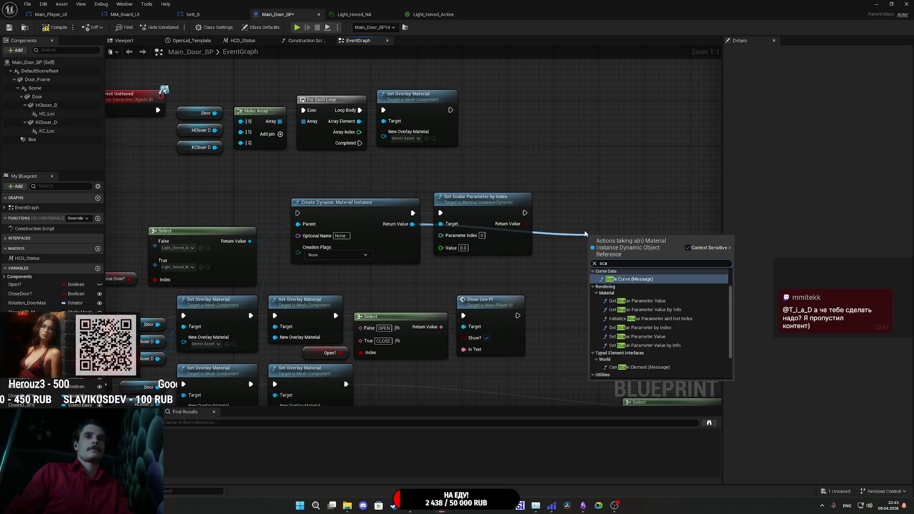
{"action": "type", "text": "lar"}
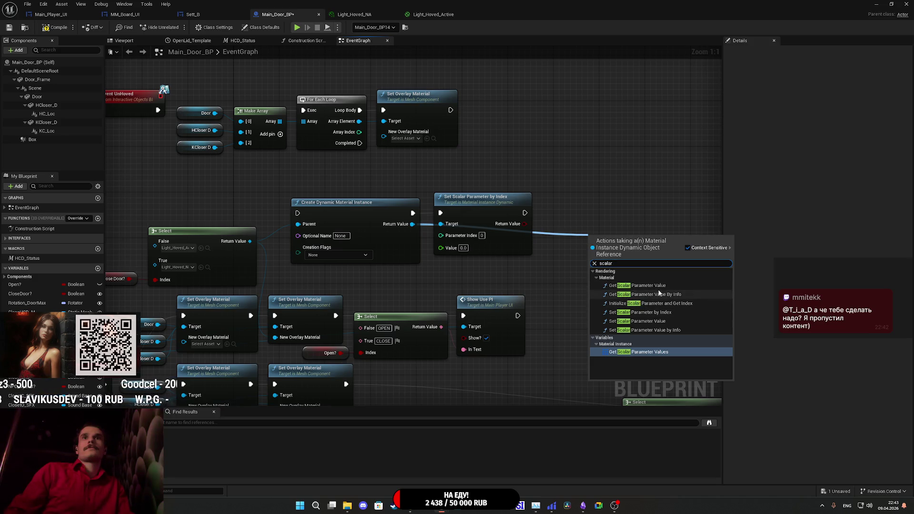
{"action": "left_click", "coordinate": [683, 308]}
{"action": "left_click_drag", "start_coordinate": [638, 248], "coordinate": [619, 223]}
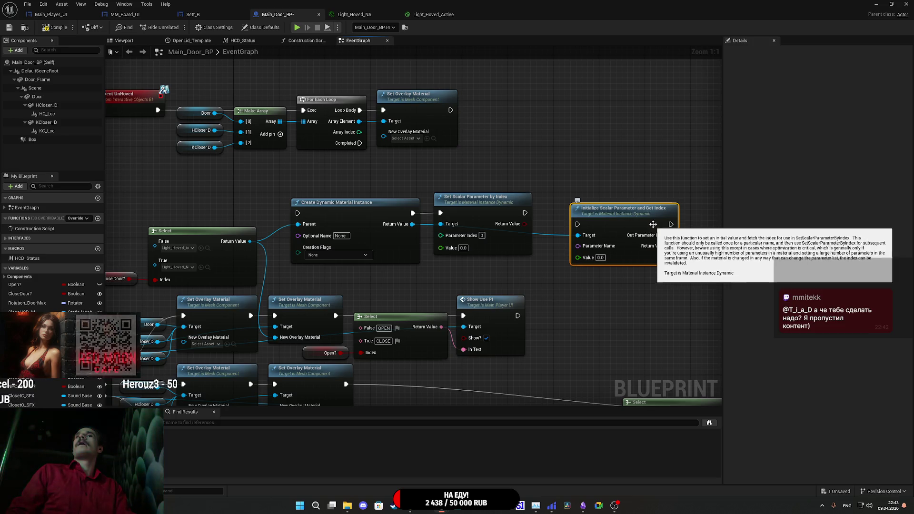
{"action": "left_click", "coordinate": [642, 183]}
{"action": "left_click", "coordinate": [621, 224]}
{"action": "key", "text": "Delete"}
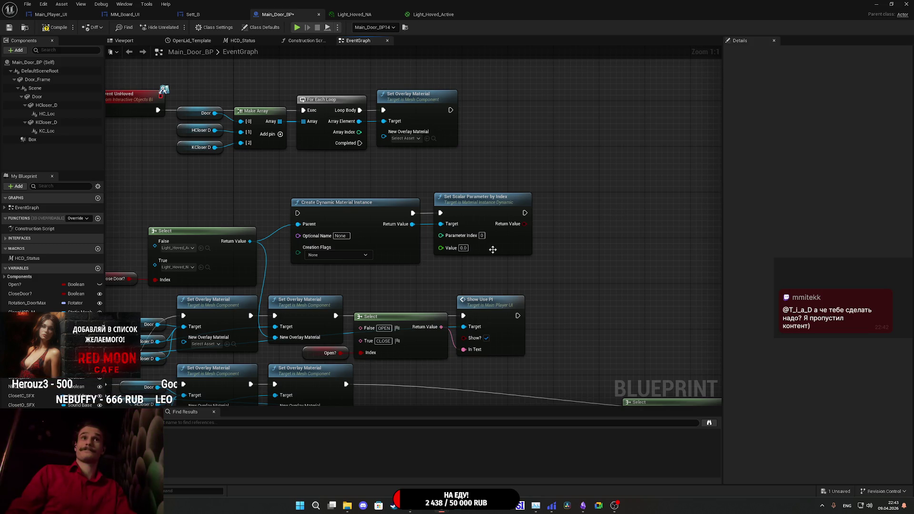
{"action": "left_click_drag", "start_coordinate": [412, 224], "coordinate": [560, 228]}
{"action": "type", "text": "scalar"}
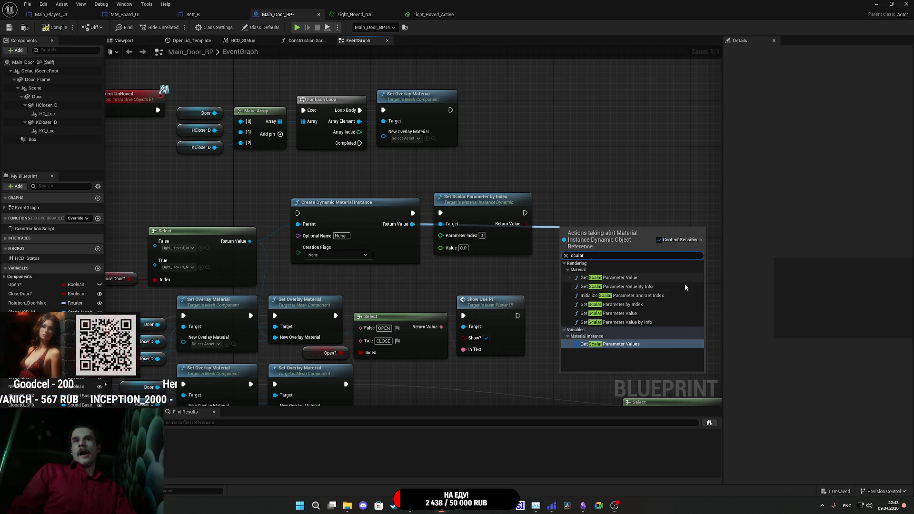
{"action": "left_click", "coordinate": [652, 322]}
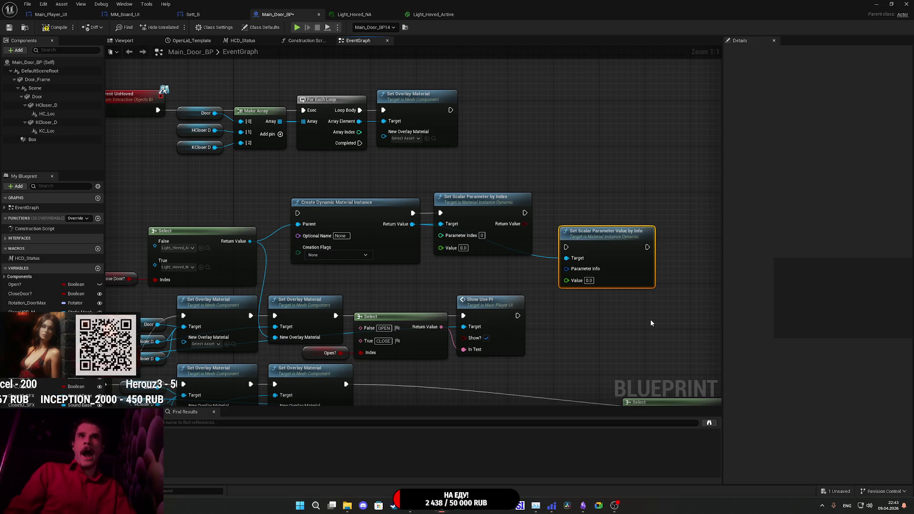
{"action": "right_click", "coordinate": [586, 269]}
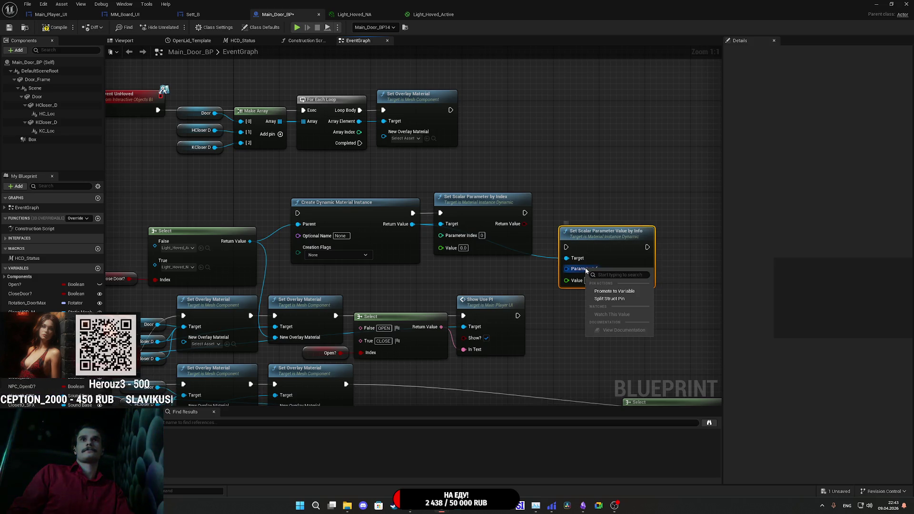
{"action": "left_click", "coordinate": [613, 298]}
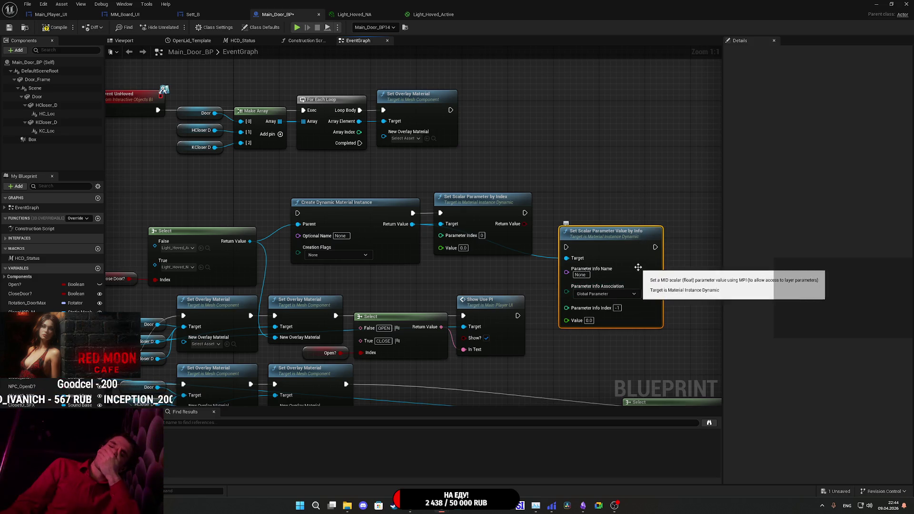
{"action": "key", "text": "Delete"}
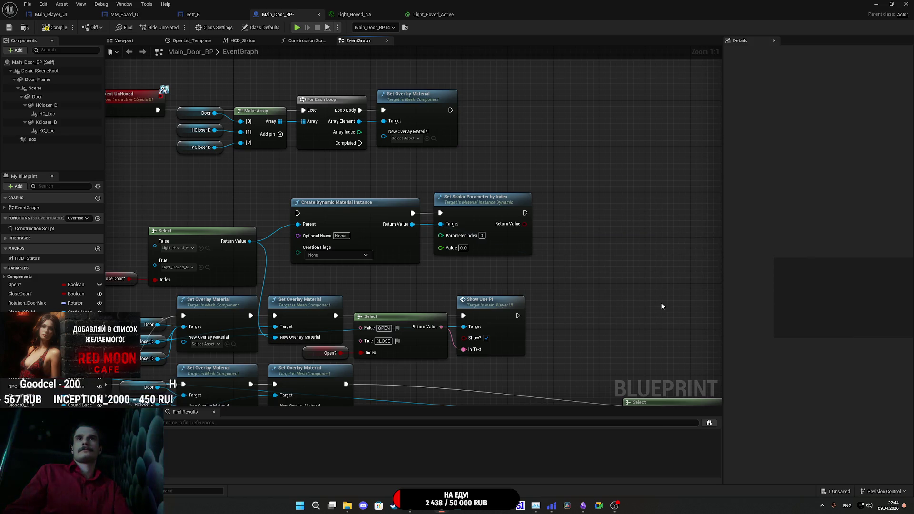
Back in Grok, attach the 'Material Parameter Collection' entry from the alternatives table to the chat.
{"action": "left_click", "coordinate": [410, 505]}
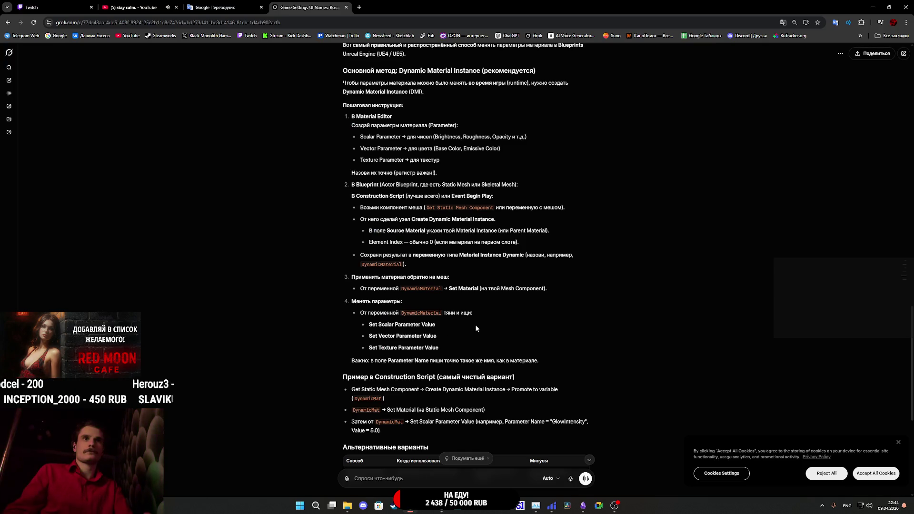
{"action": "scroll", "coordinate": [457, 303], "scroll_direction": "up", "scroll_amount": 2}
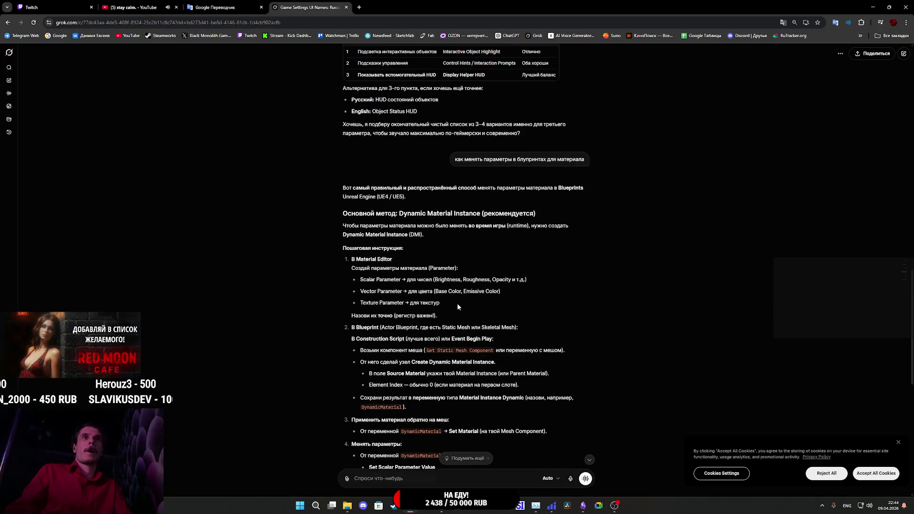
{"action": "scroll", "coordinate": [457, 303], "scroll_direction": "down", "scroll_amount": 7}
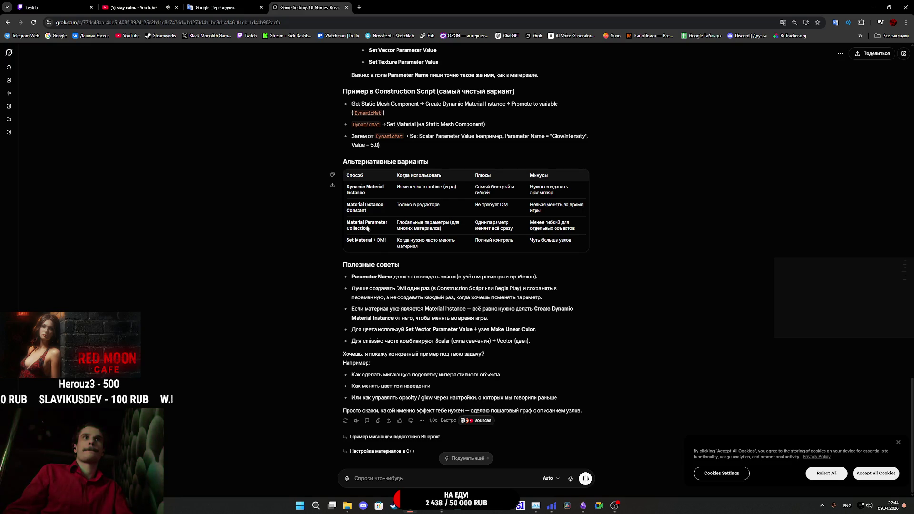
{"action": "left_click_drag", "start_coordinate": [375, 230], "coordinate": [347, 221]}
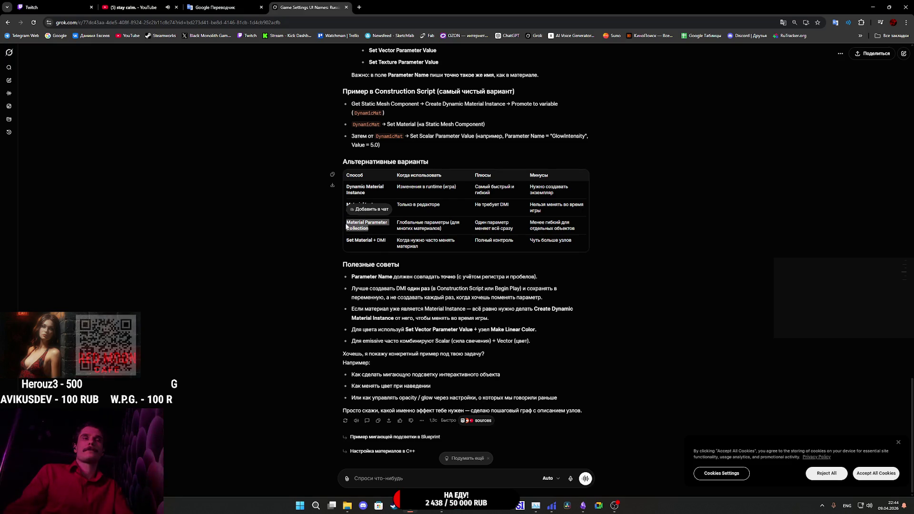
{"action": "left_click", "coordinate": [370, 209]}
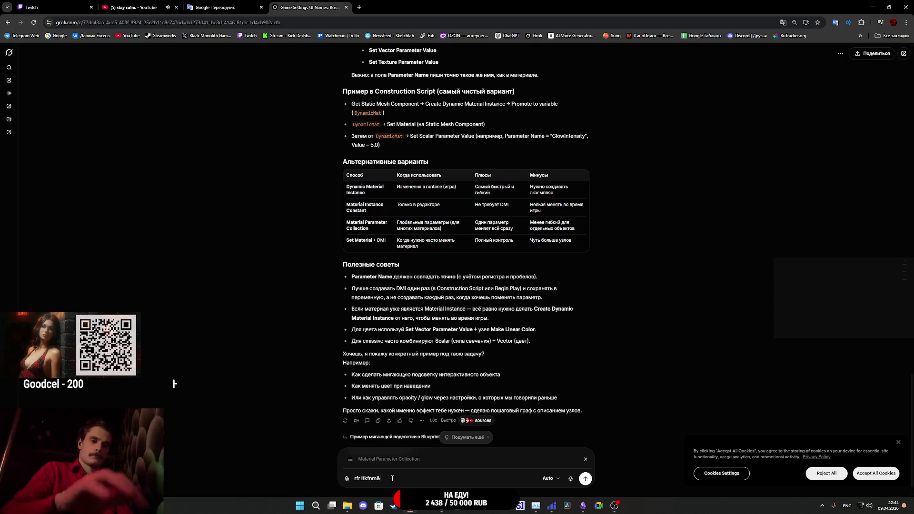
Ask 'Как делать?' and review Grok's step-by-step guide to creating and using one.
{"action": "key", "text": "alt+shift"}
{"action": "type", "text": "К"}
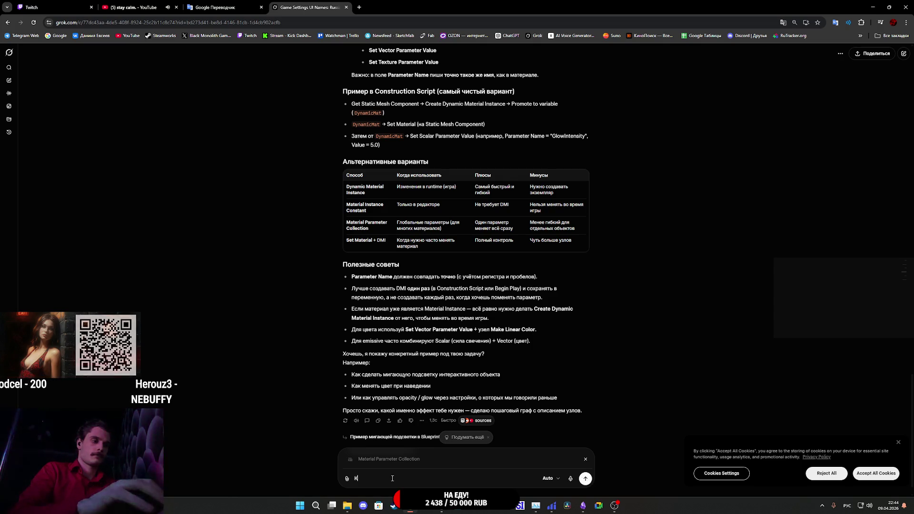
{"action": "type", "text": "ак делать?"}
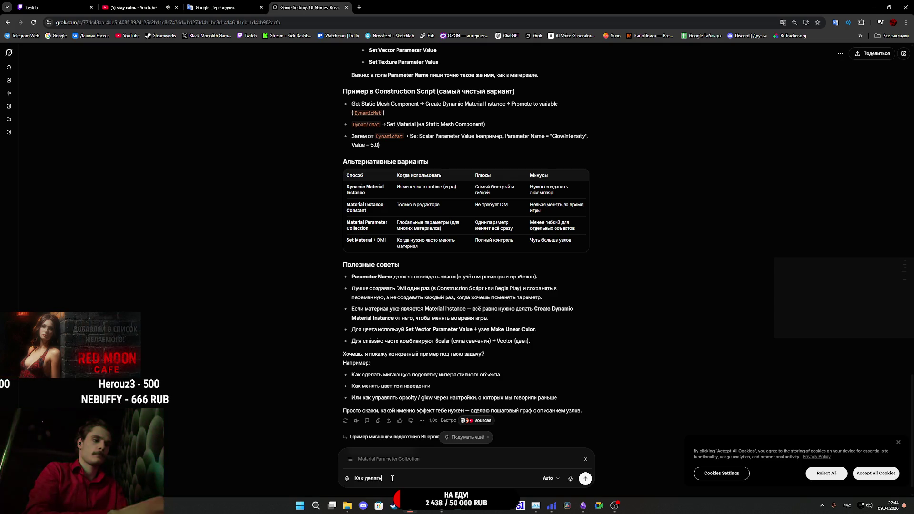
{"action": "key", "text": "Return"}
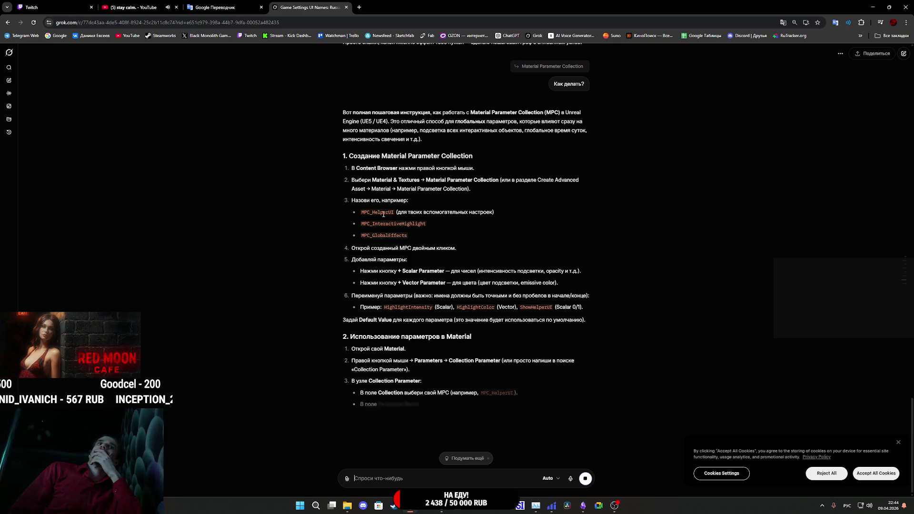
{"action": "scroll", "coordinate": [375, 288], "scroll_direction": "up", "scroll_amount": 3}
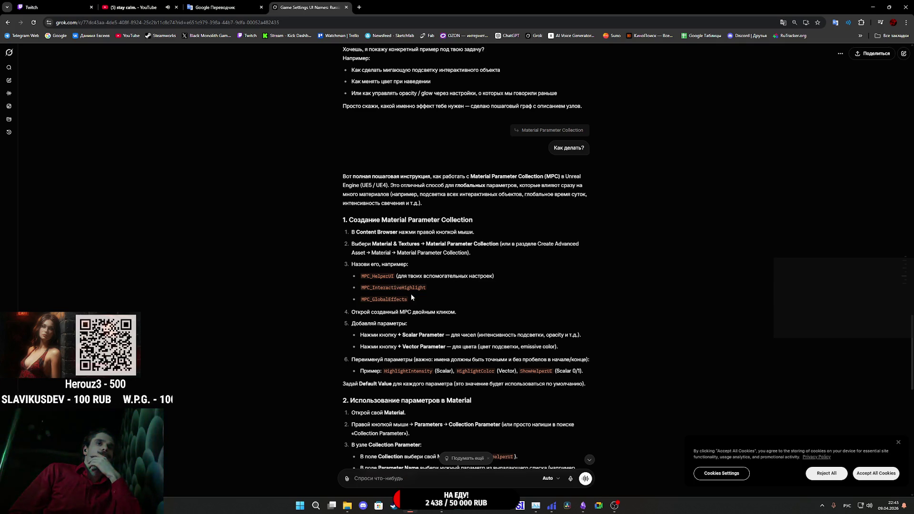
{"action": "scroll", "coordinate": [434, 333], "scroll_direction": "down", "scroll_amount": 2}
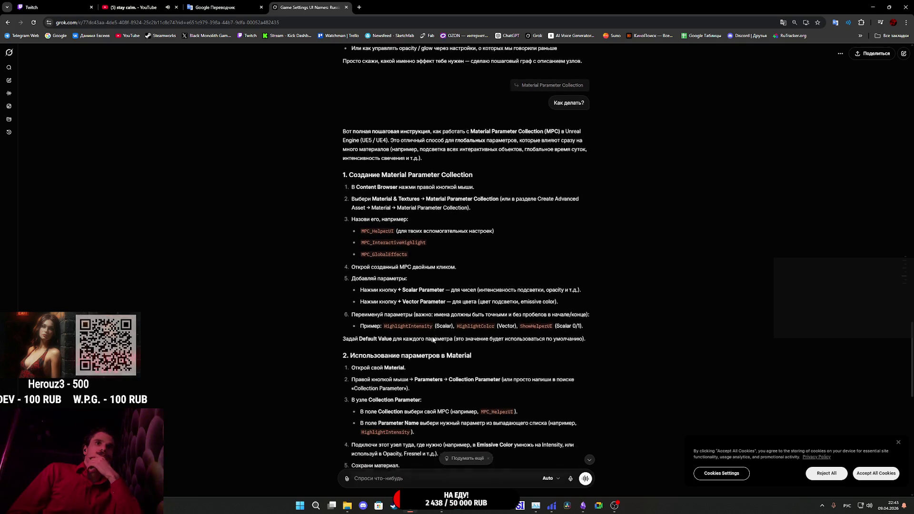
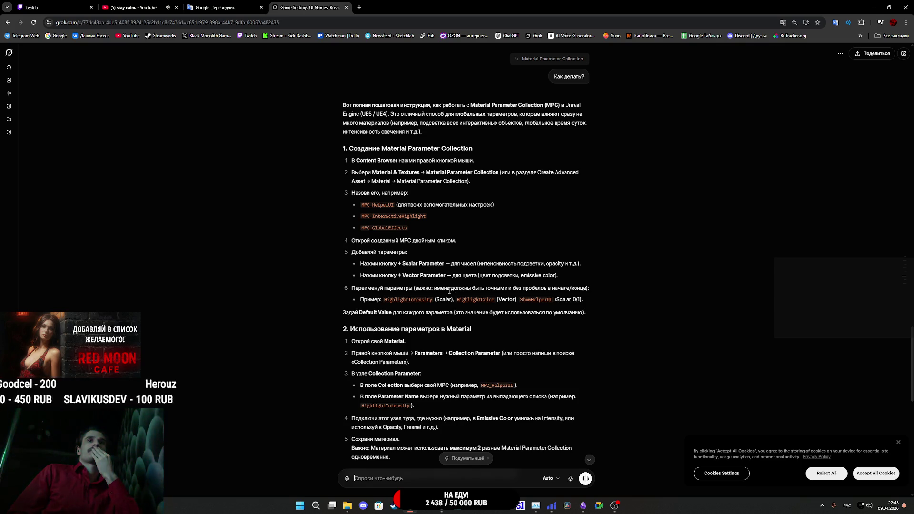
Switch from the Grok browser back to the Unreal Engine editor showing Main_Door_BP.
{"action": "mouse_move", "coordinate": [441, 505]}
{"action": "left_click", "coordinate": [462, 479]}
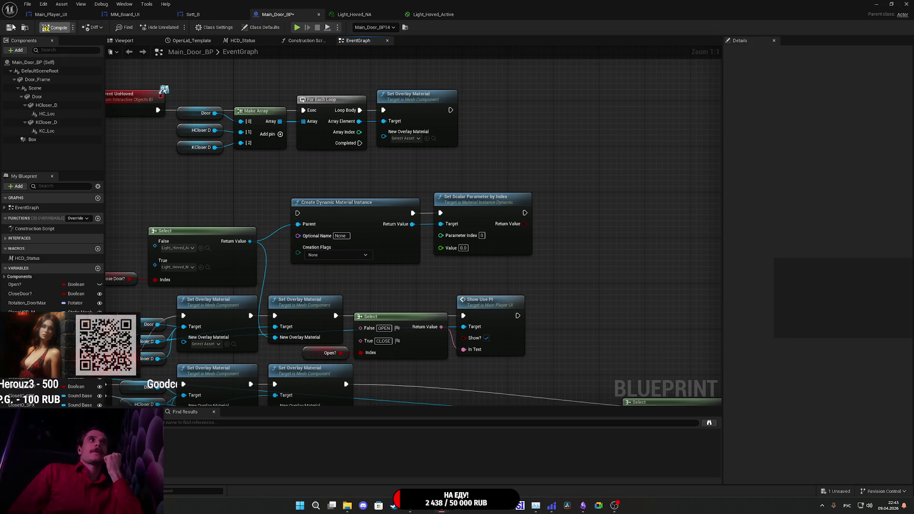
Go to the Light_Hoved_Active material and delete its IOH switch parameter node.
{"action": "left_click", "coordinate": [201, 17]}
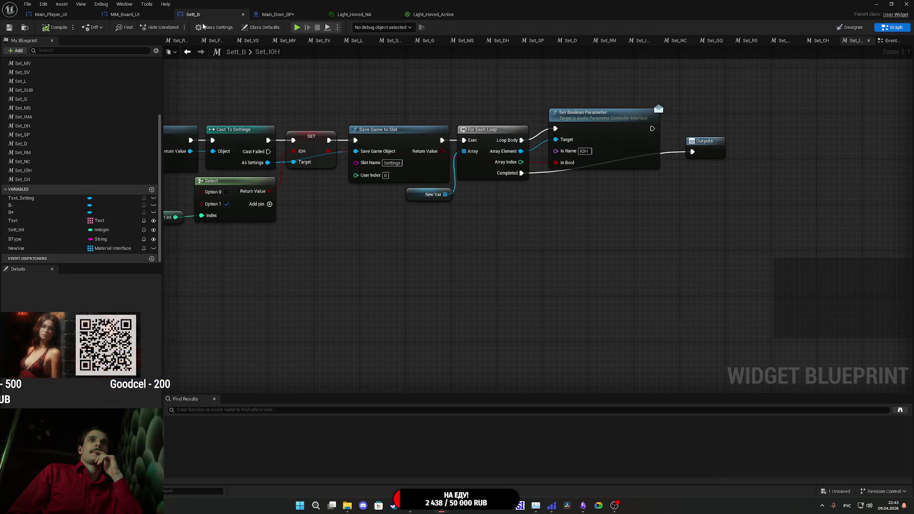
{"action": "left_click", "coordinate": [281, 14]}
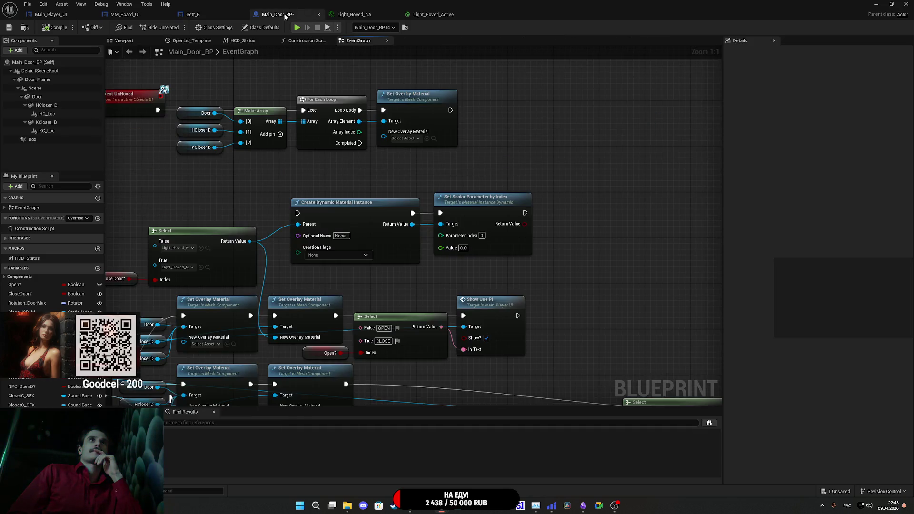
{"action": "left_click", "coordinate": [361, 15]}
{"action": "left_click", "coordinate": [440, 14]}
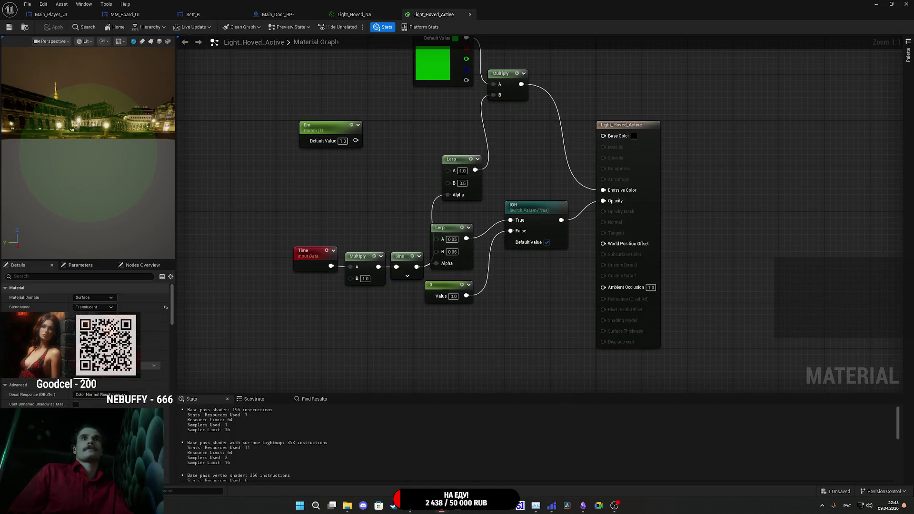
{"action": "left_click", "coordinate": [524, 238]}
{"action": "key", "text": "Delete"}
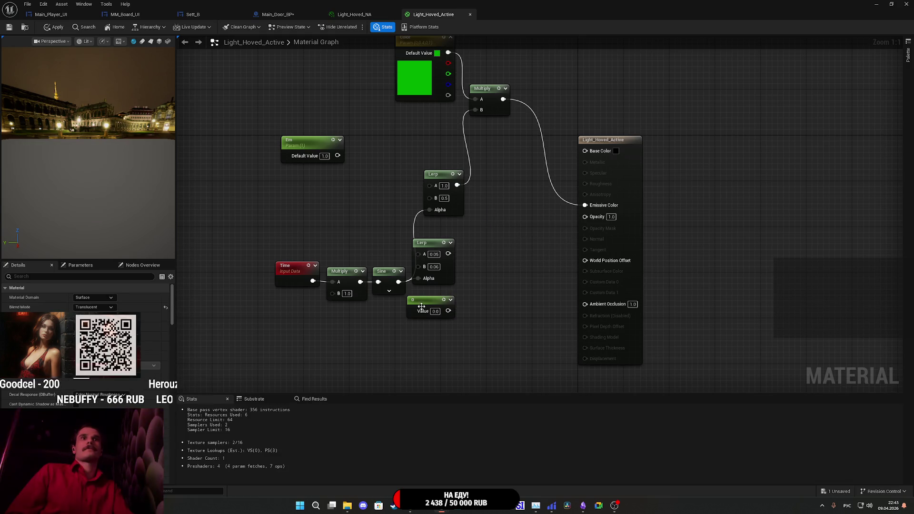
Add a Multiply after the lower Lerp, feeding Opacity, with the 0 constant in B.
{"action": "mouse_move", "coordinate": [448, 254]}
{"action": "left_mouse_down"}
{"action": "mouse_move", "coordinate": [562, 199]}
{"action": "mouse_move", "coordinate": [485, 250]}
{"action": "left_mouse_up"}
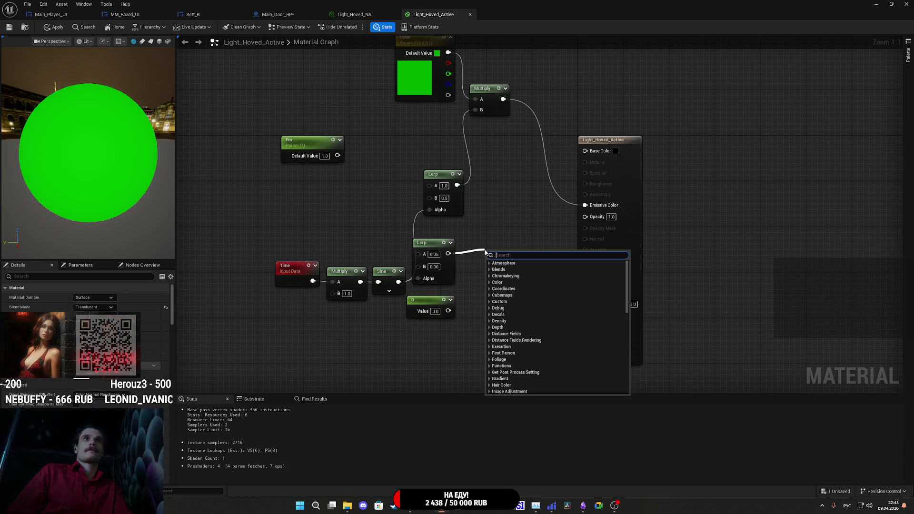
{"action": "type", "text": "ыга"}
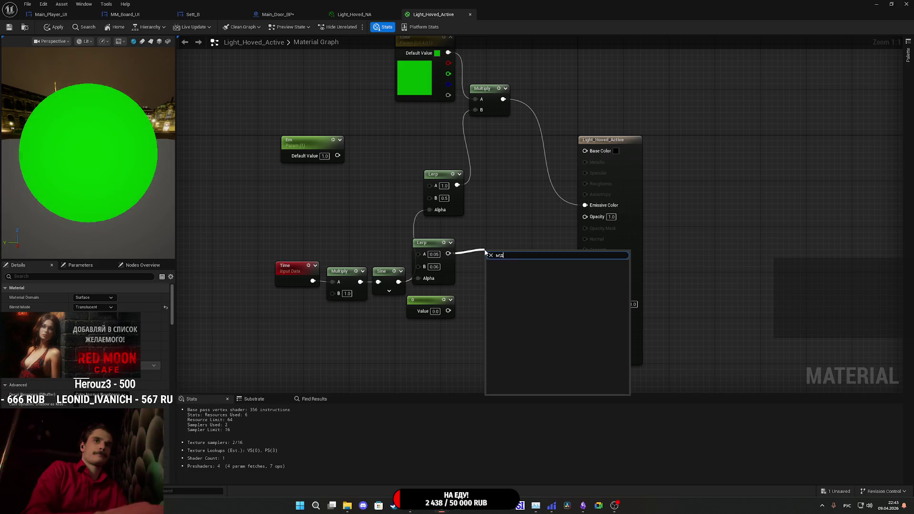
{"action": "key", "text": "alt+shift"}
{"action": "key", "text": "BackSpace"}
{"action": "key", "text": "BackSpace"}
{"action": "key", "text": "BackSpace"}
{"action": "type", "text": "m"}
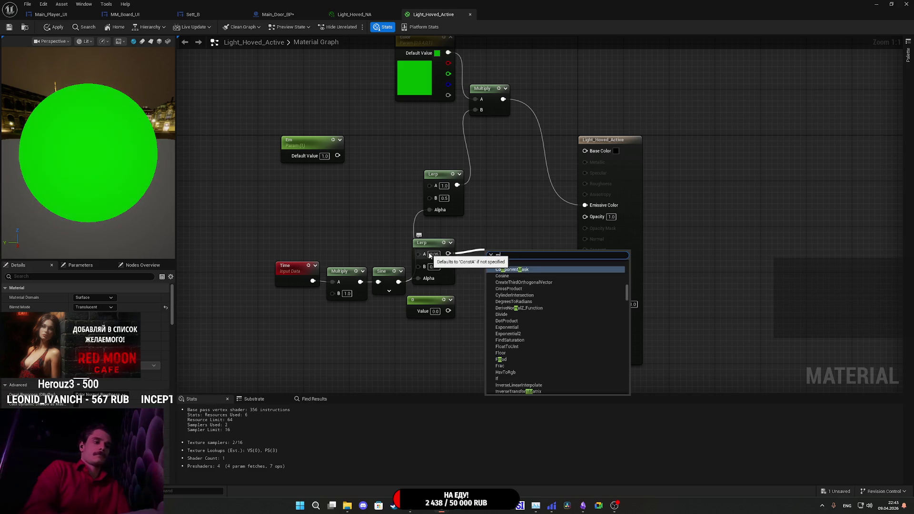
{"action": "type", "text": "ul"}
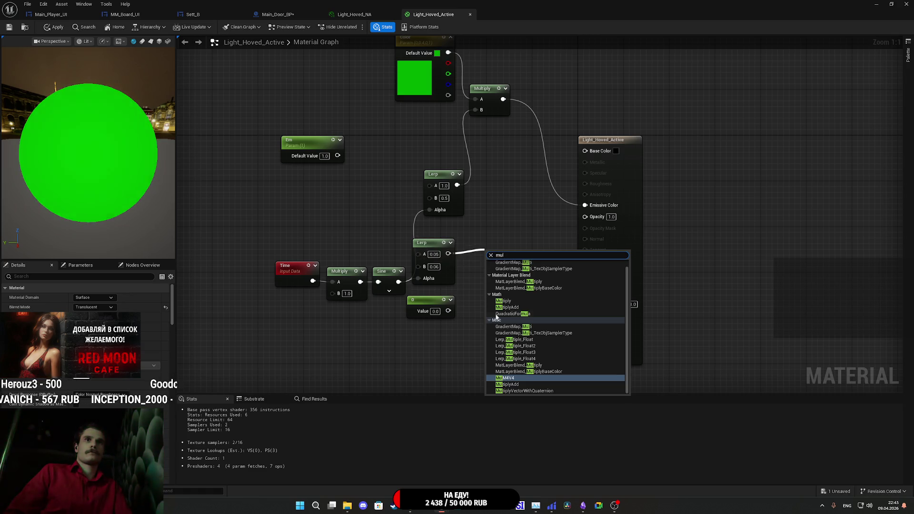
{"action": "left_click", "coordinate": [506, 301]}
{"action": "mouse_move", "coordinate": [515, 265]}
{"action": "left_mouse_down"}
{"action": "mouse_move", "coordinate": [529, 268]}
{"action": "mouse_move", "coordinate": [595, 220]}
{"action": "left_mouse_up"}
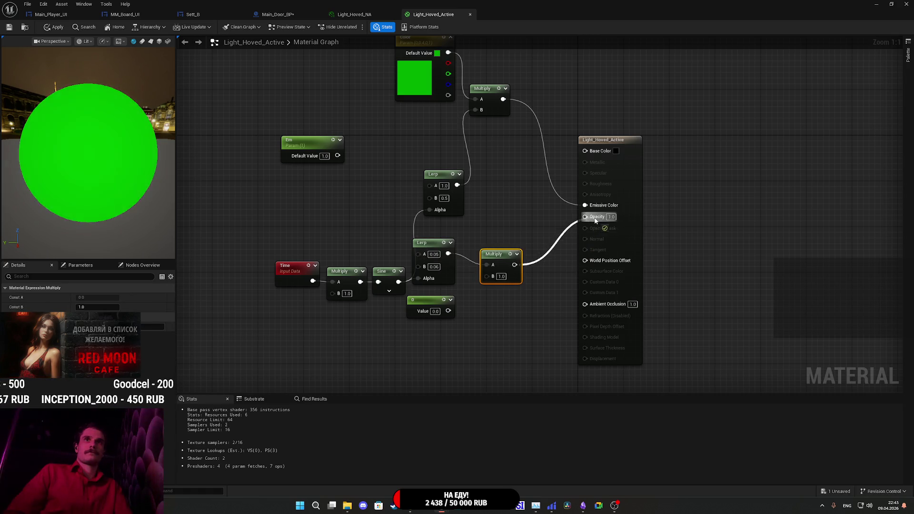
{"action": "left_click_drag", "start_coordinate": [486, 276], "coordinate": [449, 312]}
{"action": "left_click", "coordinate": [423, 304]}
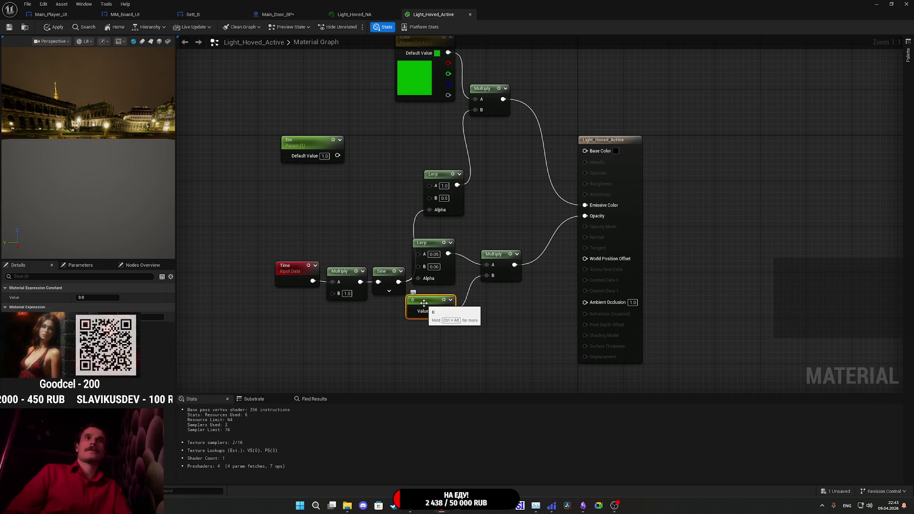
Convert the 0 constant into scalar parameter IOH with default 1.0 and apply the material.
{"action": "right_click", "coordinate": [425, 306]}
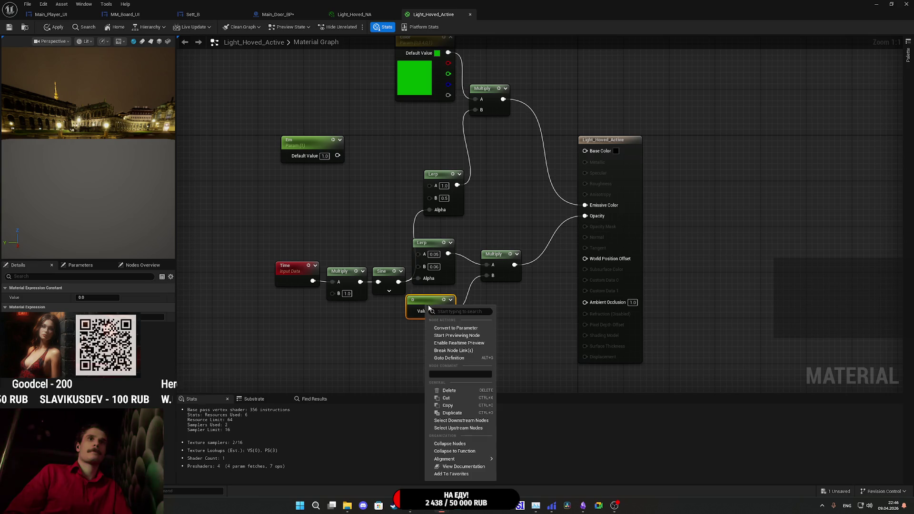
{"action": "left_click", "coordinate": [463, 328]}
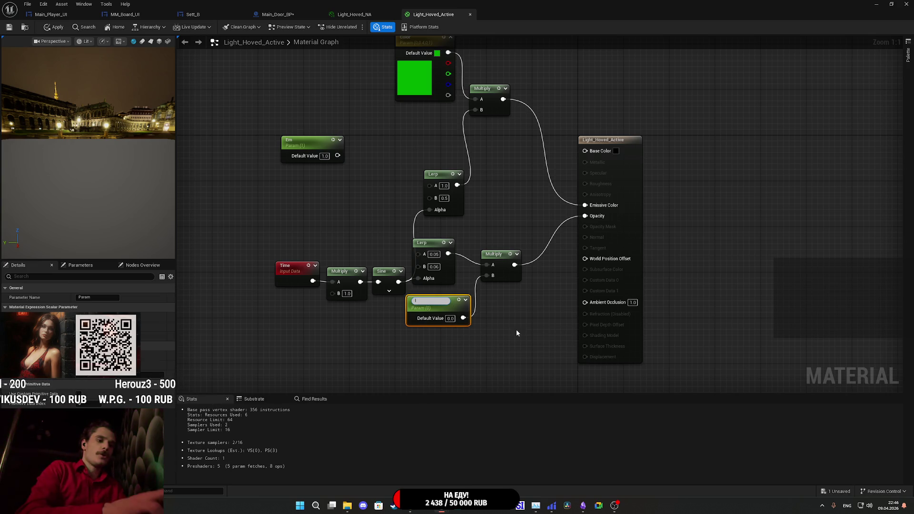
{"action": "key", "text": "Return"}
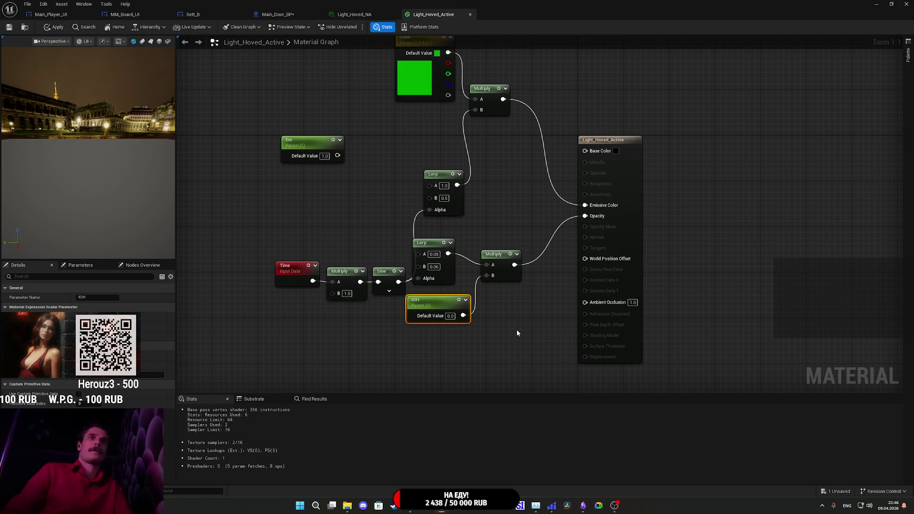
{"action": "type", "text": "1"}
{"action": "key", "text": "Return"}
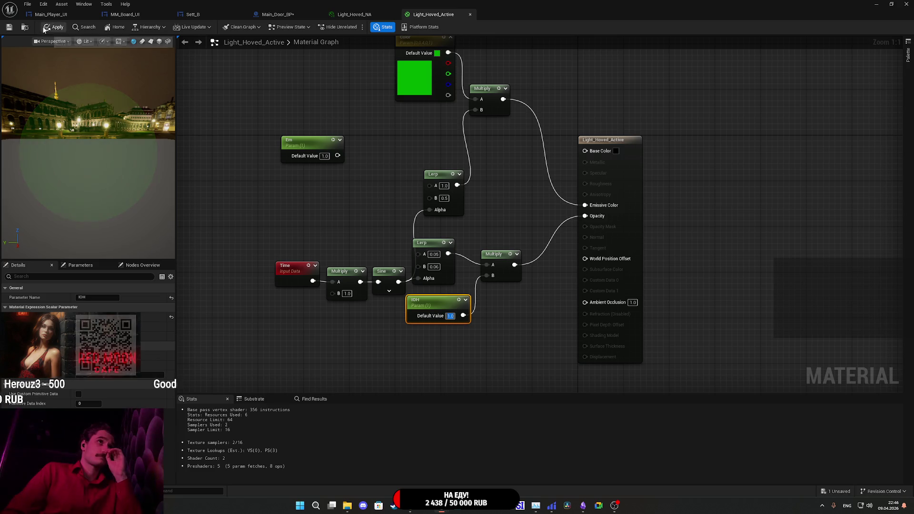
{"action": "left_click", "coordinate": [52, 27]}
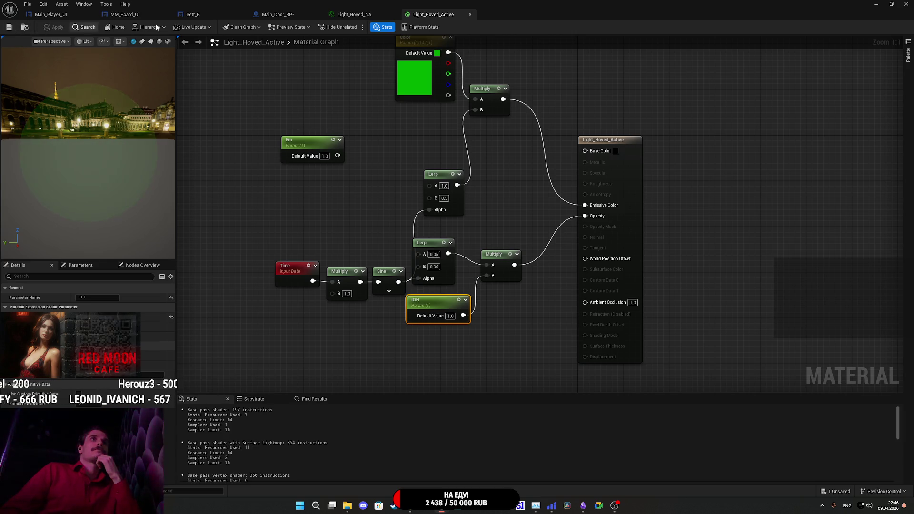
{"action": "left_click", "coordinate": [295, 15]}
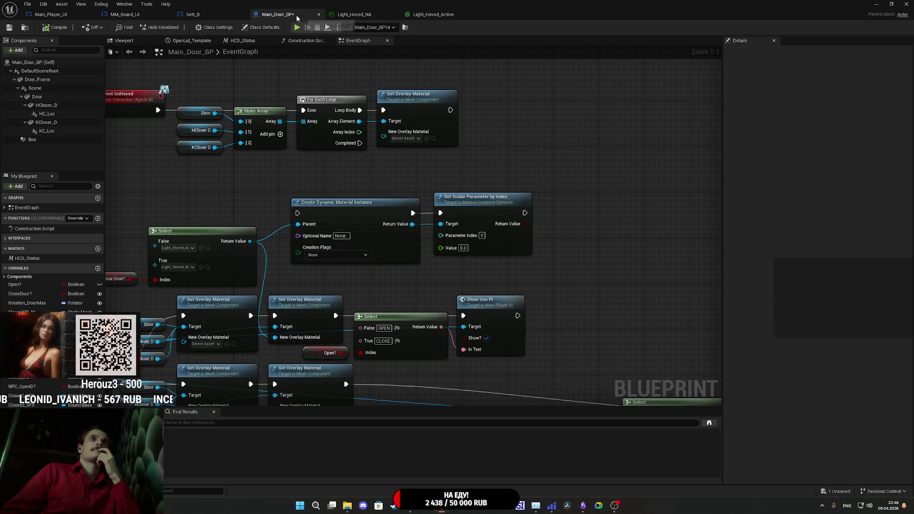
Delete the Set Scalar Parameter by Index node, then add and discard a faulty Set Scalar Parameter Value node.
{"action": "mouse_move", "coordinate": [579, 243]}
{"action": "left_mouse_down"}
{"action": "mouse_move", "coordinate": [538, 266]}
{"action": "mouse_move", "coordinate": [603, 266]}
{"action": "left_mouse_up"}
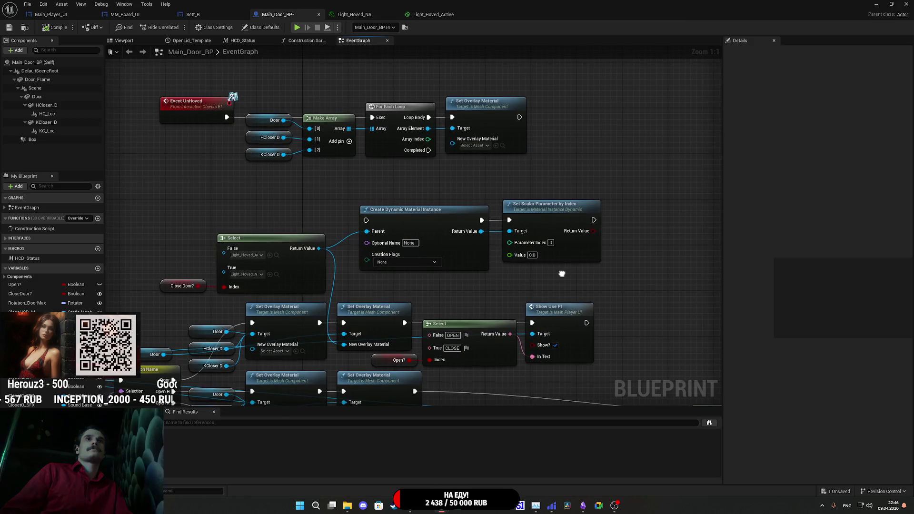
{"action": "left_click", "coordinate": [531, 208]}
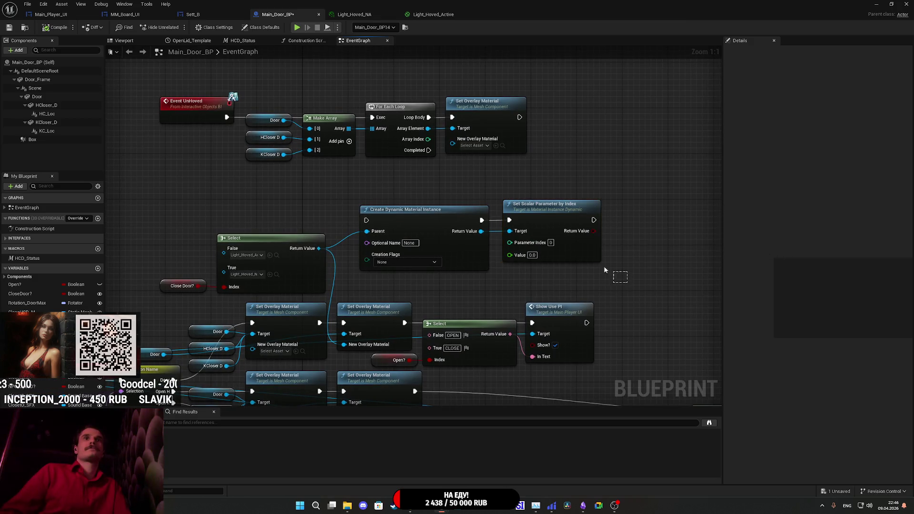
{"action": "key", "text": "Delete"}
{"action": "mouse_move", "coordinate": [482, 231]}
{"action": "left_mouse_down"}
{"action": "mouse_move", "coordinate": [538, 246]}
{"action": "mouse_move", "coordinate": [531, 241]}
{"action": "left_mouse_up"}
{"action": "type", "text": "set"}
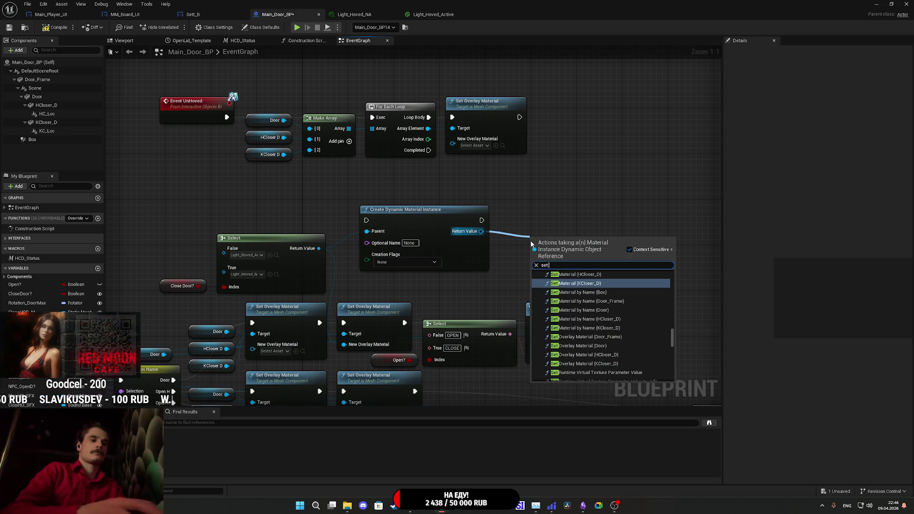
{"action": "type", "text": " para"}
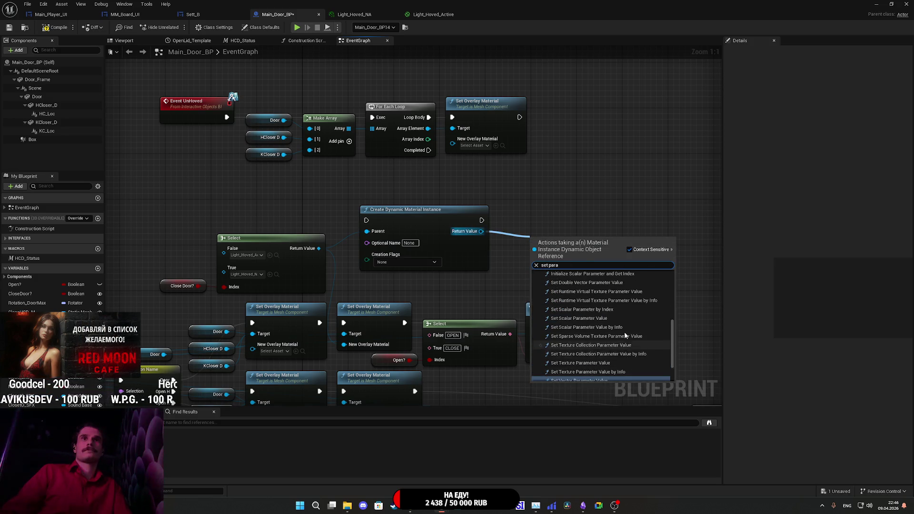
{"action": "scroll", "coordinate": [624, 331], "scroll_direction": "up", "scroll_amount": 2}
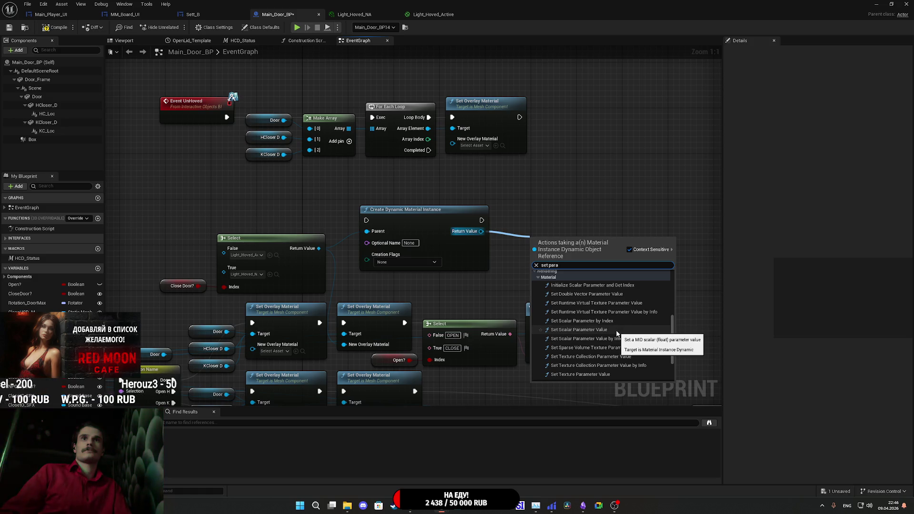
{"action": "left_click", "coordinate": [614, 330]}
{"action": "left_click", "coordinate": [579, 278]}
{"action": "key", "text": "ctrl+v"}
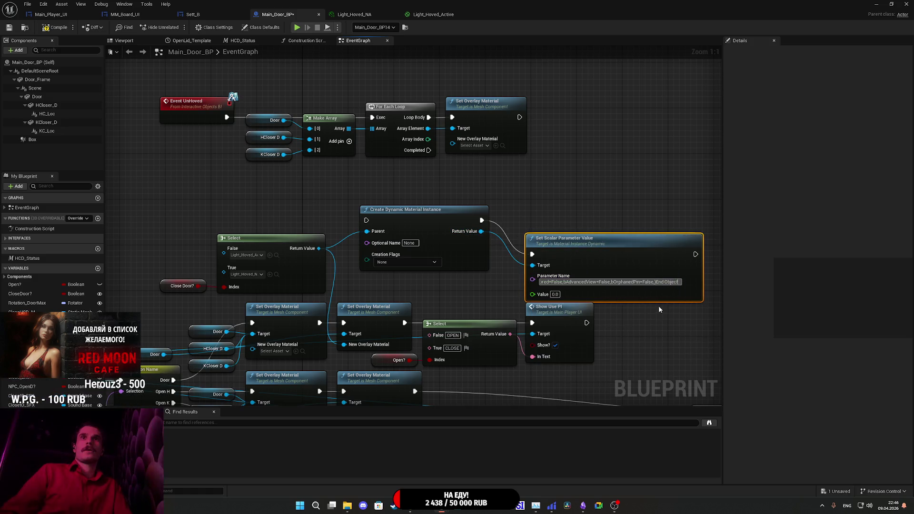
{"action": "left_click", "coordinate": [602, 285]}
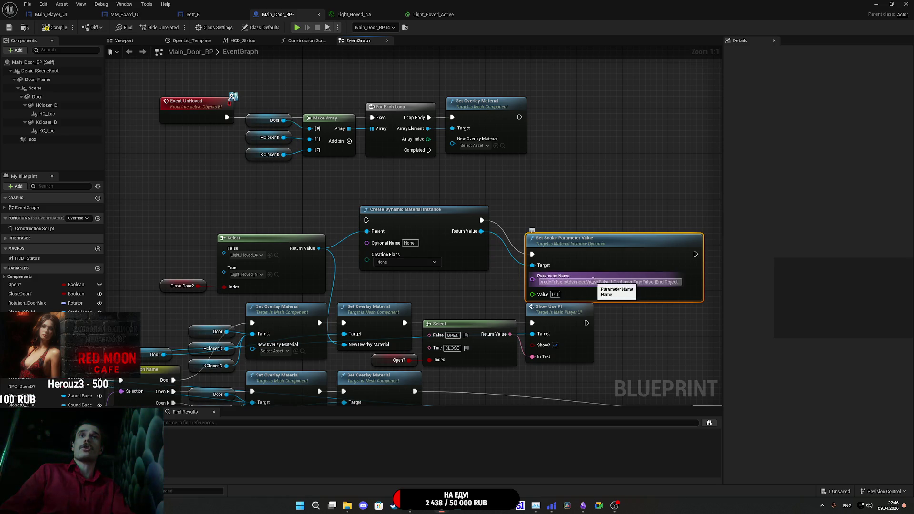
{"action": "left_click_drag", "start_coordinate": [659, 282], "coordinate": [584, 282]}
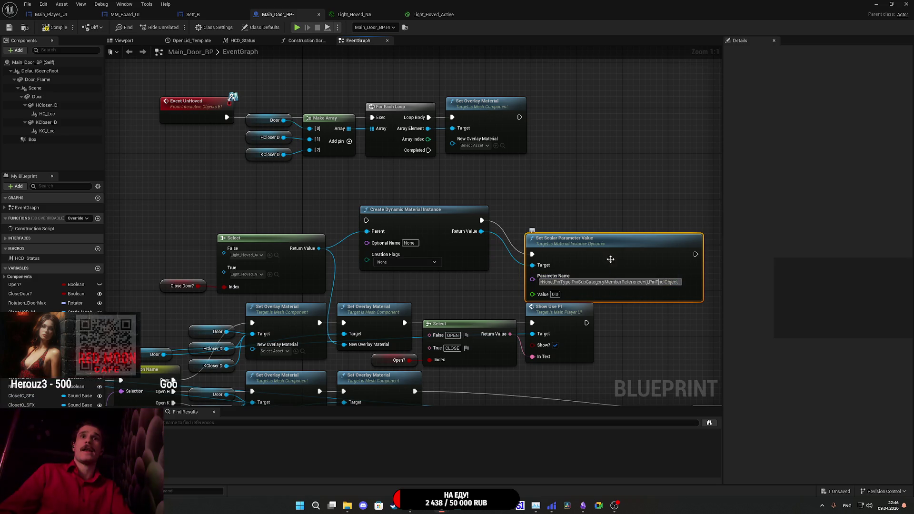
{"action": "key", "text": "Delete"}
Add a new Set Scalar Parameter Value node with Parameter Name IOH.
{"action": "left_click_drag", "start_coordinate": [483, 231], "coordinate": [545, 230]}
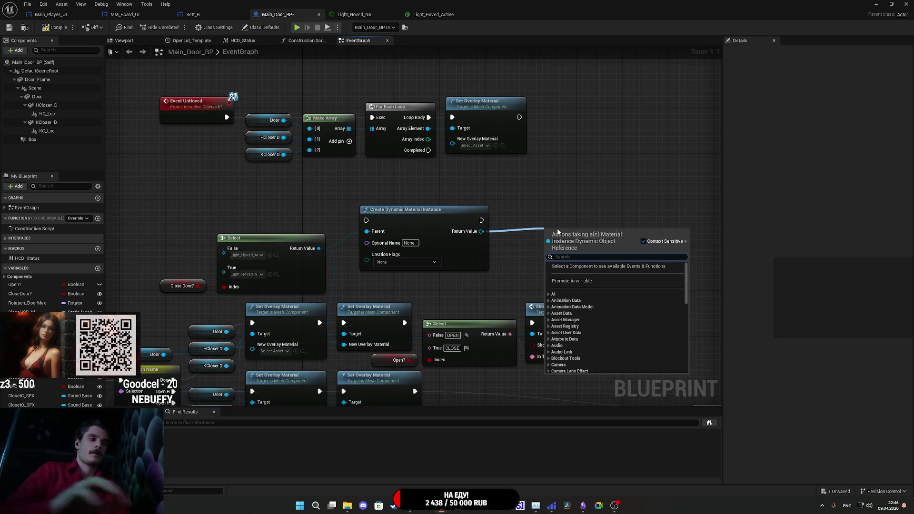
{"action": "type", "text": "set"}
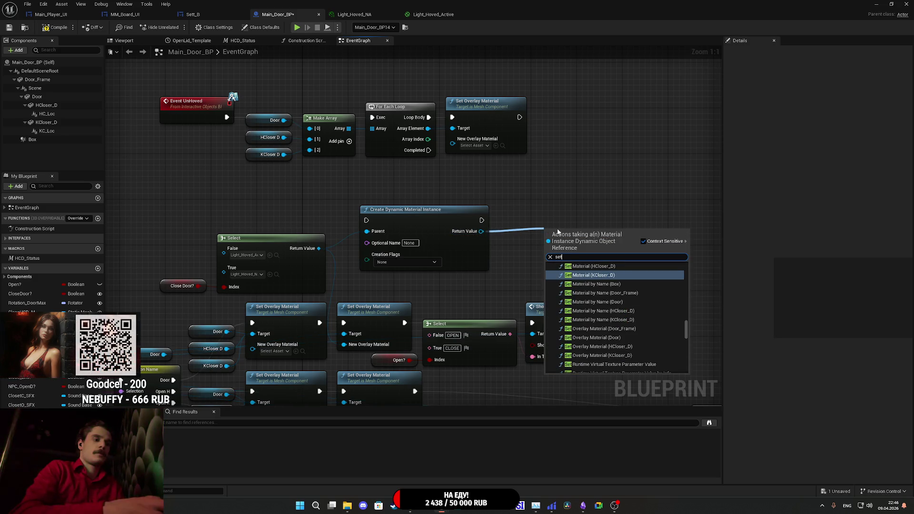
{"action": "type", "text": " sca"}
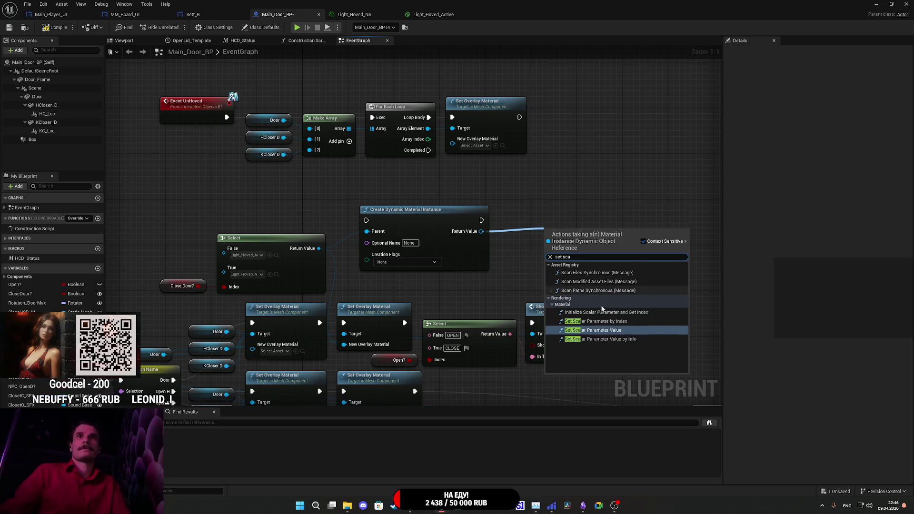
{"action": "left_click", "coordinate": [632, 334]}
{"action": "left_click", "coordinate": [595, 271]}
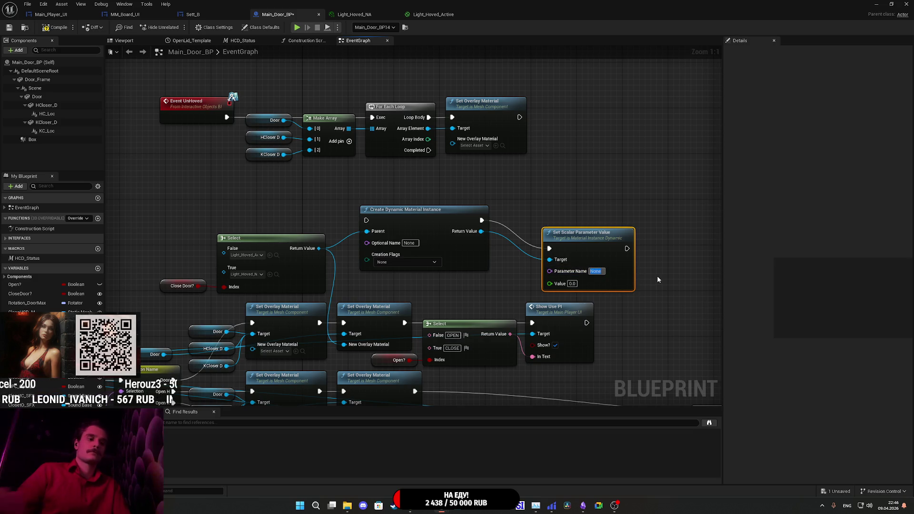
{"action": "type", "text": "IOH"}
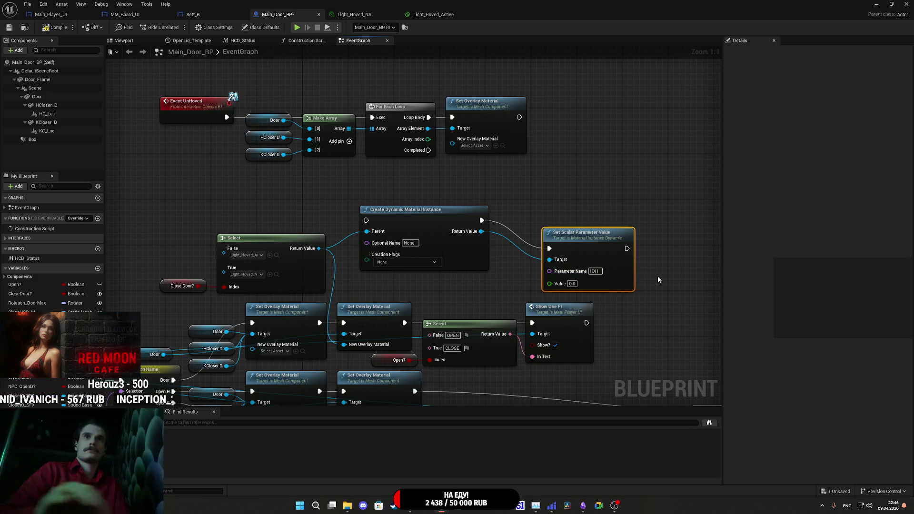
{"action": "left_click_drag", "start_coordinate": [598, 244], "coordinate": [552, 218]}
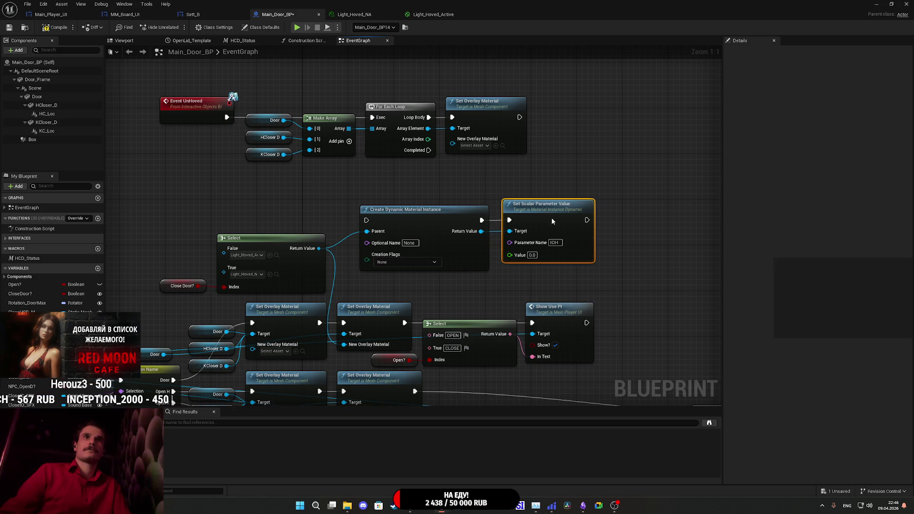
{"action": "left_click", "coordinate": [487, 275]}
Delete Create Dynamic Material Instance and connect the setter's Target to the Select output.
{"action": "left_click_drag", "start_coordinate": [416, 222], "coordinate": [410, 222]}
{"action": "key", "text": "Delete"}
{"action": "mouse_move", "coordinate": [509, 232]}
{"action": "left_mouse_down"}
{"action": "mouse_move", "coordinate": [347, 261]}
{"action": "mouse_move", "coordinate": [316, 251]}
{"action": "left_mouse_up"}
{"action": "left_click_drag", "start_coordinate": [317, 252], "coordinate": [318, 254]}
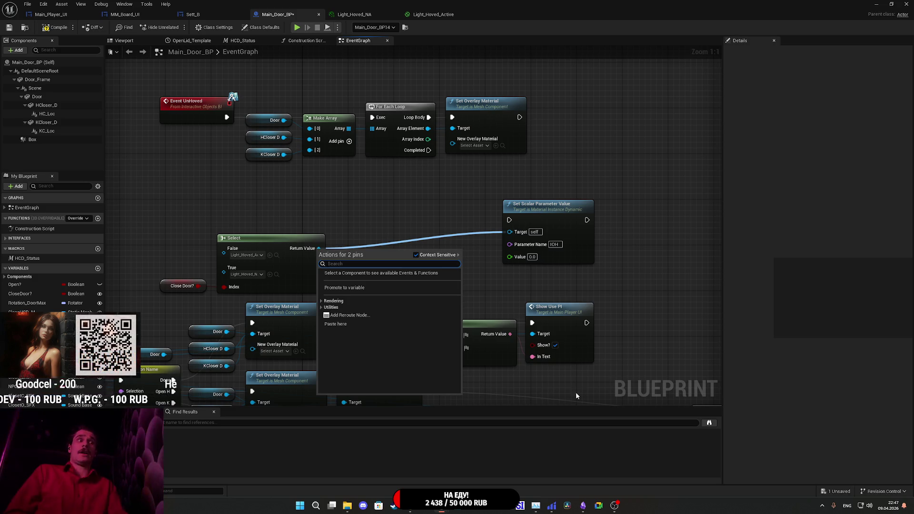
Search 'get mate' actions from the Select output, then dismiss without adding a node.
{"action": "left_click", "coordinate": [516, 295]}
{"action": "left_click_drag", "start_coordinate": [319, 248], "coordinate": [371, 257]}
{"action": "type", "text": "get"}
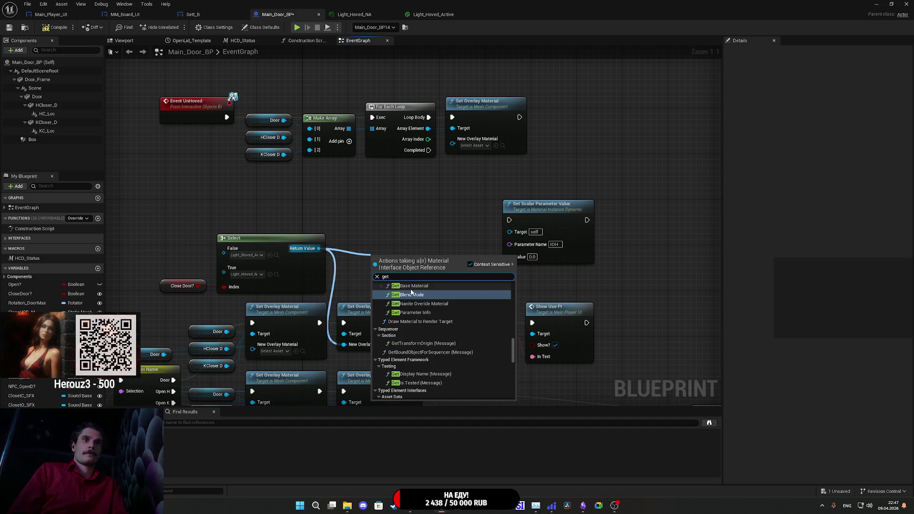
{"action": "type", "text": " mate"}
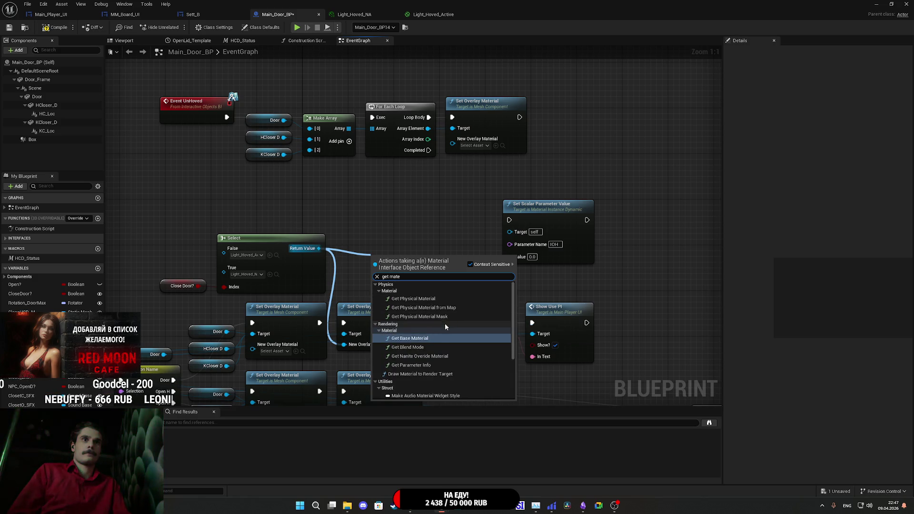
{"action": "scroll", "coordinate": [428, 371], "scroll_direction": "down", "scroll_amount": 3}
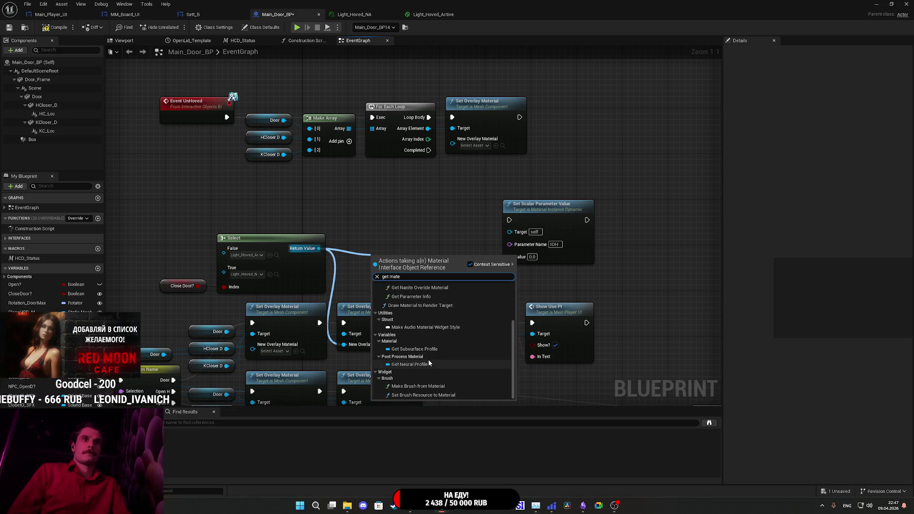
{"action": "scroll", "coordinate": [429, 359], "scroll_direction": "up", "scroll_amount": 2}
{"action": "left_click", "coordinate": [418, 238]}
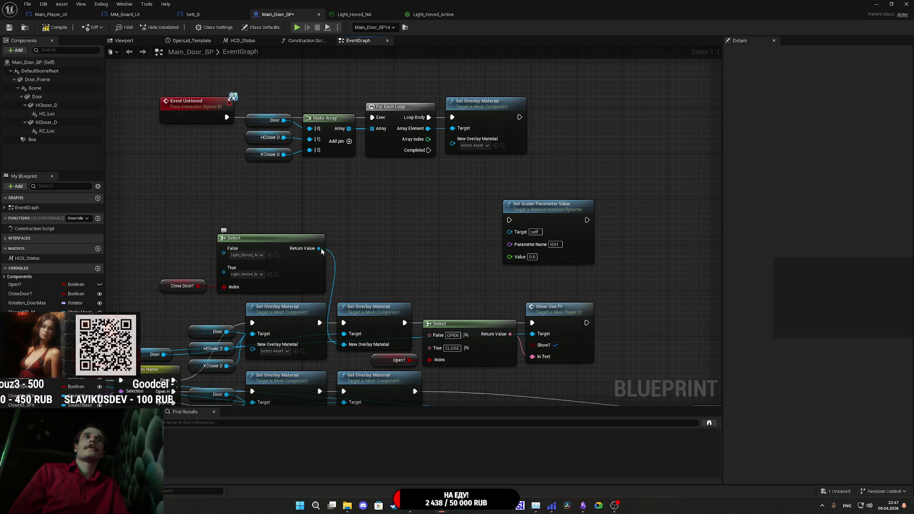
{"action": "left_click", "coordinate": [299, 262]}
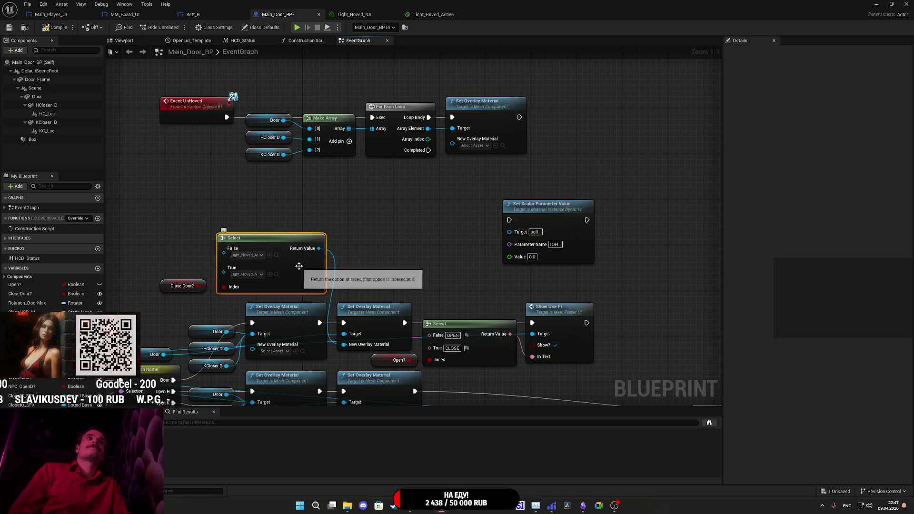
{"action": "mouse_move", "coordinate": [332, 258]}
{"action": "left_mouse_down"}
{"action": "mouse_move", "coordinate": [394, 262]}
{"action": "mouse_move", "coordinate": [419, 239]}
{"action": "mouse_move", "coordinate": [394, 267]}
{"action": "left_mouse_up"}
{"action": "left_click_drag", "start_coordinate": [333, 231], "coordinate": [362, 233]}
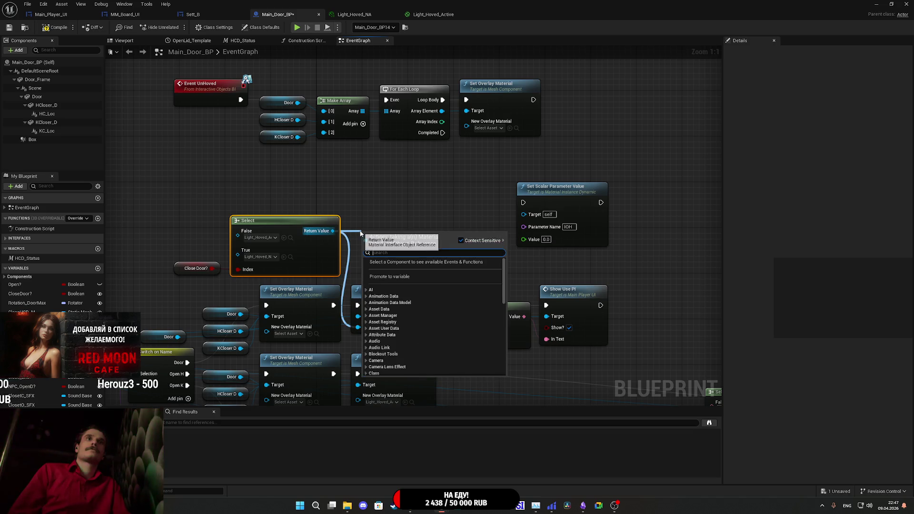
{"action": "left_click", "coordinate": [318, 251]}
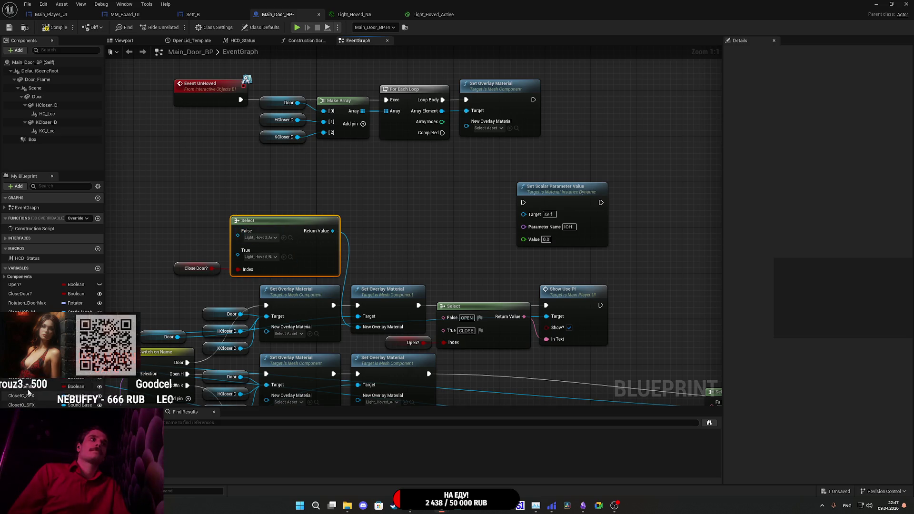
List the actions available for the Set Scalar Parameter Value node's Target input.
{"action": "left_click_drag", "start_coordinate": [407, 242], "coordinate": [469, 235]}
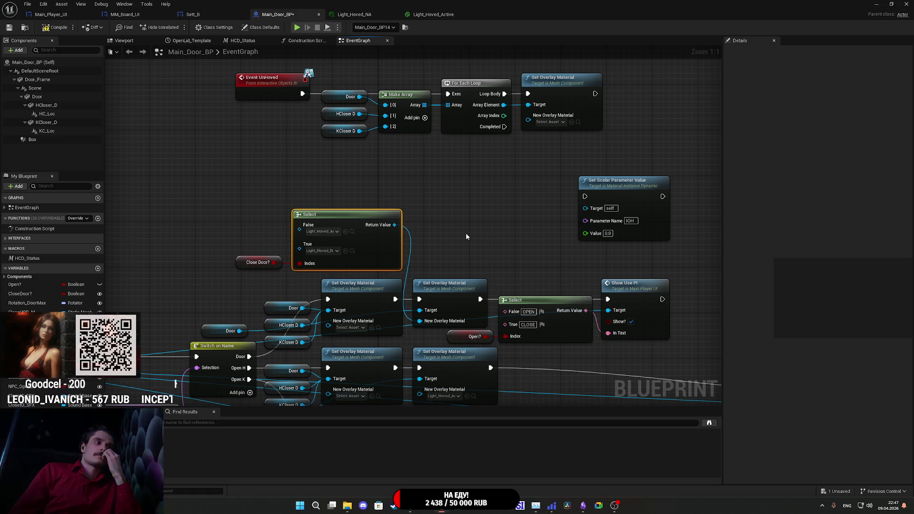
{"action": "left_click_drag", "start_coordinate": [466, 237], "coordinate": [531, 275]}
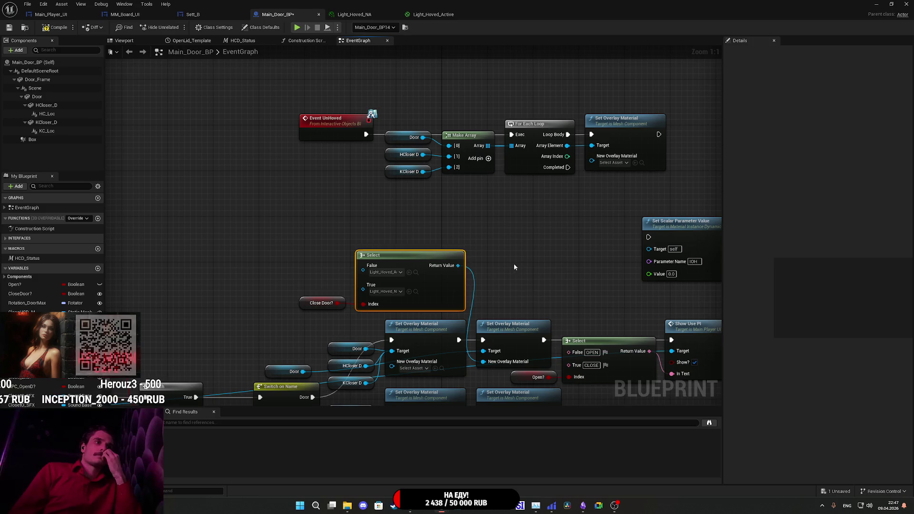
{"action": "right_click", "coordinate": [502, 265]}
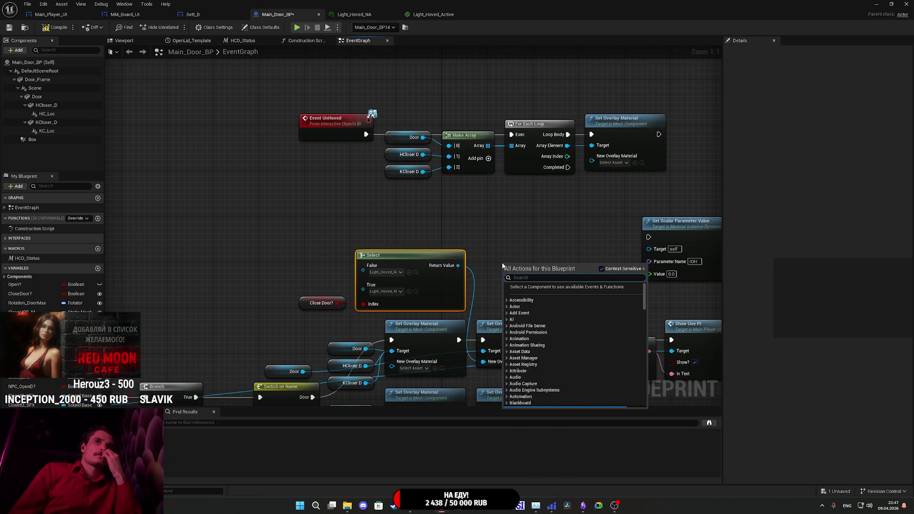
{"action": "left_click", "coordinate": [536, 239]}
{"action": "left_click_drag", "start_coordinate": [536, 239], "coordinate": [448, 245]}
{"action": "left_click_drag", "start_coordinate": [561, 255], "coordinate": [507, 254]}
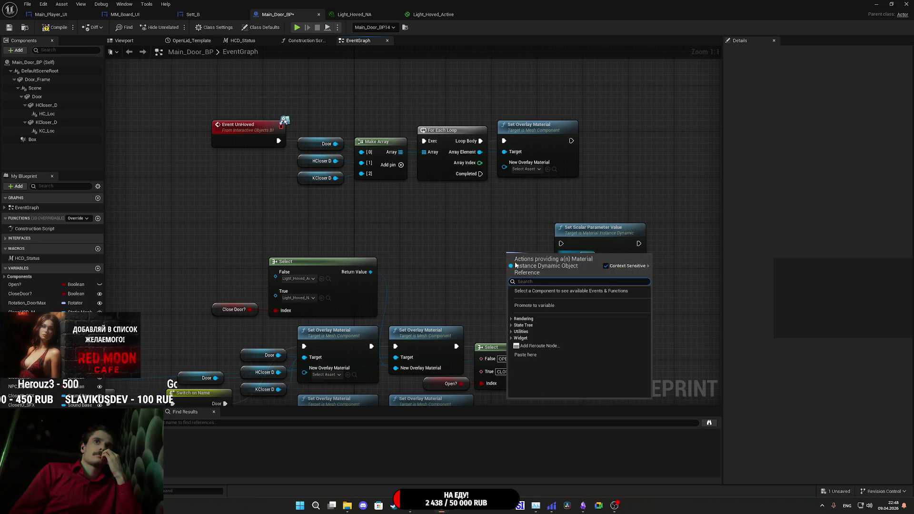
Promote the Target input to a variable, compile, and browse its default value asset picker.
{"action": "left_click", "coordinate": [540, 306]}
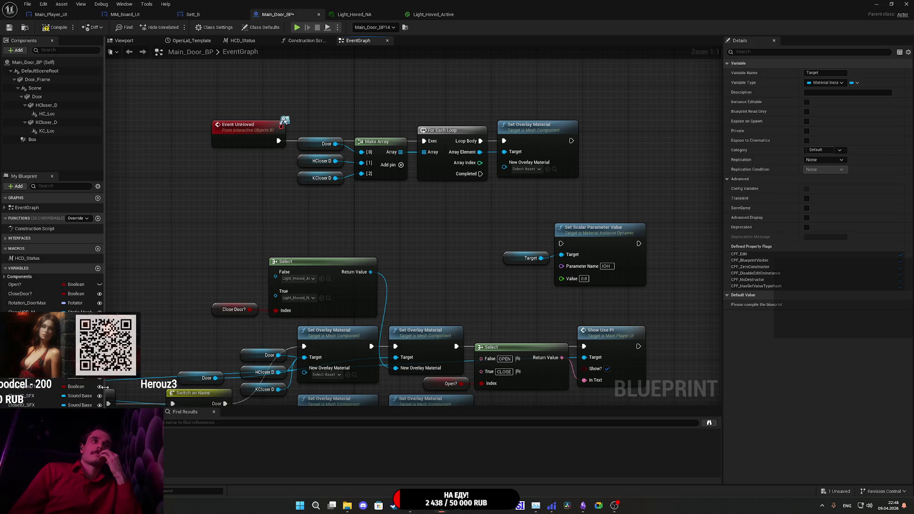
{"action": "mouse_move", "coordinate": [103, 386]}
{"action": "left_mouse_down"}
{"action": "mouse_move", "coordinate": [193, 381]}
{"action": "mouse_move", "coordinate": [135, 382]}
{"action": "left_mouse_up"}
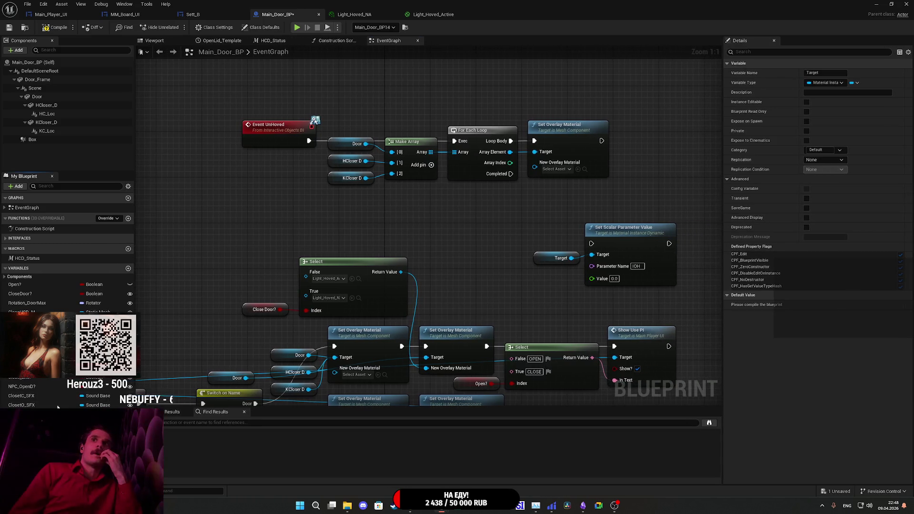
{"action": "left_click", "coordinate": [49, 27]}
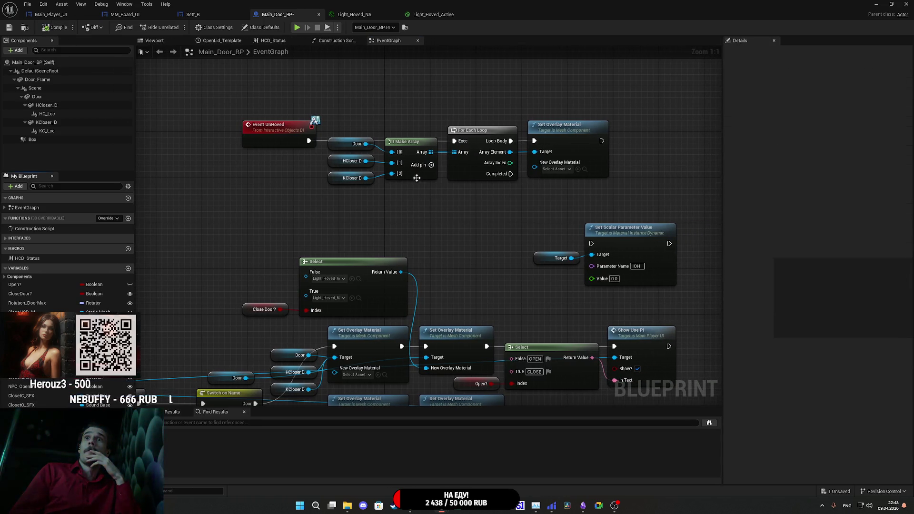
{"action": "left_click", "coordinate": [849, 307]}
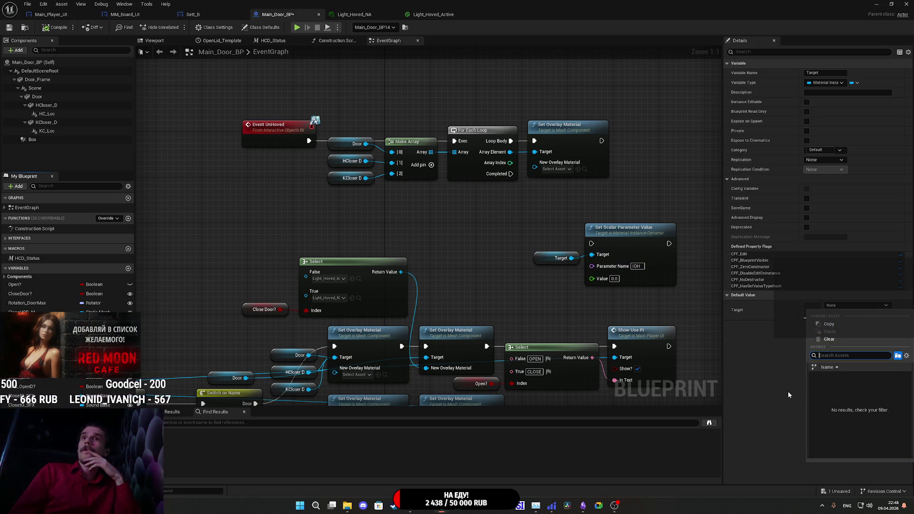
{"action": "left_click", "coordinate": [785, 391]}
{"action": "left_click", "coordinate": [837, 312]}
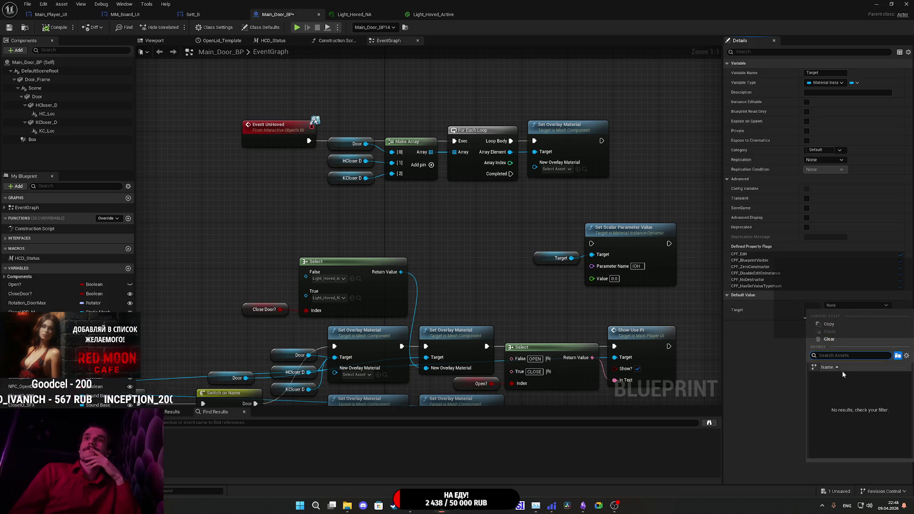
{"action": "left_click", "coordinate": [661, 364]}
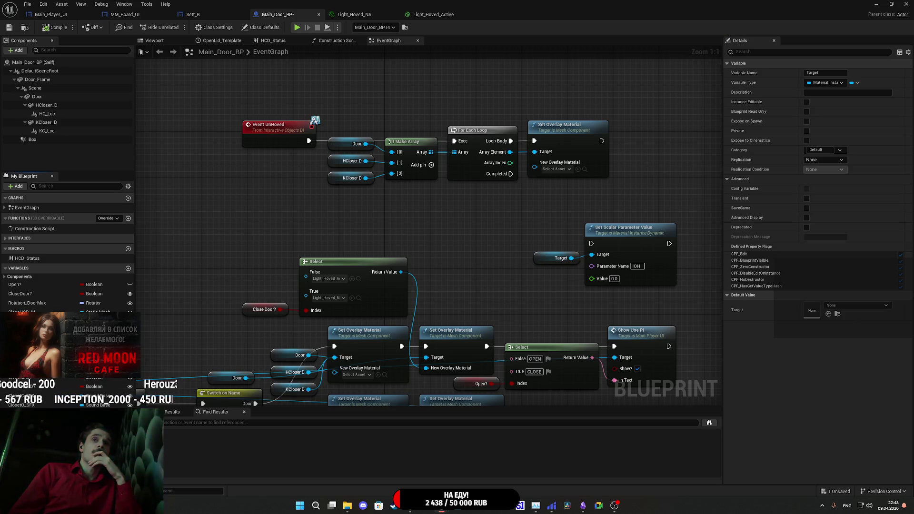
{"action": "left_click", "coordinate": [842, 305]}
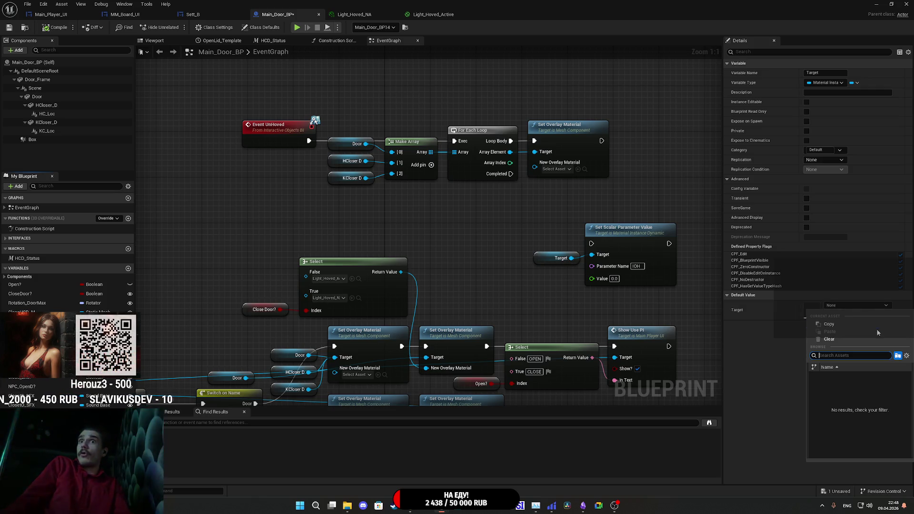
{"action": "left_click", "coordinate": [793, 284]}
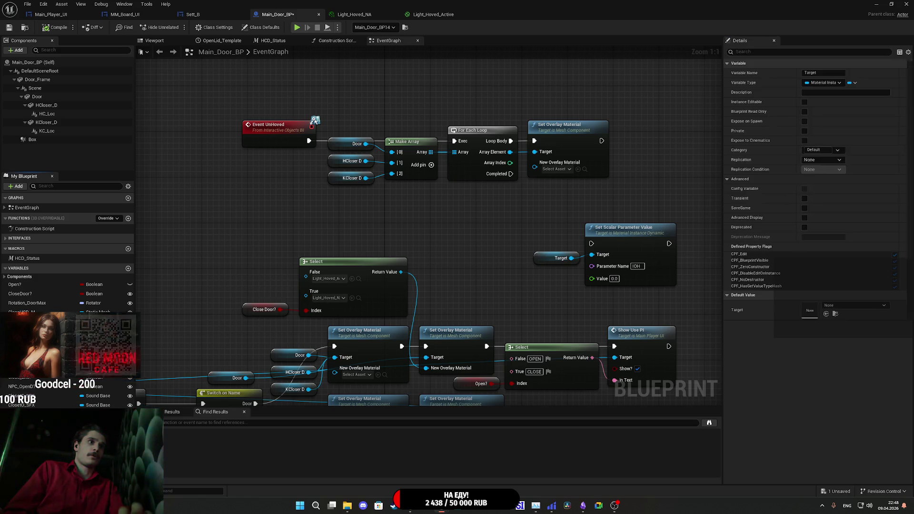
Delete the Target variable and the Set Scalar Parameter Value node, then save Main_Door_BP.
{"action": "key", "text": "Delete"}
{"action": "left_click", "coordinate": [494, 266]}
{"action": "left_click", "coordinate": [665, 252]}
{"action": "key", "text": "Delete"}
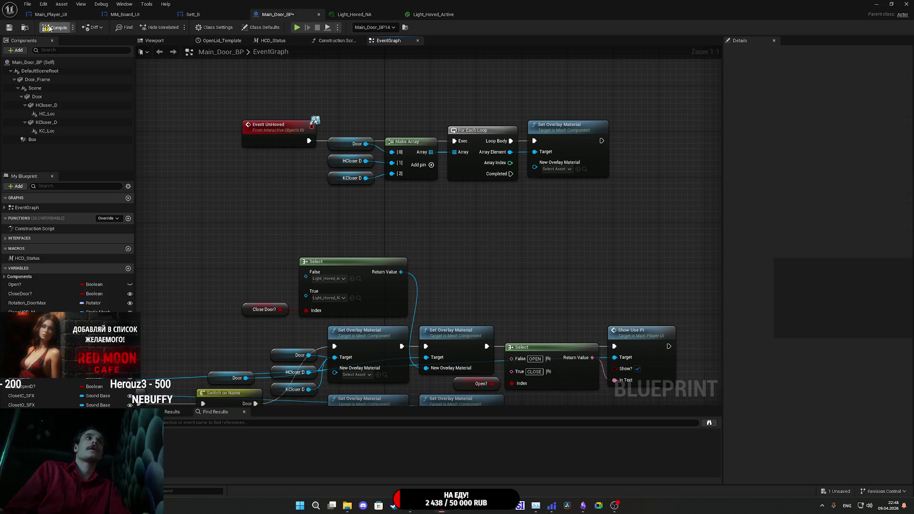
{"action": "left_click", "coordinate": [8, 28]}
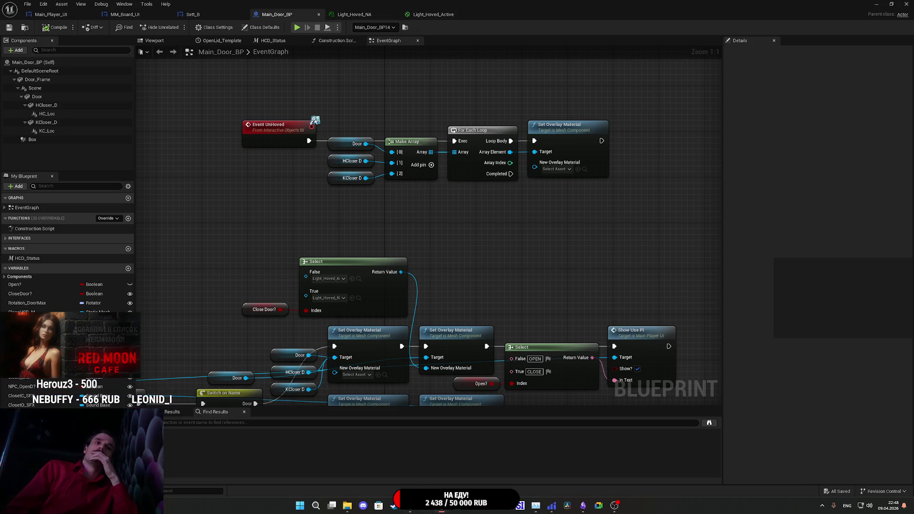
{"action": "left_click", "coordinate": [410, 505]}
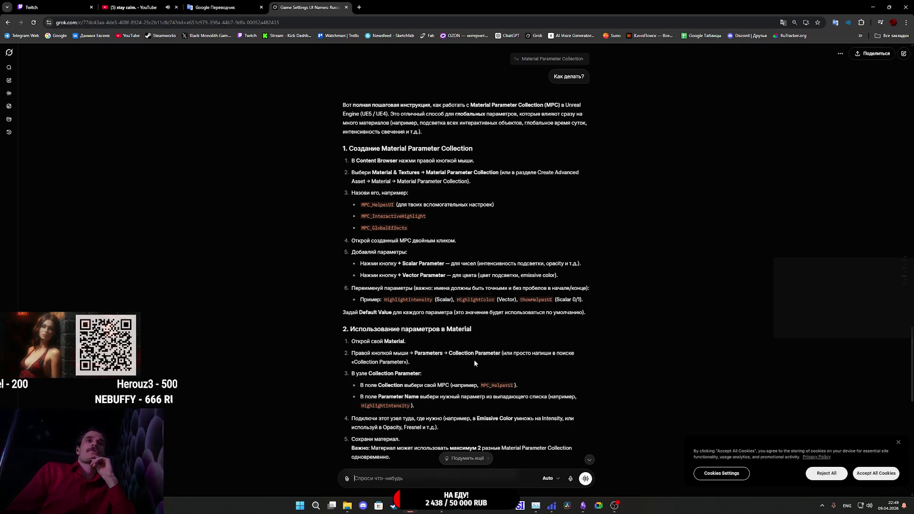
Return from Grok's Material Parameter Collection guide to the Unreal Engine editor.
{"action": "mouse_move", "coordinate": [409, 505]}
{"action": "left_click", "coordinate": [467, 472]}
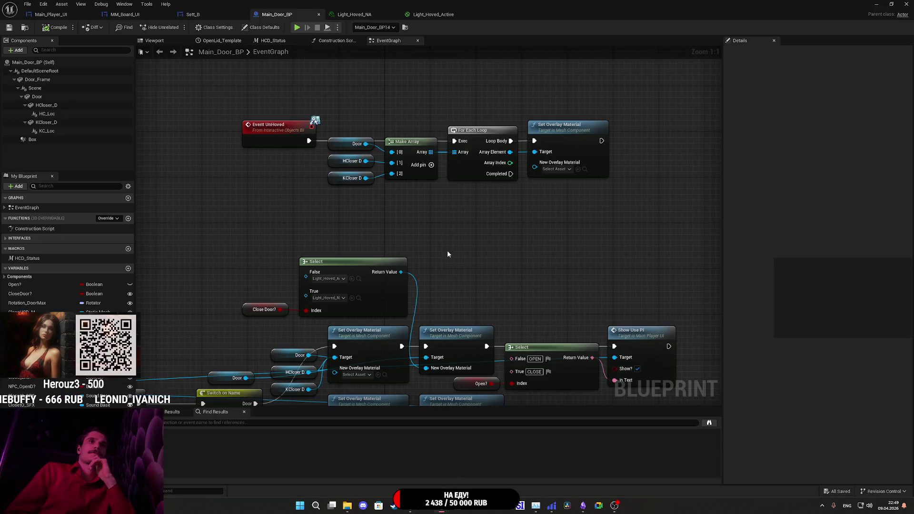
Add a Collection Parameter node to the Light_Hoved_Active material and apply it.
{"action": "left_click", "coordinate": [436, 15]}
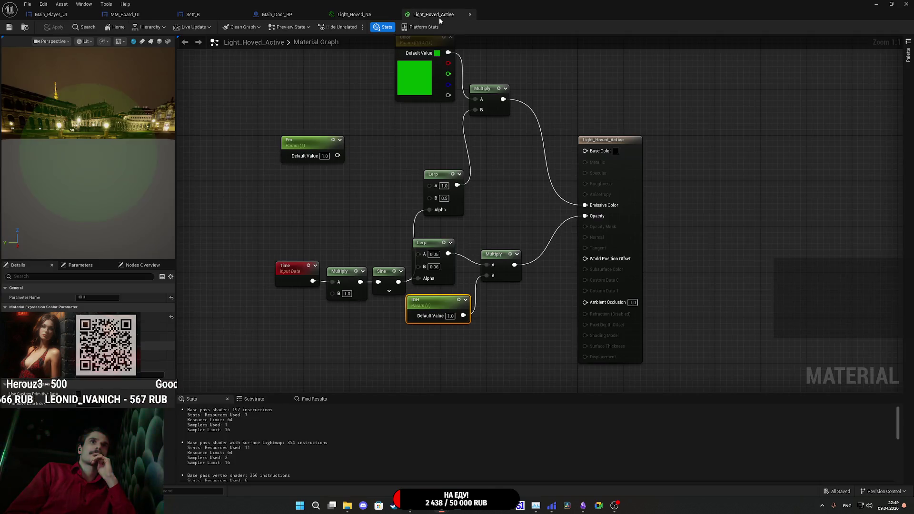
{"action": "right_click", "coordinate": [246, 212]}
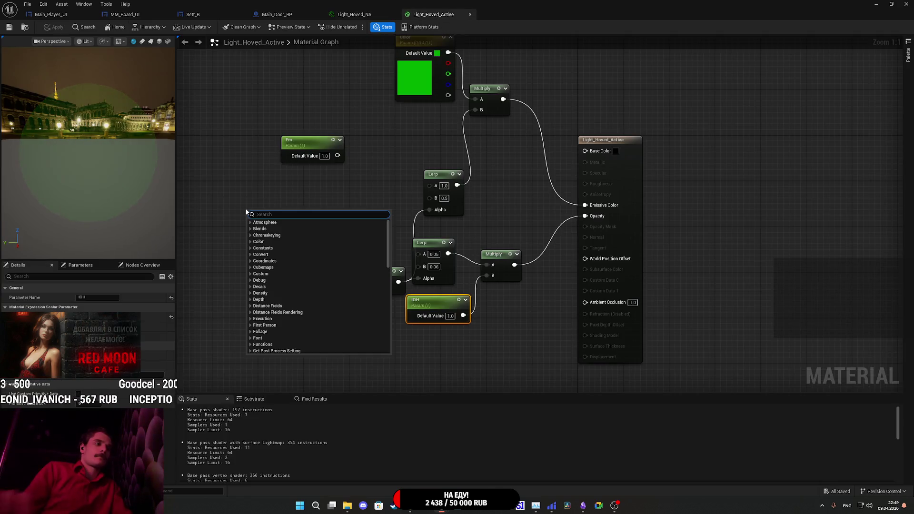
{"action": "type", "text": "coll"}
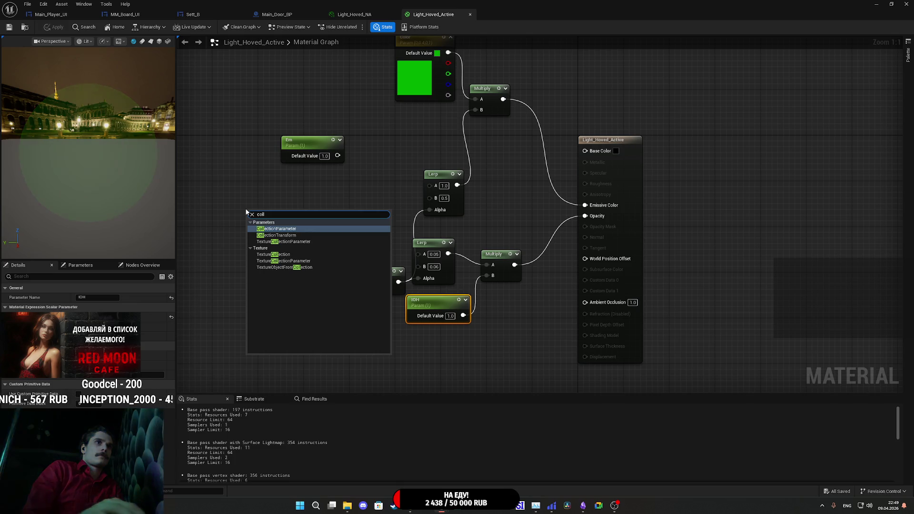
{"action": "left_click", "coordinate": [286, 229]}
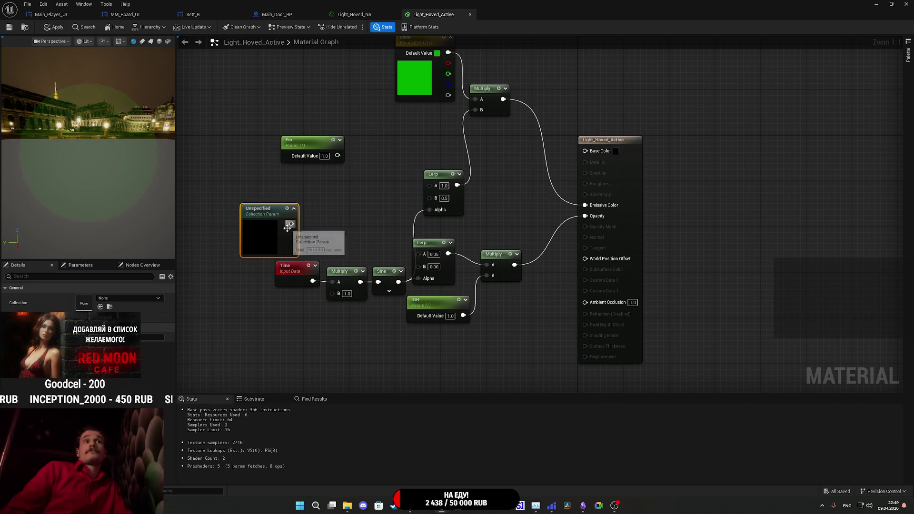
{"action": "left_click_drag", "start_coordinate": [259, 250], "coordinate": [276, 376]}
{"action": "left_click_drag", "start_coordinate": [362, 351], "coordinate": [403, 272]}
{"action": "left_click_drag", "start_coordinate": [342, 297], "coordinate": [411, 337]}
{"action": "left_click", "coordinate": [109, 298]}
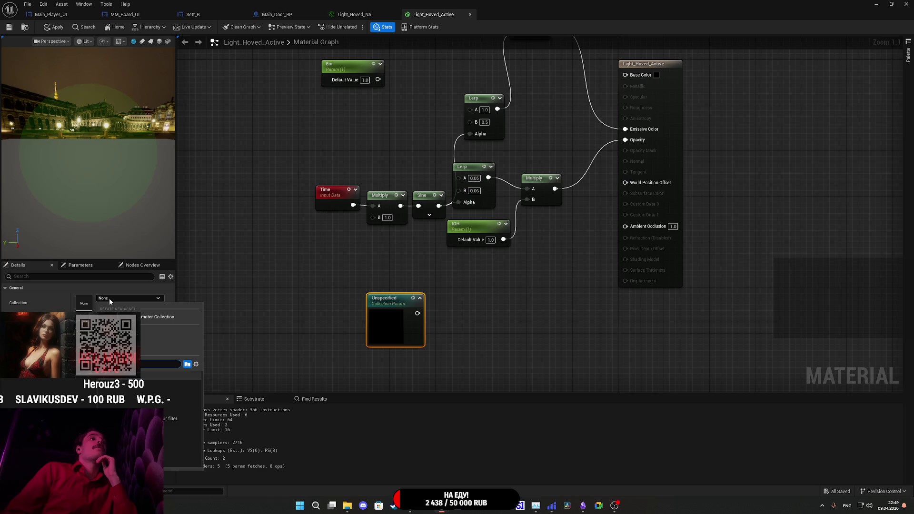
{"action": "left_click", "coordinate": [110, 298]}
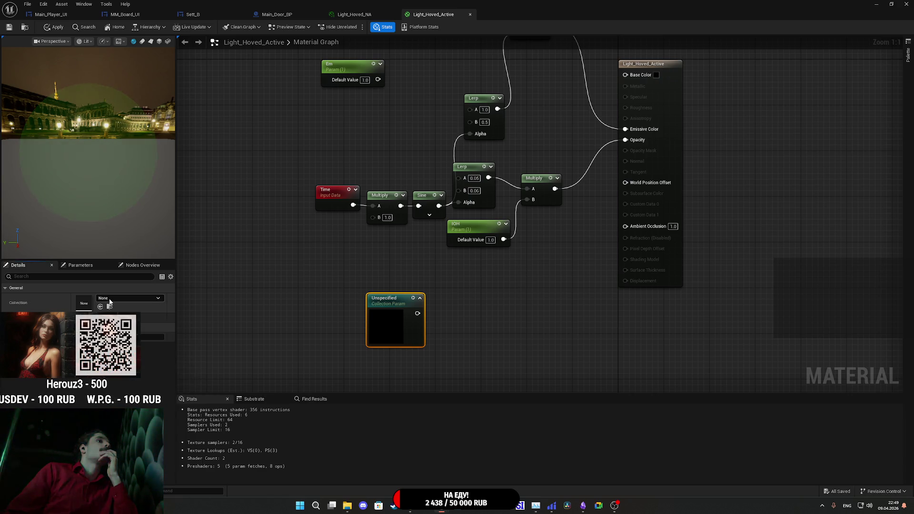
{"action": "left_click", "coordinate": [9, 27]}
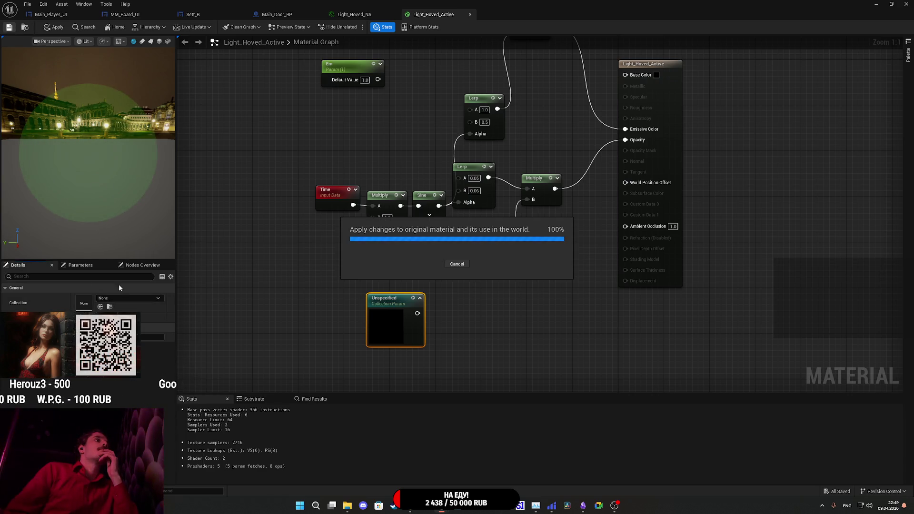
{"action": "left_click", "coordinate": [111, 299]}
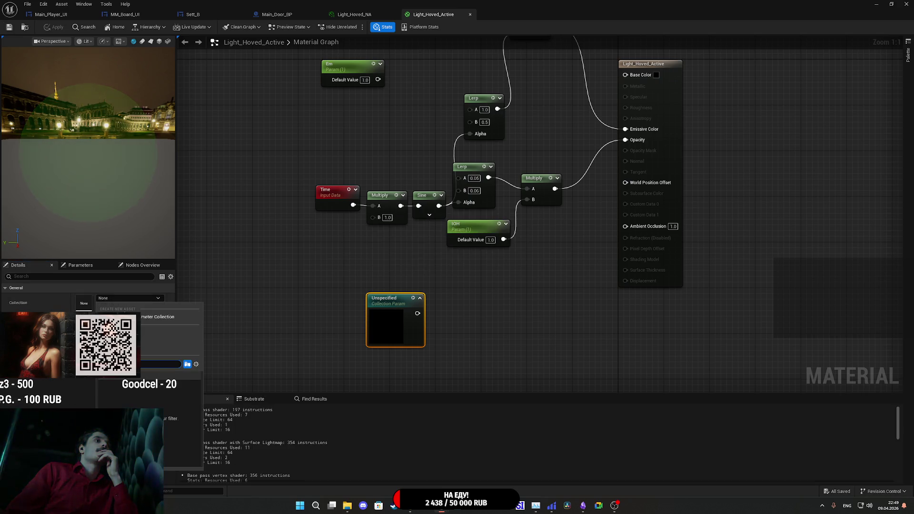
Create a new Material Parameter Collection named TMP in the UI folder and open it.
{"action": "left_click", "coordinate": [162, 317]}
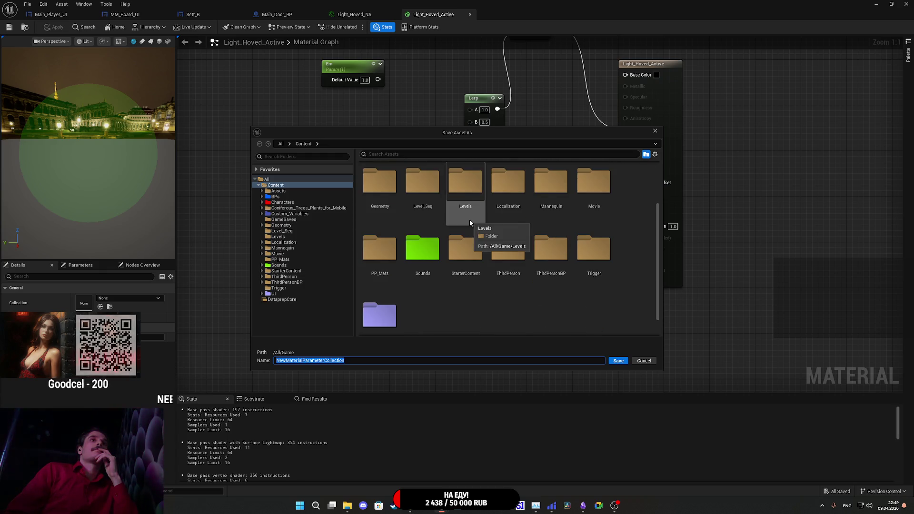
{"action": "scroll", "coordinate": [465, 255], "scroll_direction": "down", "scroll_amount": 2}
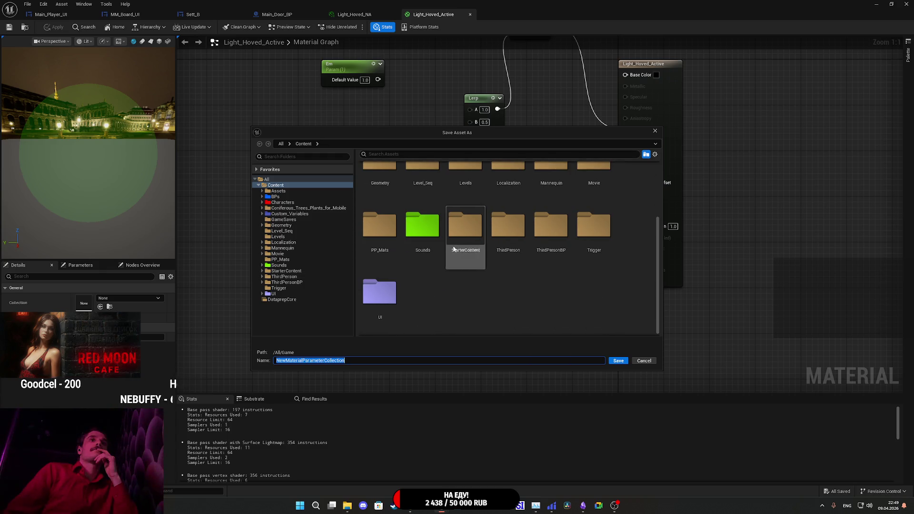
{"action": "double_click", "coordinate": [379, 291]}
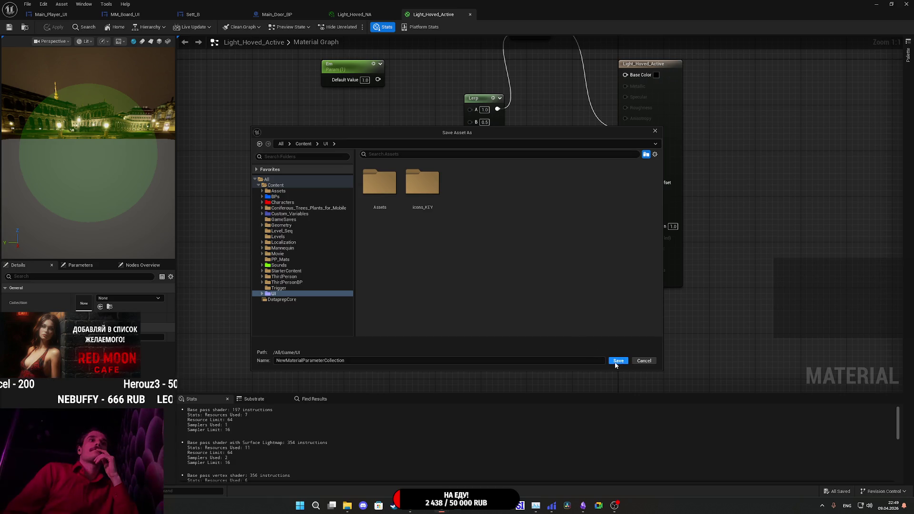
{"action": "left_click", "coordinate": [550, 363]}
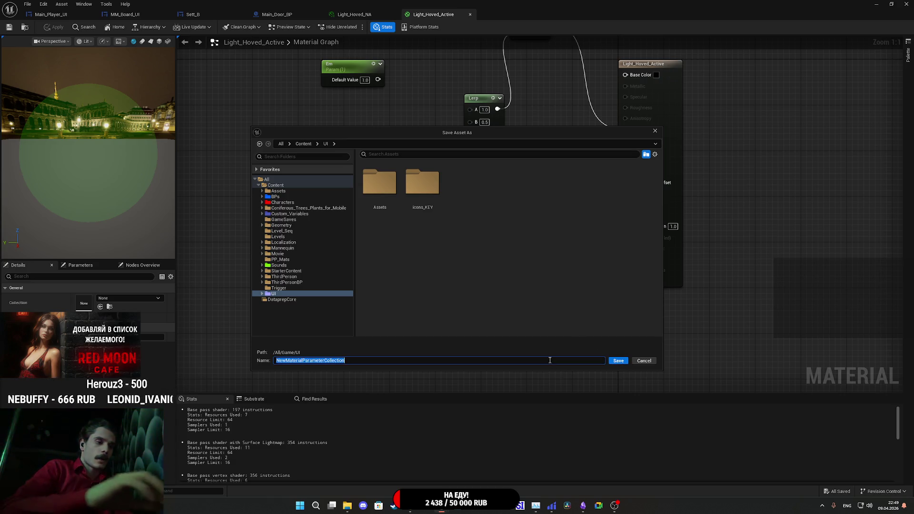
{"action": "type", "text": "TMP"}
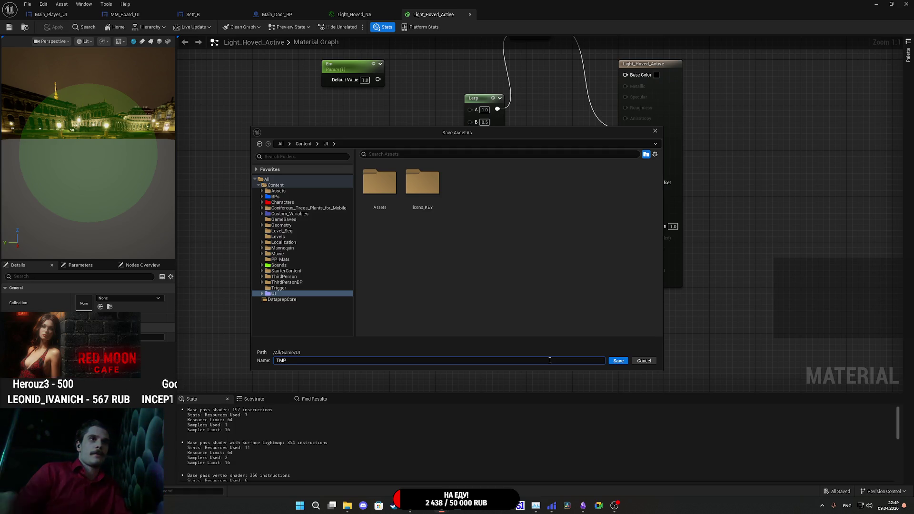
{"action": "left_click", "coordinate": [617, 361]}
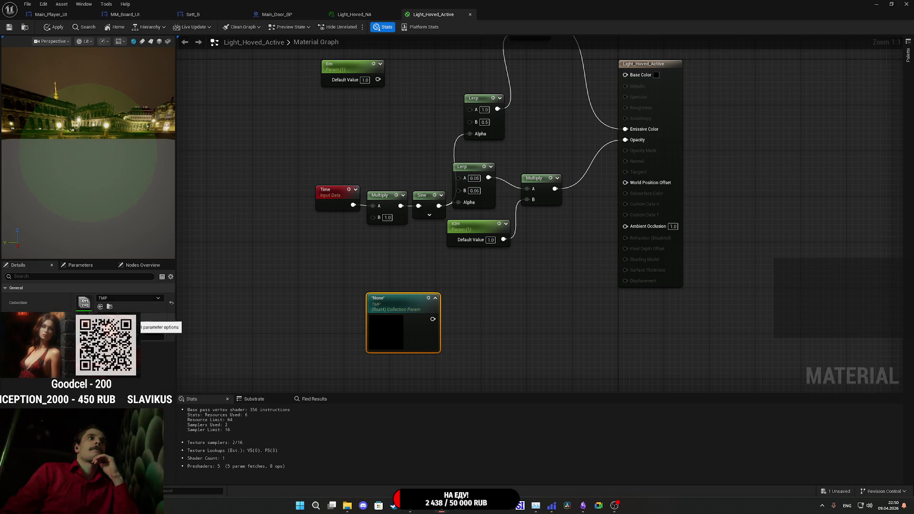
{"action": "double_click", "coordinate": [85, 303]}
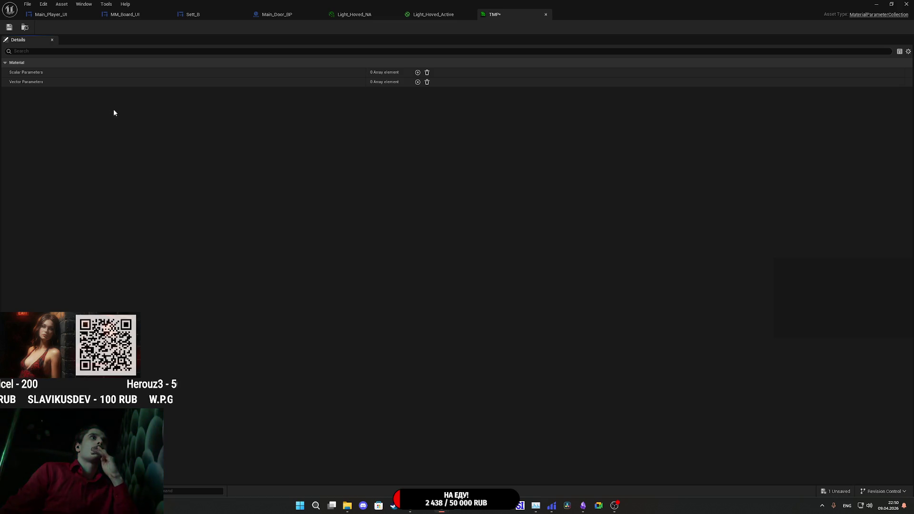
Add a scalar parameter to TMP, rename it IOH with default 0.0, and save.
{"action": "left_click", "coordinate": [418, 72]}
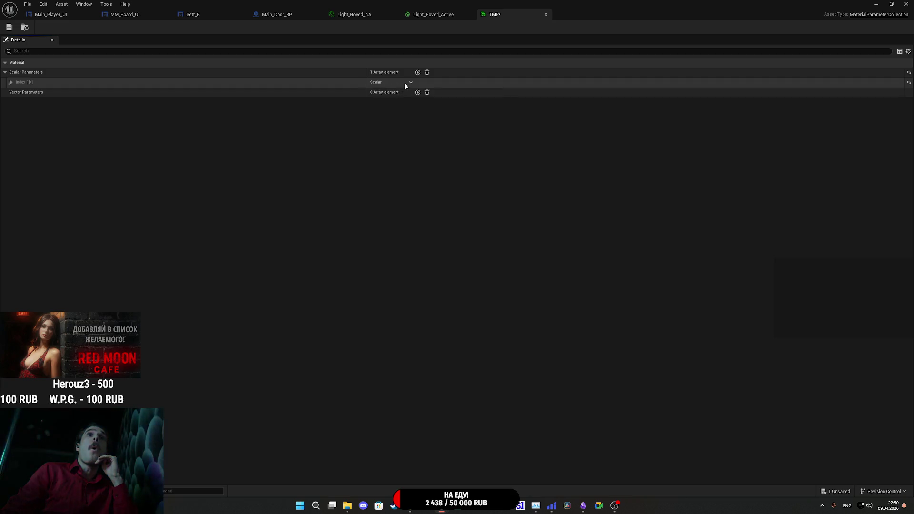
{"action": "left_click", "coordinate": [410, 80]}
{"action": "left_click", "coordinate": [336, 148]}
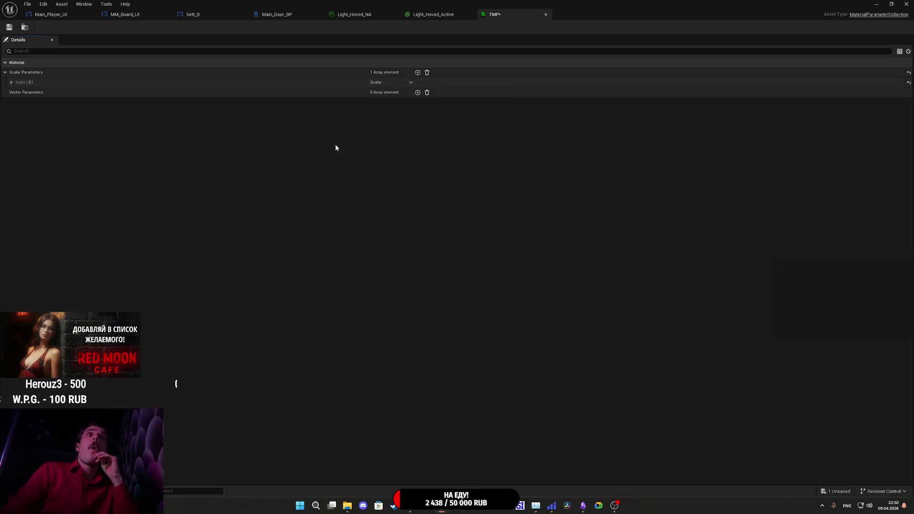
{"action": "left_click", "coordinate": [11, 83]}
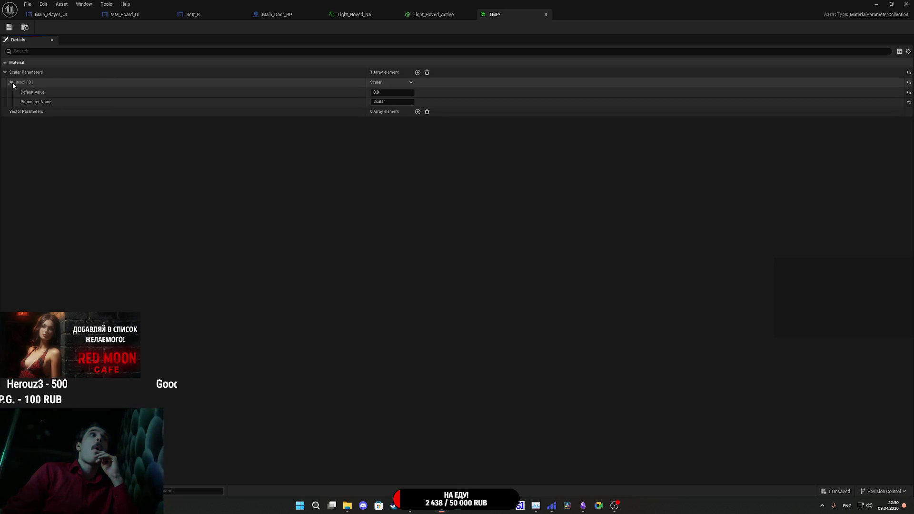
{"action": "left_click", "coordinate": [393, 102]}
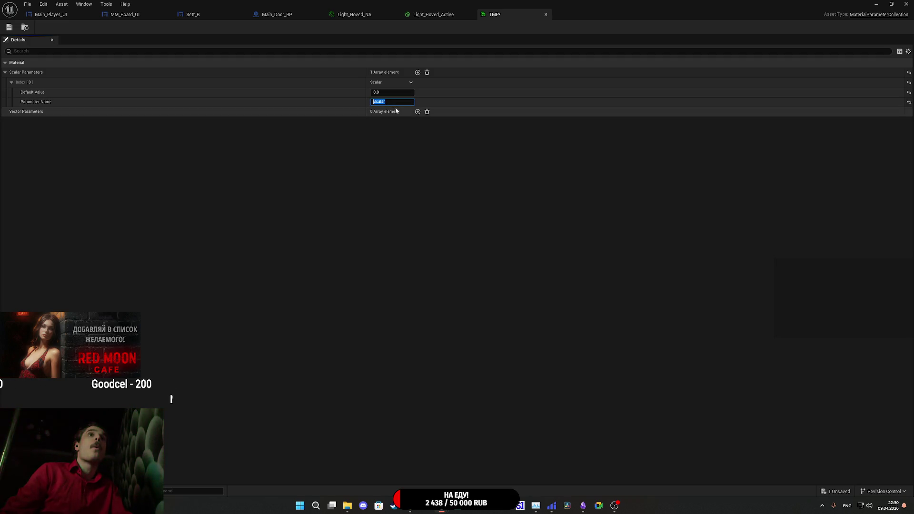
{"action": "key", "text": "BackSpace"}
{"action": "type", "text": "H"}
{"action": "key", "text": "Return"}
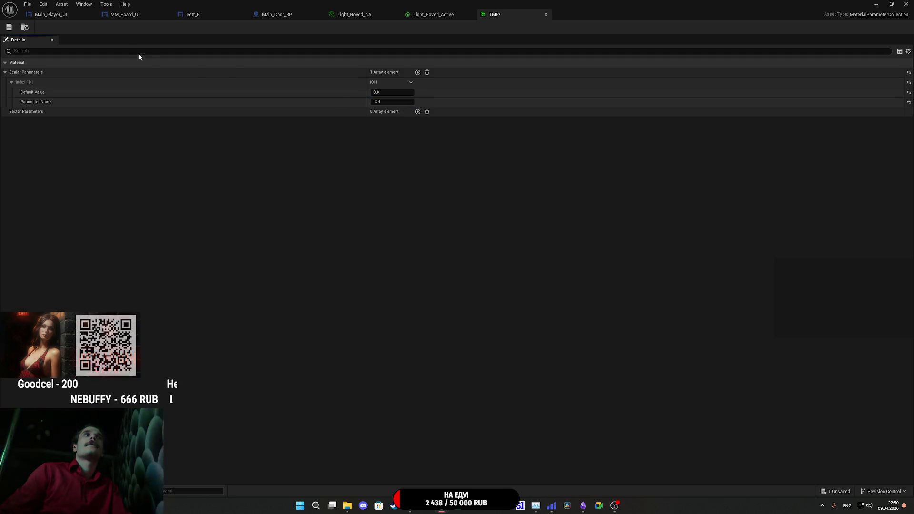
{"action": "left_click", "coordinate": [10, 28]}
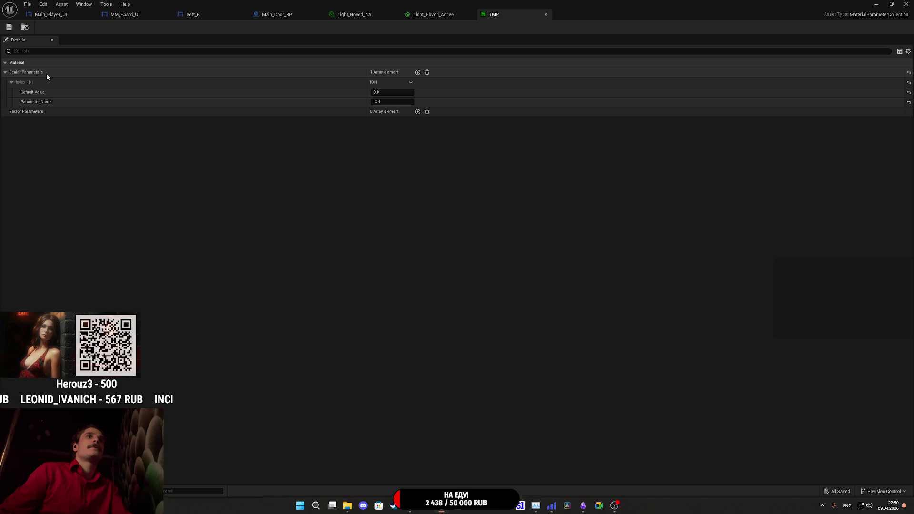
Feed the Collection Param into Multiply B and delete the old IOH parameter node.
{"action": "left_click", "coordinate": [435, 15]}
{"action": "left_click_drag", "start_coordinate": [432, 319], "coordinate": [527, 199]}
{"action": "left_click", "coordinate": [475, 224]}
{"action": "key", "text": "Delete"}
{"action": "mouse_move", "coordinate": [397, 326]}
{"action": "left_mouse_down"}
{"action": "mouse_move", "coordinate": [471, 283]}
{"action": "mouse_move", "coordinate": [459, 269]}
{"action": "left_mouse_up"}
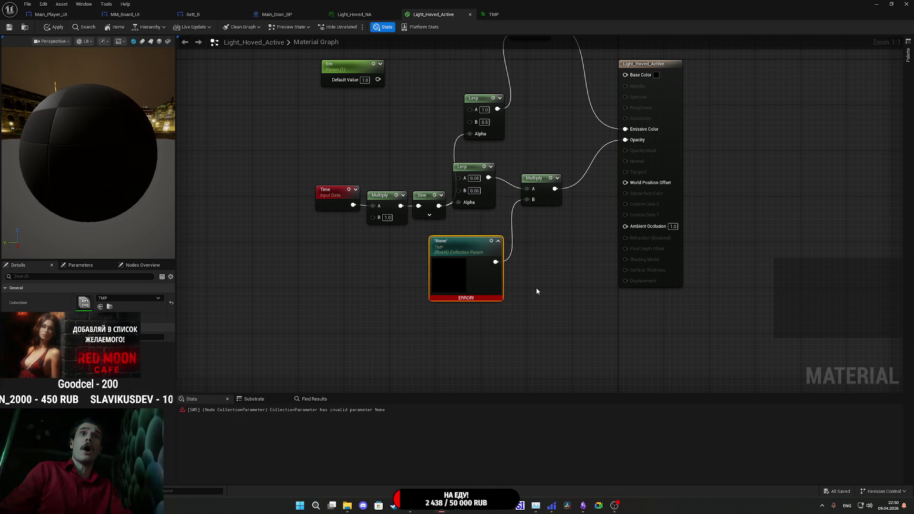
{"action": "left_click", "coordinate": [530, 291]}
{"action": "left_click", "coordinate": [457, 269]}
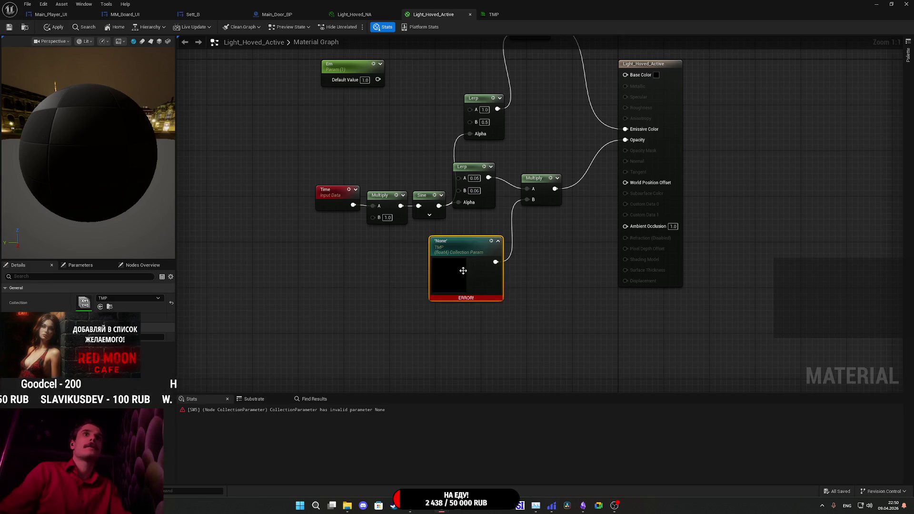
Set the collection node's parameter to IOH and apply the material.
{"action": "left_click", "coordinate": [54, 29]}
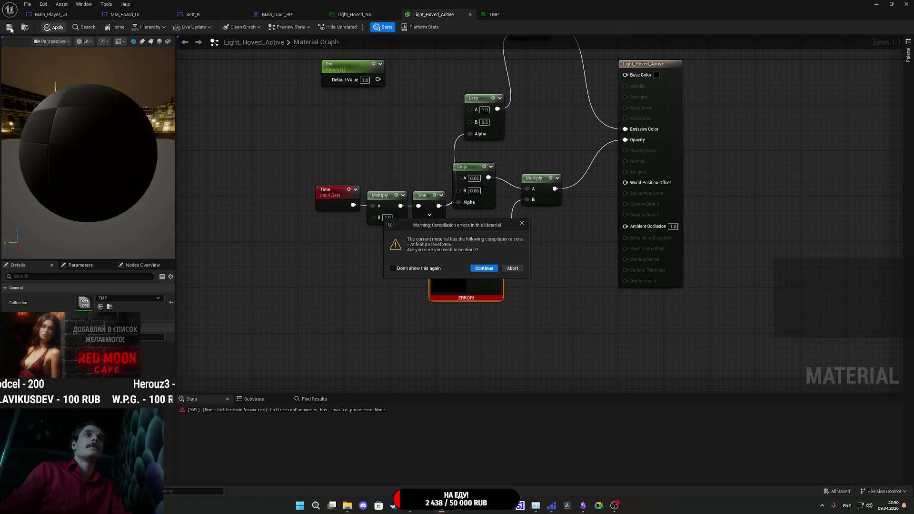
{"action": "left_click", "coordinate": [522, 223]}
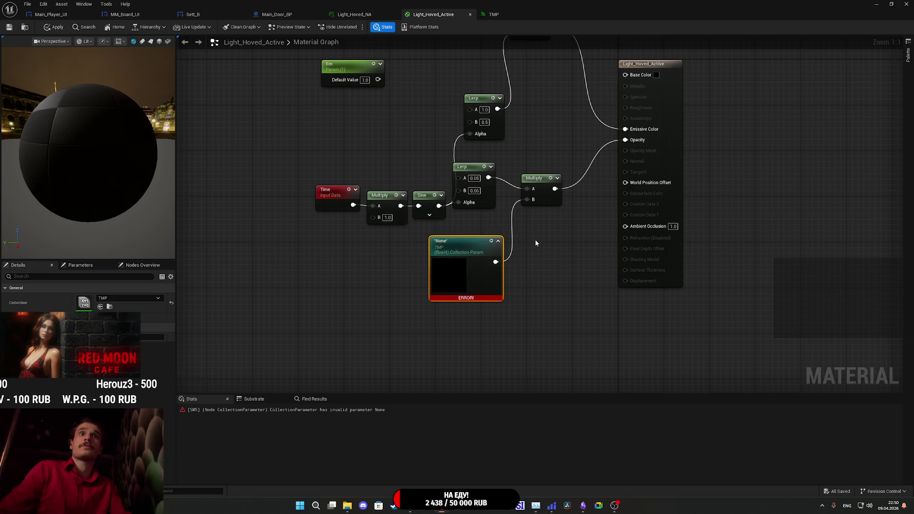
{"action": "left_click_drag", "start_coordinate": [478, 274], "coordinate": [456, 280]}
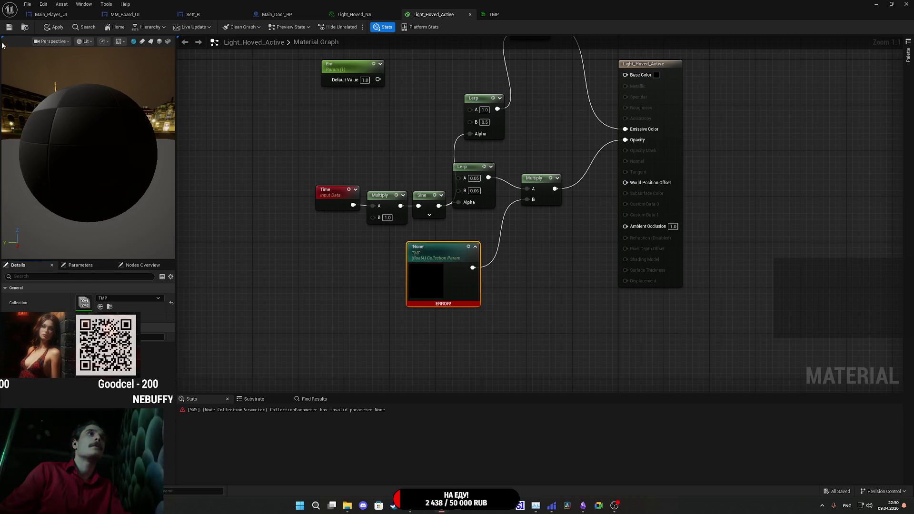
{"action": "left_click", "coordinate": [8, 27]}
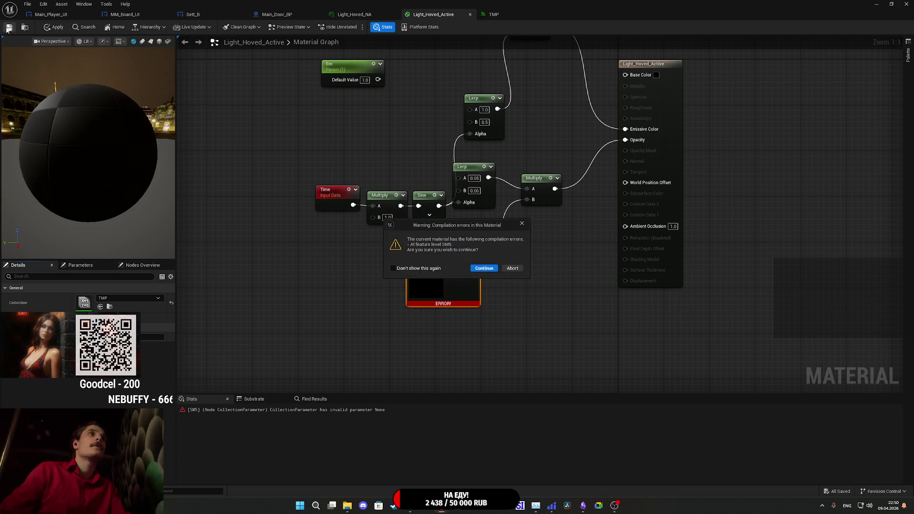
{"action": "left_click", "coordinate": [526, 224]}
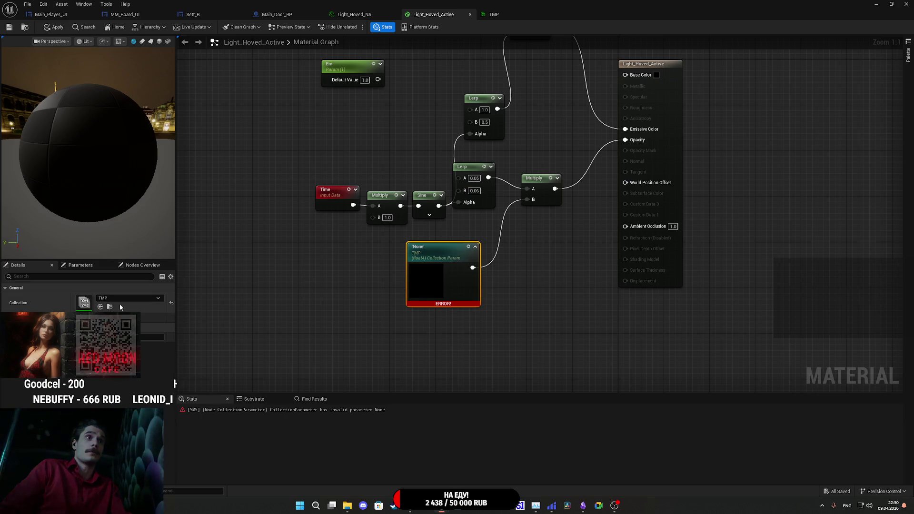
{"action": "left_click", "coordinate": [124, 329]}
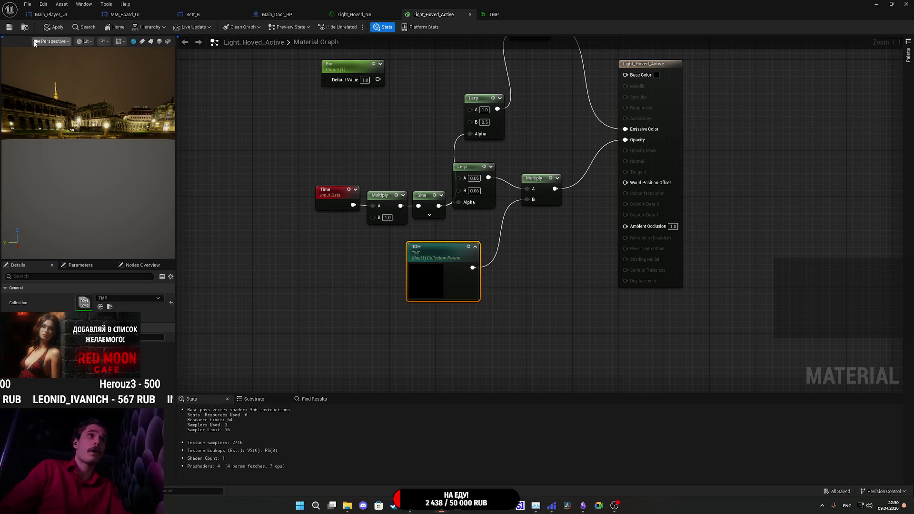
{"action": "left_click", "coordinate": [46, 29]}
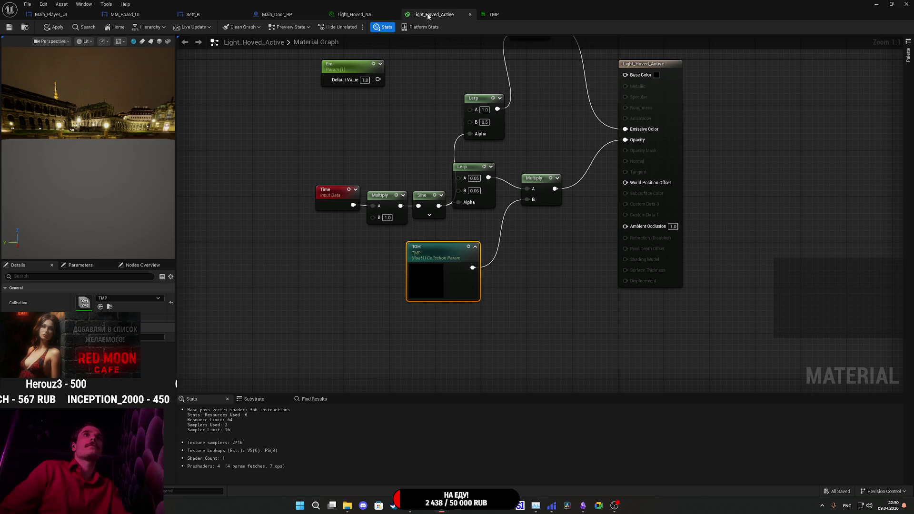
Change TMP's IOH default to 1.0, save it, and save the Light_Hoved_Active material.
{"action": "left_click", "coordinate": [504, 16]}
{"action": "left_click", "coordinate": [383, 94]}
{"action": "type", "text": "1"}
{"action": "key", "text": "Return"}
{"action": "left_click", "coordinate": [9, 28]}
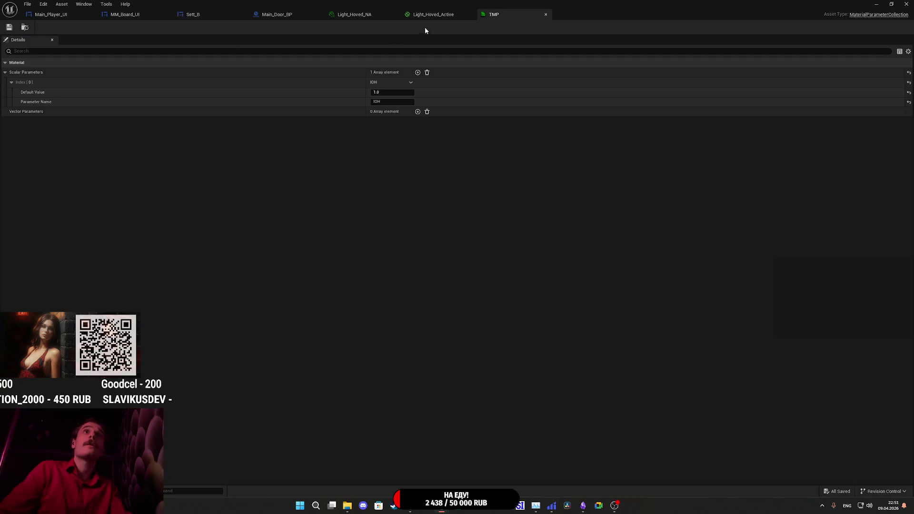
{"action": "left_click", "coordinate": [425, 15]}
{"action": "left_click_drag", "start_coordinate": [434, 287], "coordinate": [428, 293]}
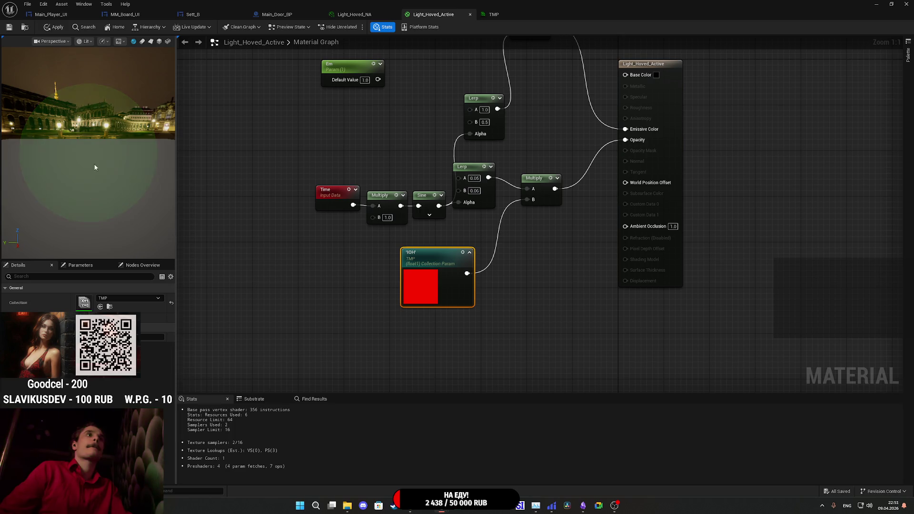
{"action": "left_click", "coordinate": [9, 27]}
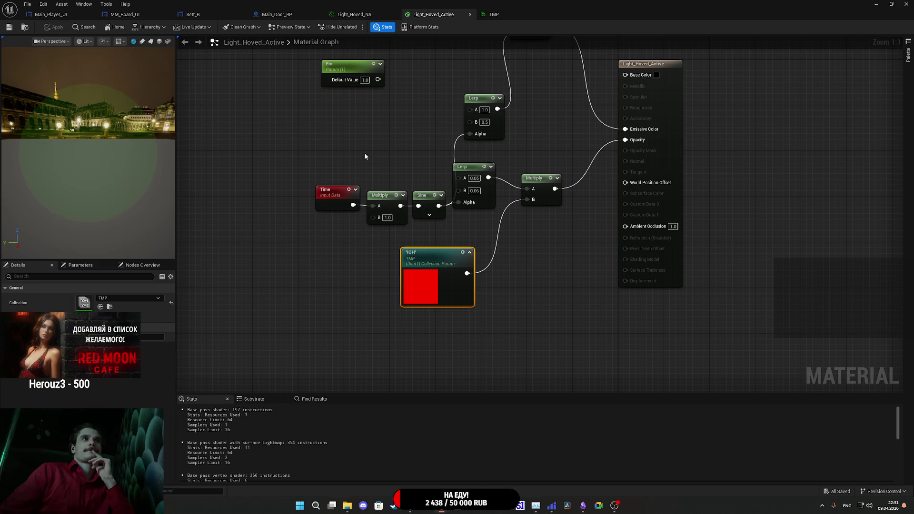
{"action": "left_click", "coordinate": [504, 14]}
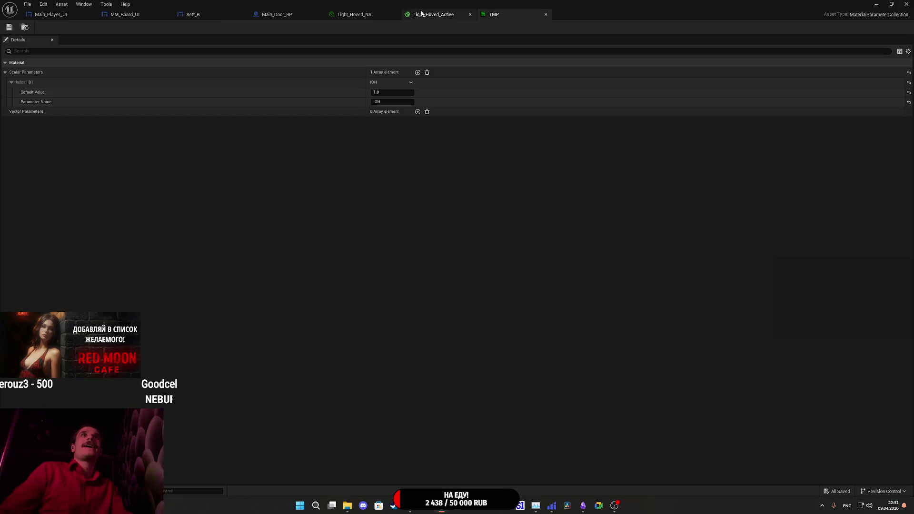
In Sett_B's Set_IOH function, delete the For Each Loop and Set Boolean Parameter nodes.
{"action": "left_click", "coordinate": [373, 15]}
{"action": "left_click", "coordinate": [293, 14]}
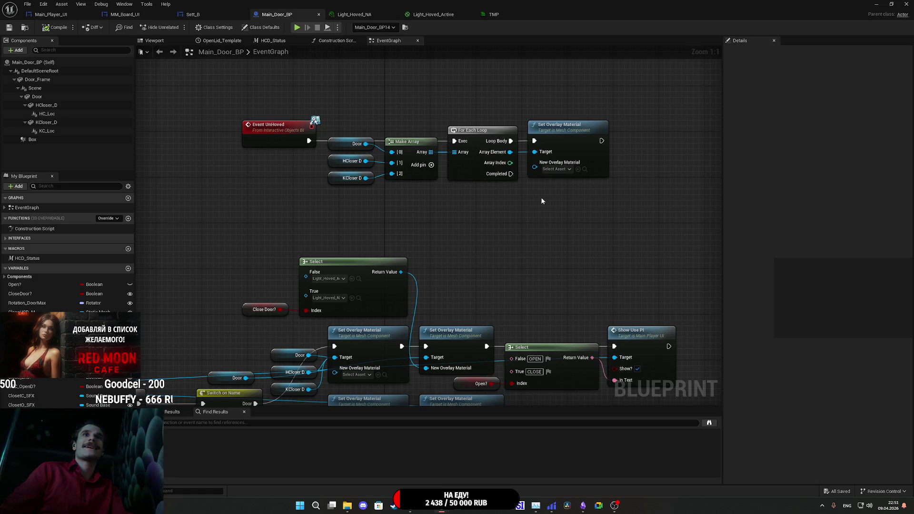
{"action": "left_click_drag", "start_coordinate": [559, 207], "coordinate": [554, 204]}
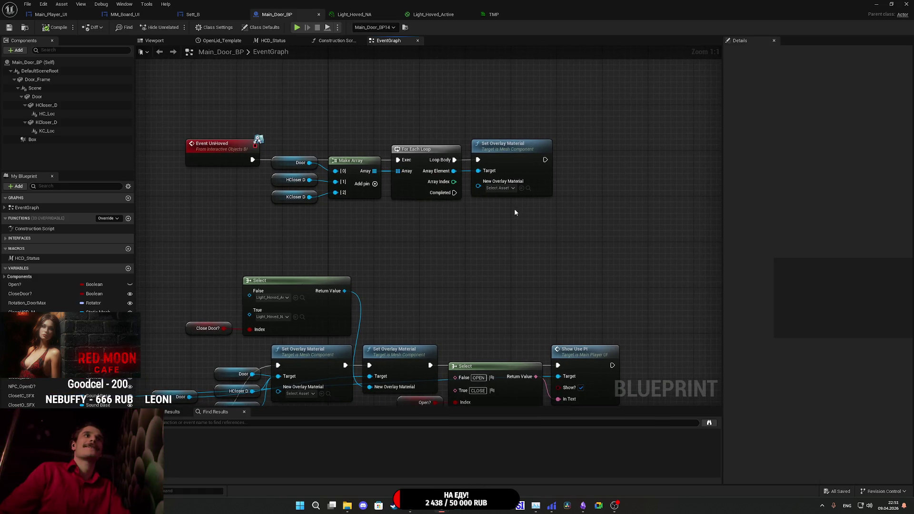
{"action": "left_click", "coordinate": [209, 15]}
{"action": "left_click_drag", "start_coordinate": [597, 225], "coordinate": [551, 245]}
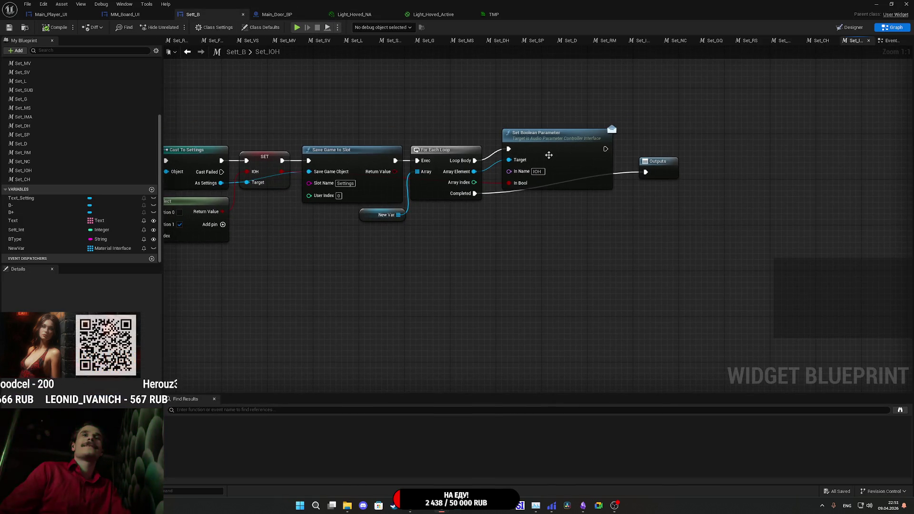
{"action": "left_click", "coordinate": [29, 248]}
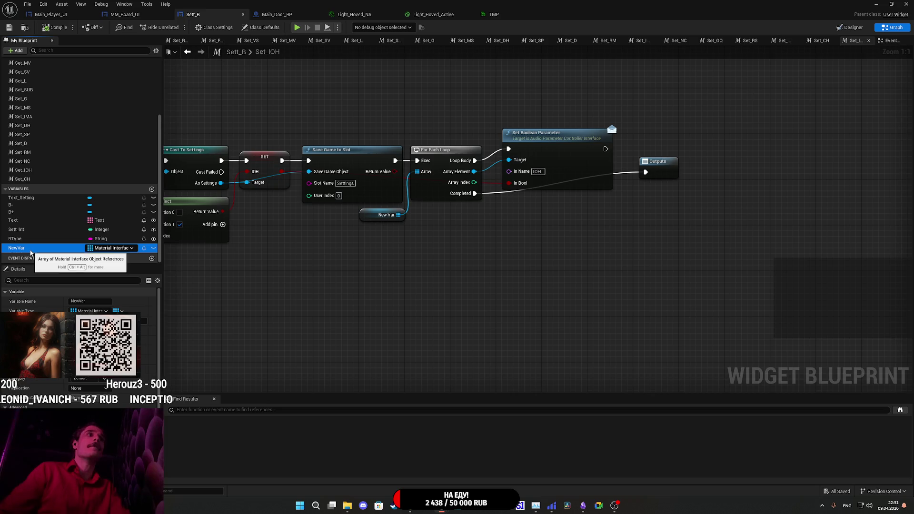
{"action": "left_click_drag", "start_coordinate": [583, 268], "coordinate": [408, 143]}
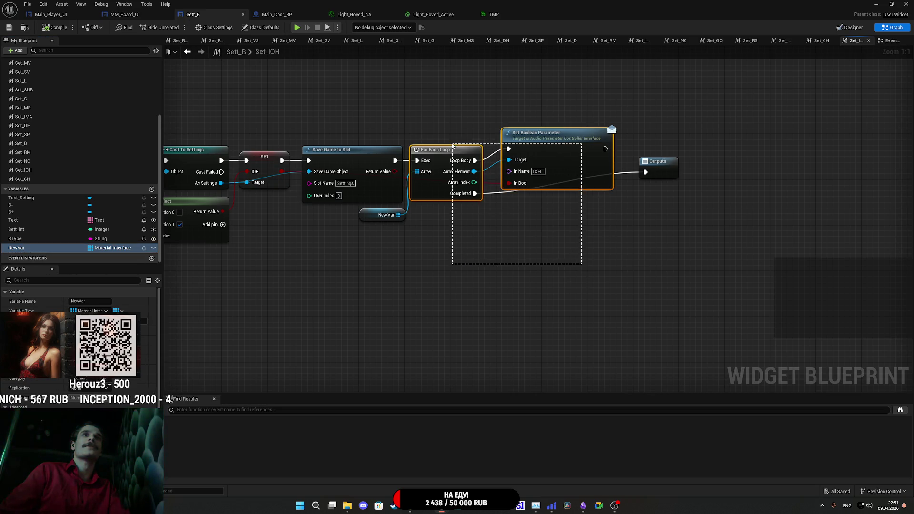
{"action": "key", "text": "Delete"}
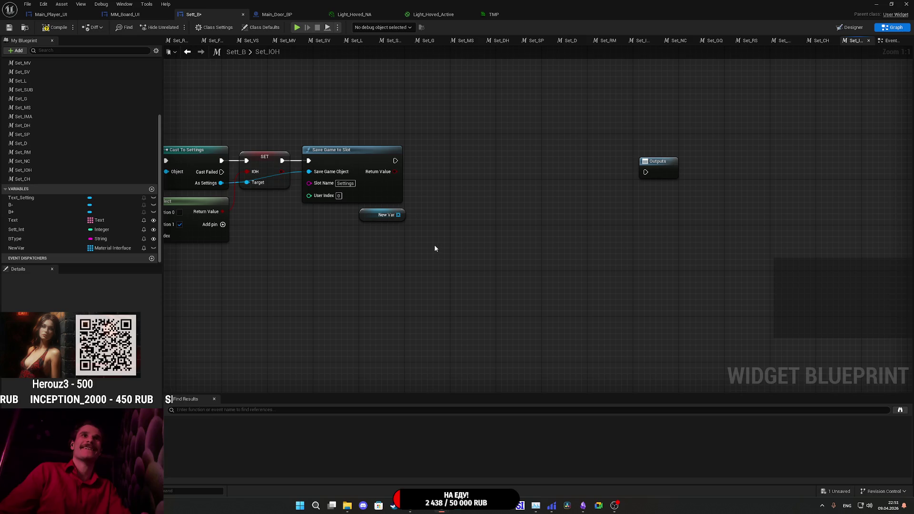
Undo, delete the loop, Boolean parameter and New Var nodes, remove NewVar, and save.
{"action": "key", "text": "ctrl+z"}
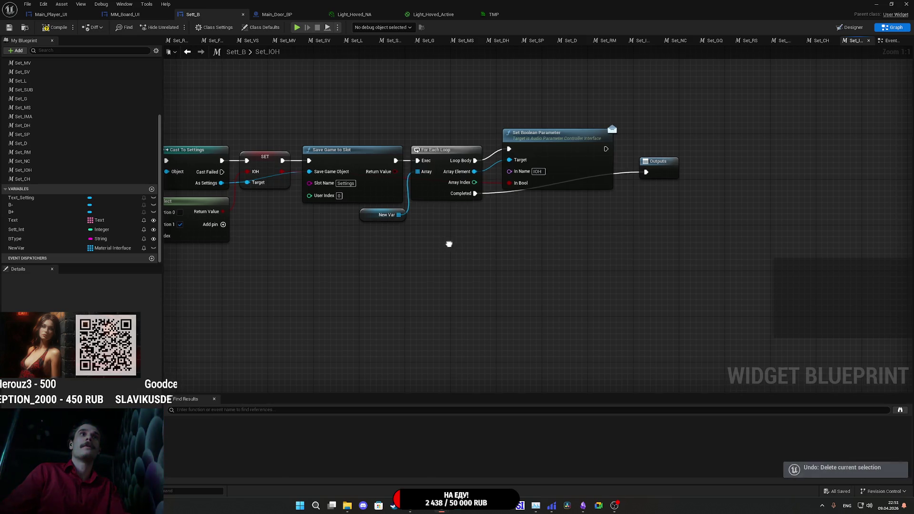
{"action": "left_click_drag", "start_coordinate": [448, 245], "coordinate": [506, 242]}
{"action": "left_click_drag", "start_coordinate": [459, 225], "coordinate": [604, 138]}
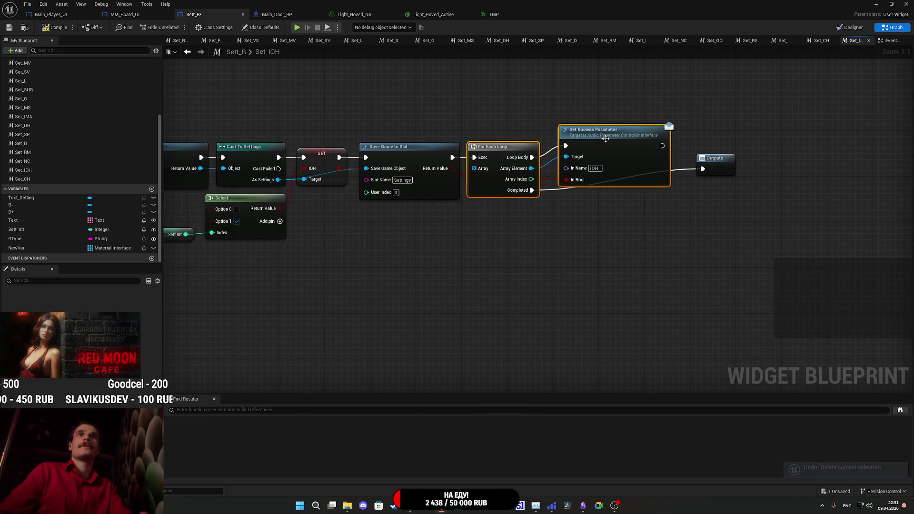
{"action": "key", "text": "Delete"}
{"action": "left_click", "coordinate": [19, 248]}
{"action": "key", "text": "Delete"}
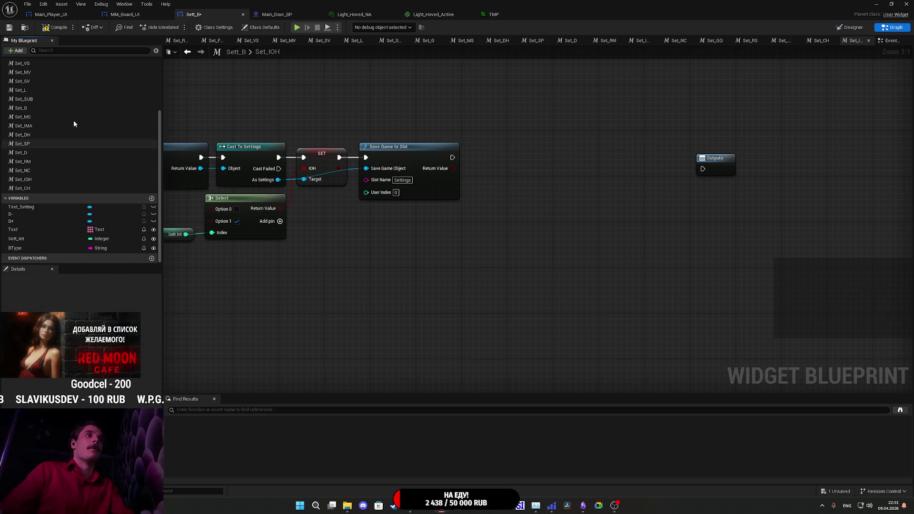
{"action": "left_click", "coordinate": [10, 28]}
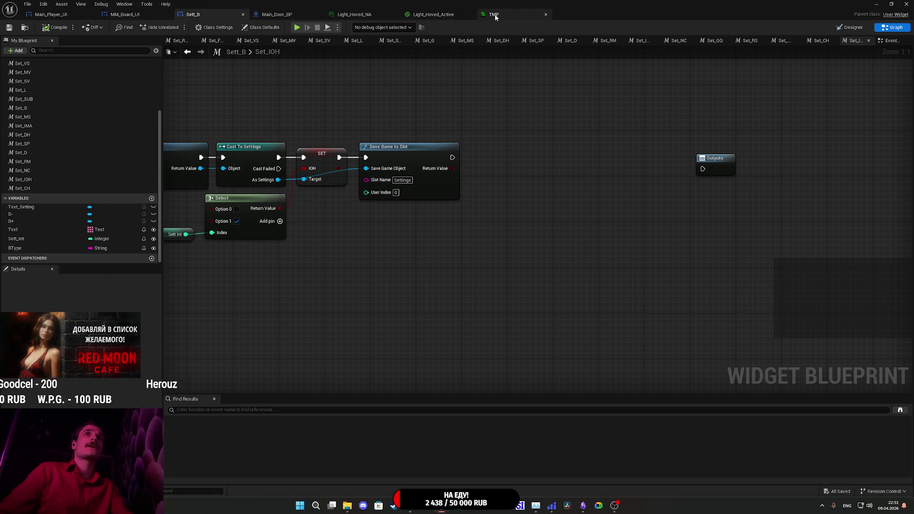
Add a new variable to the widget blueprint's Variables list.
{"action": "left_click", "coordinate": [5, 198]}
{"action": "left_click", "coordinate": [5, 247]}
{"action": "scroll", "coordinate": [81, 199], "scroll_direction": "down", "scroll_amount": 1}
{"action": "left_click", "coordinate": [151, 200]}
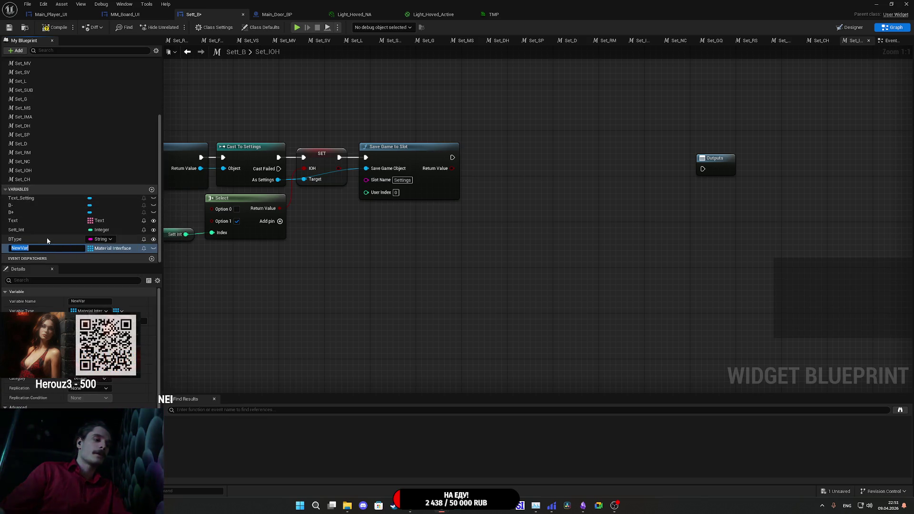
Set NewVar's type to Material Parameter Collection Object Reference and save the blueprint.
{"action": "left_click", "coordinate": [90, 311]}
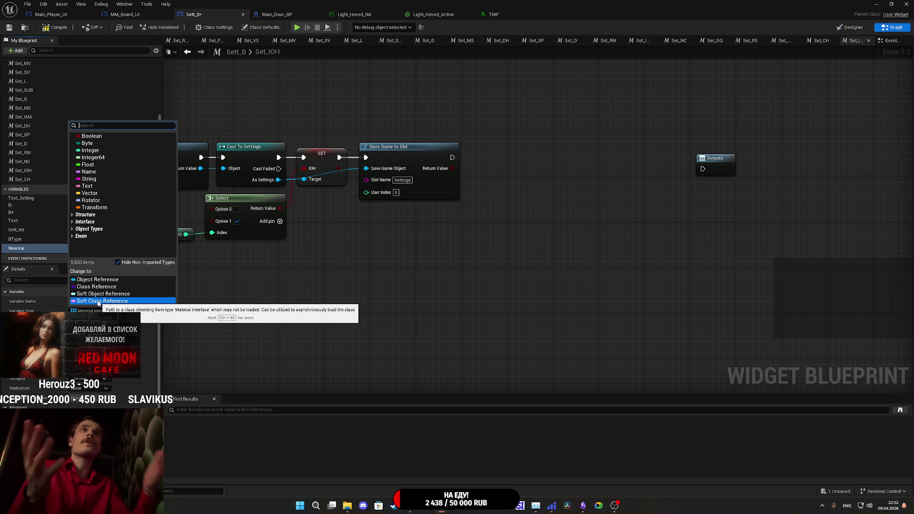
{"action": "type", "text": "M"}
{"action": "key", "text": "Escape"}
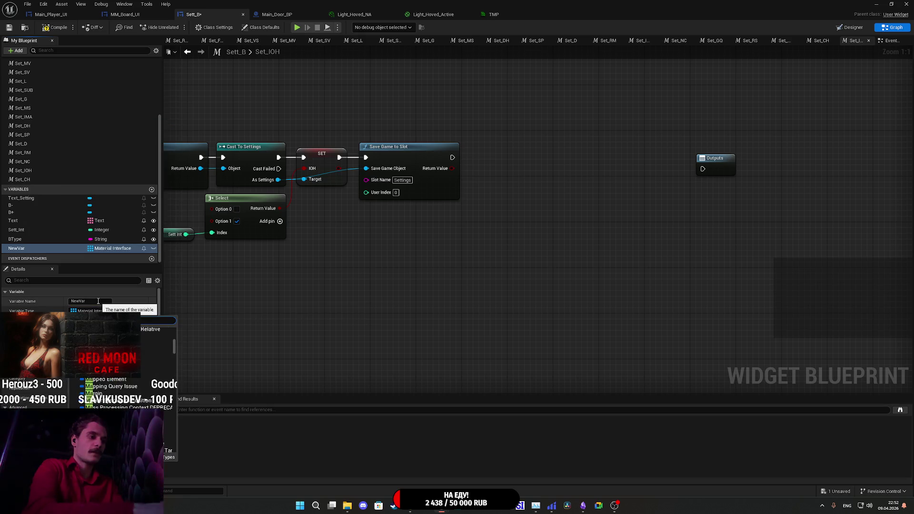
{"action": "type", "text": "terial"}
{"action": "mouse_move", "coordinate": [114, 357]}
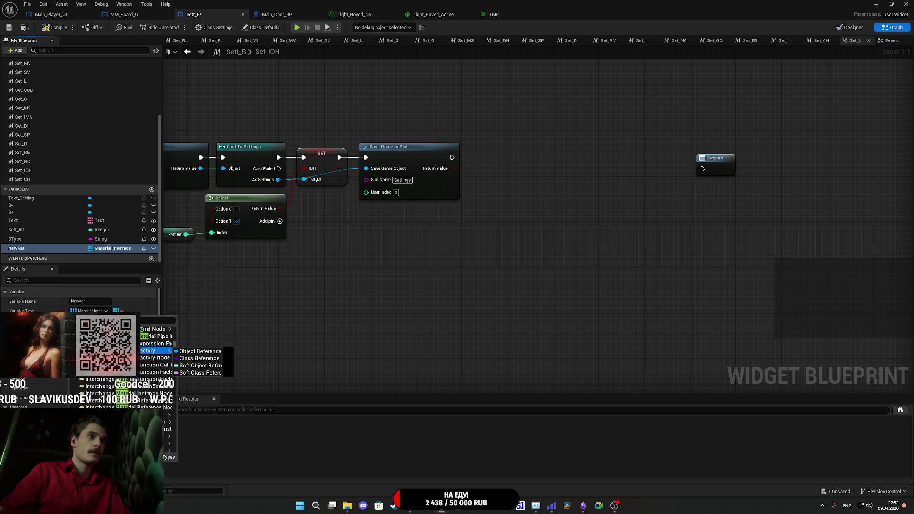
{"action": "mouse_move", "coordinate": [154, 343]}
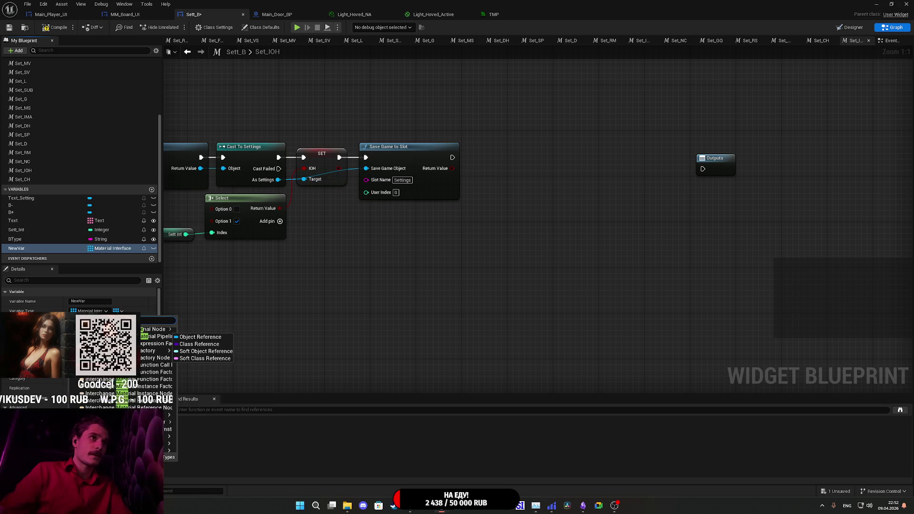
{"action": "scroll", "coordinate": [129, 386], "scroll_direction": "down", "scroll_amount": 2}
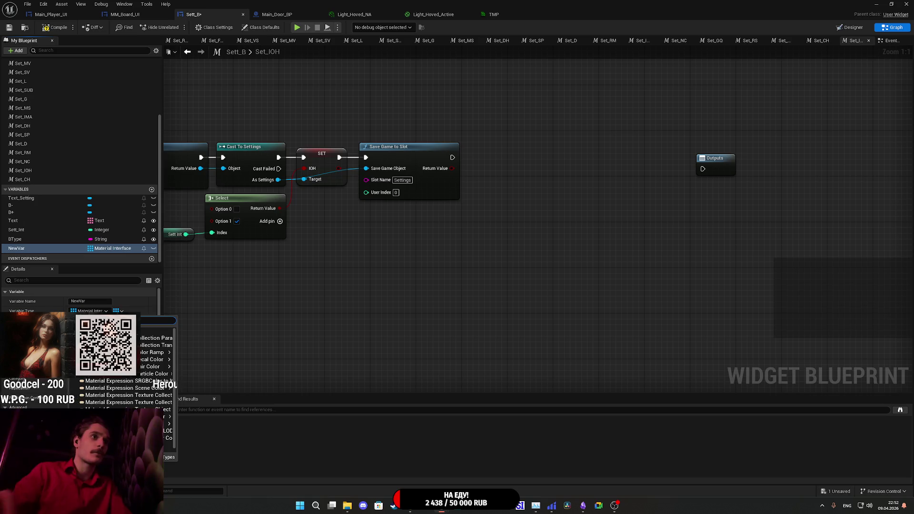
{"action": "mouse_move", "coordinate": [122, 397]}
{"action": "mouse_move", "coordinate": [143, 417]}
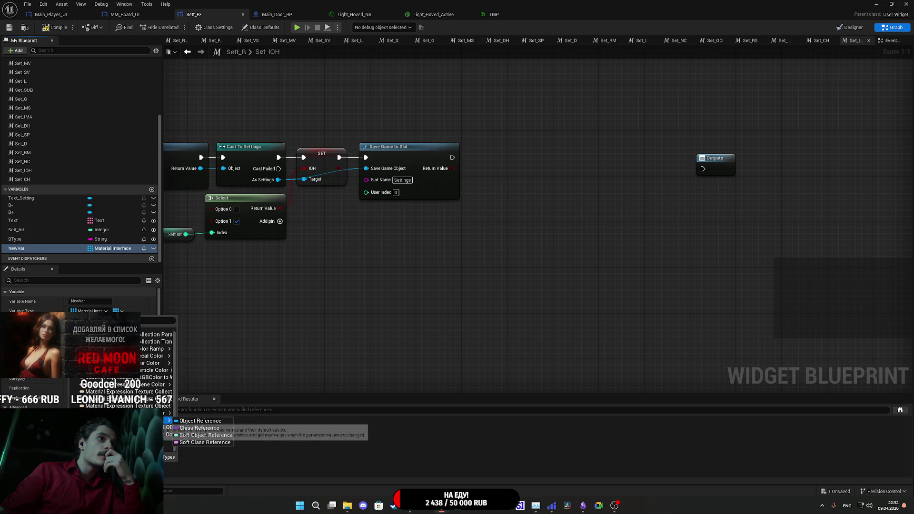
{"action": "left_click", "coordinate": [200, 421]}
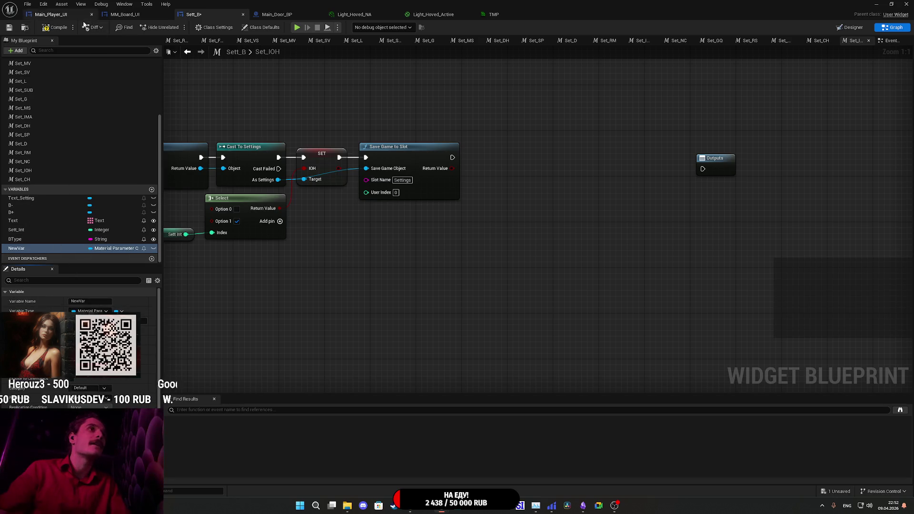
{"action": "left_click", "coordinate": [9, 27]}
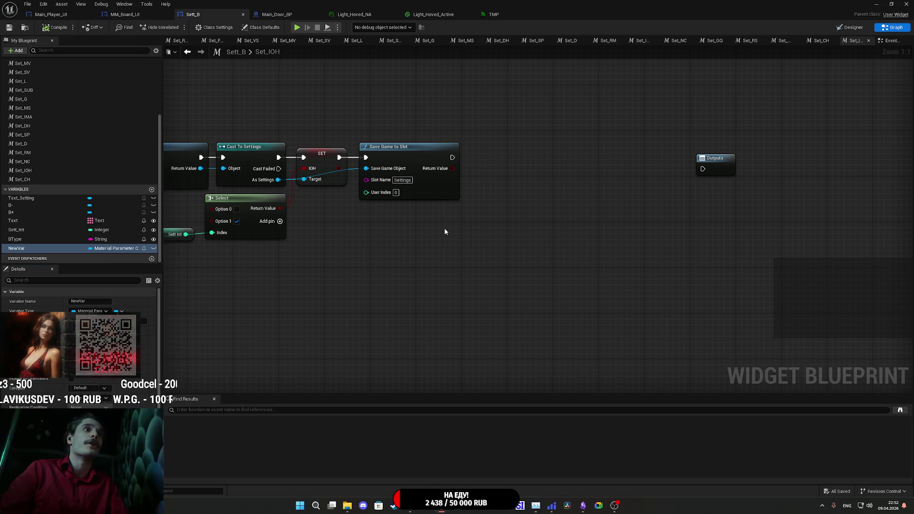
Check NewVar's default collection asset, save again, and close the widget blueprint editor.
{"action": "scroll", "coordinate": [78, 333], "scroll_direction": "down", "scroll_amount": 3}
{"action": "left_click", "coordinate": [119, 329]}
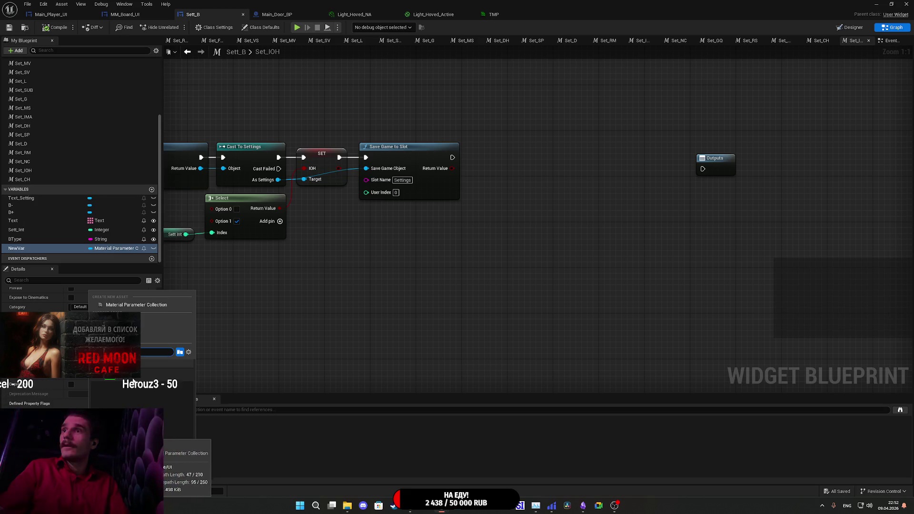
{"action": "left_click", "coordinate": [135, 383]}
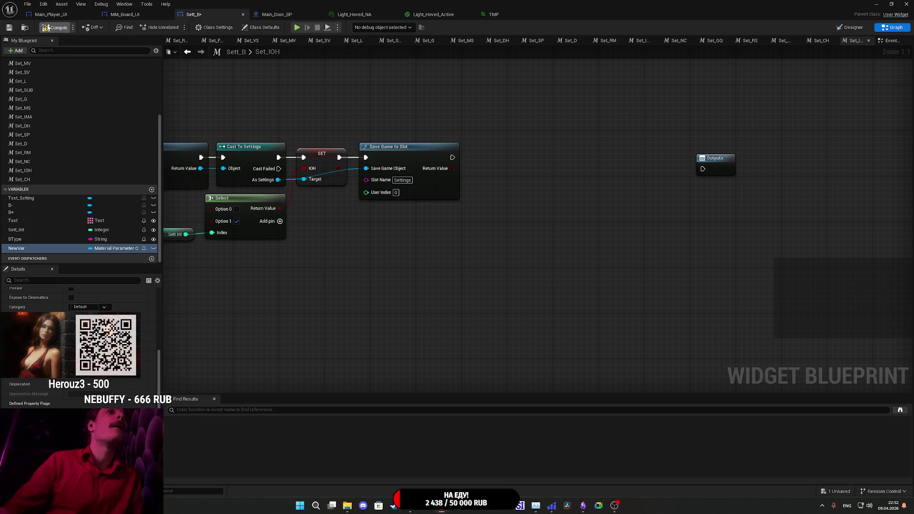
{"action": "left_click", "coordinate": [9, 27]}
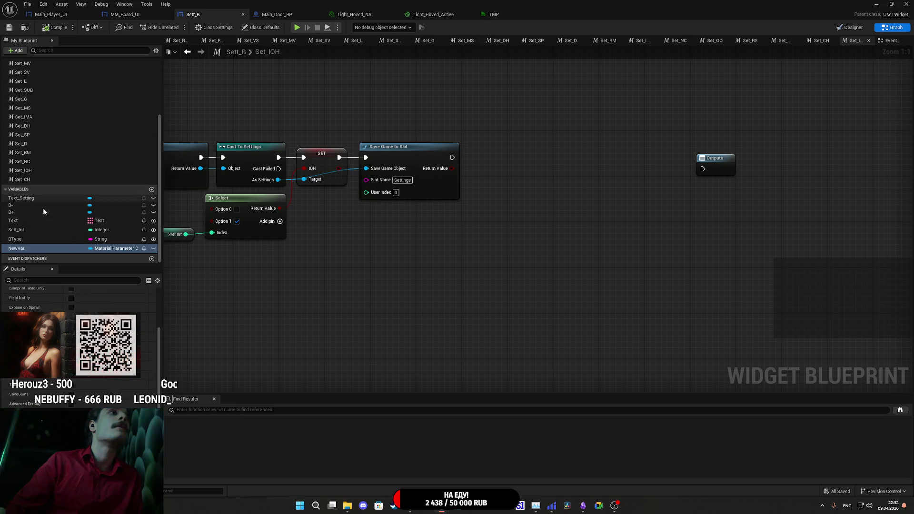
{"action": "left_click_drag", "start_coordinate": [42, 249], "coordinate": [396, 239]}
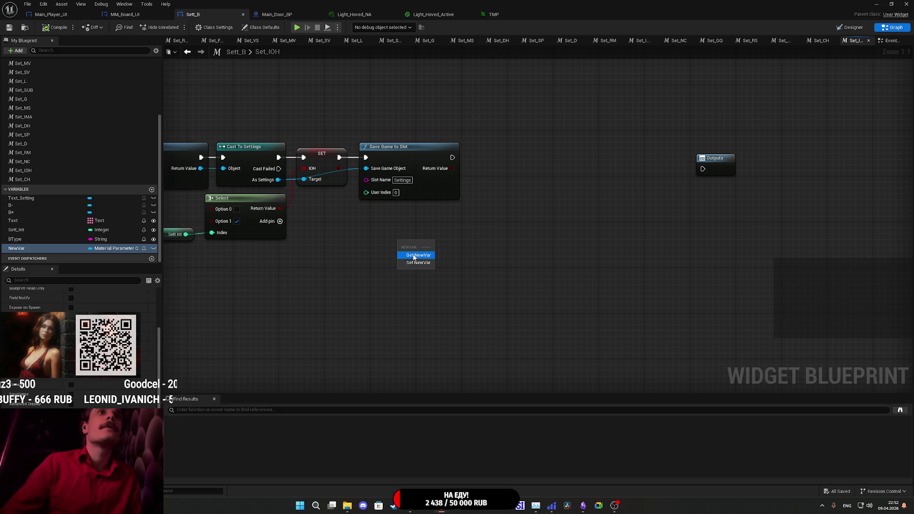
{"action": "key", "text": "Escape"}
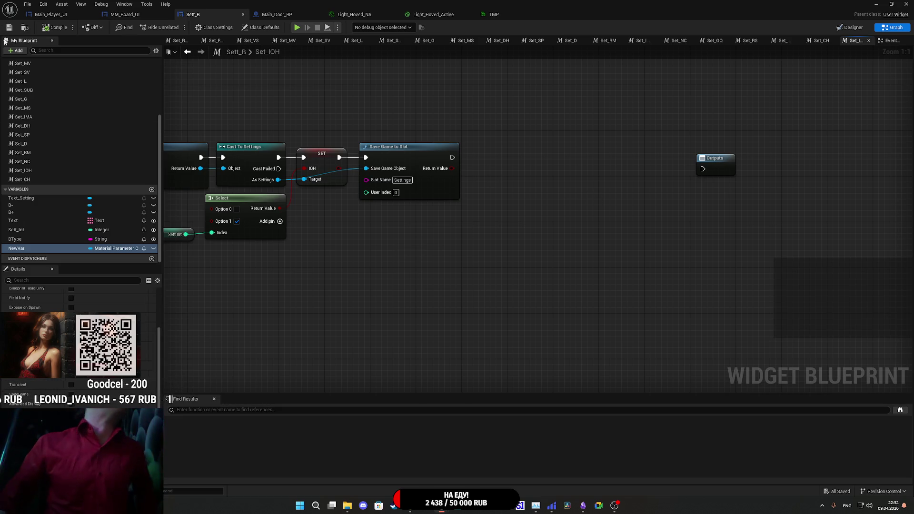
{"action": "left_click", "coordinate": [906, 4]}
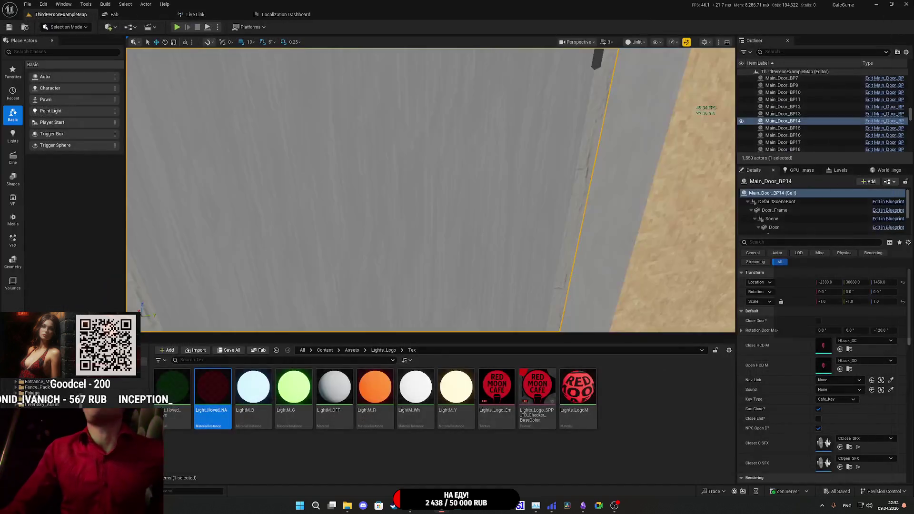
{"action": "key", "text": "alt+Tab"}
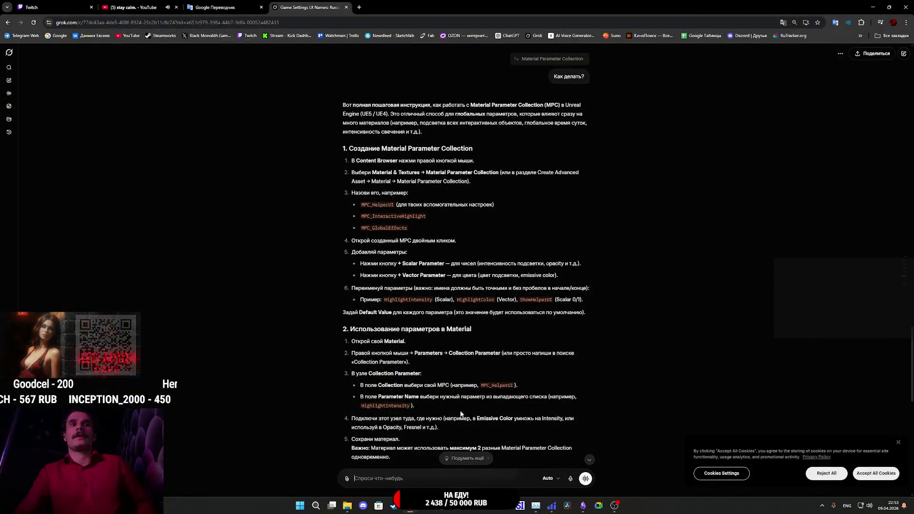
{"action": "left_click", "coordinate": [443, 512]}
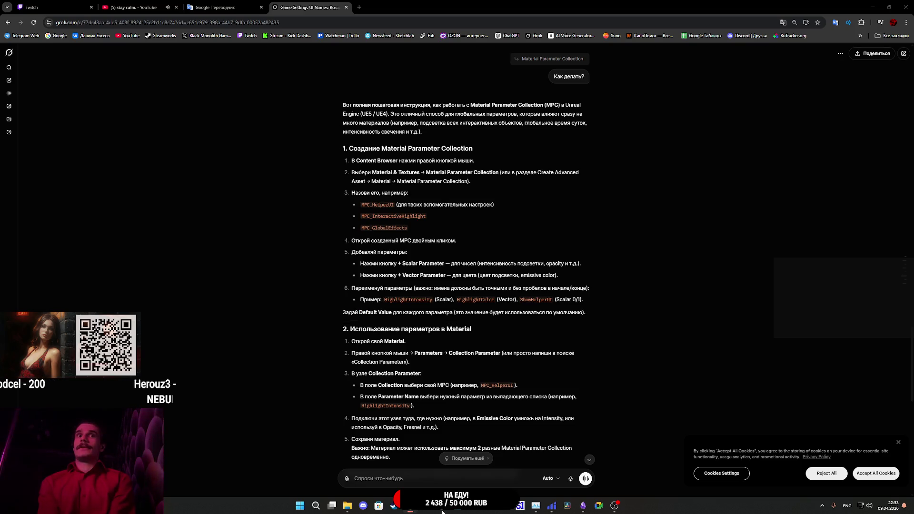
{"action": "left_click", "coordinate": [442, 512]}
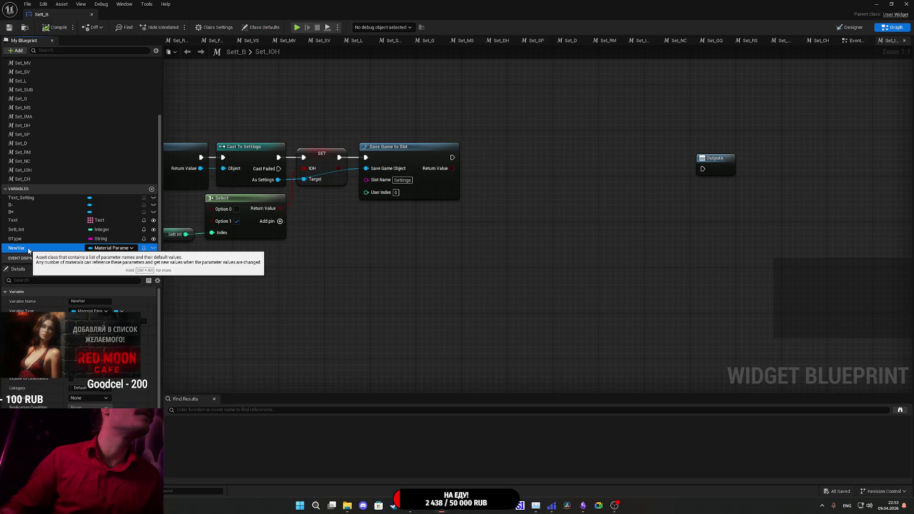
Add a New Var getter feeding a new Set Scalar Parameter Value node.
{"action": "mouse_move", "coordinate": [24, 248]}
{"action": "left_mouse_down"}
{"action": "mouse_move", "coordinate": [156, 265]}
{"action": "mouse_move", "coordinate": [123, 251]}
{"action": "left_mouse_up"}
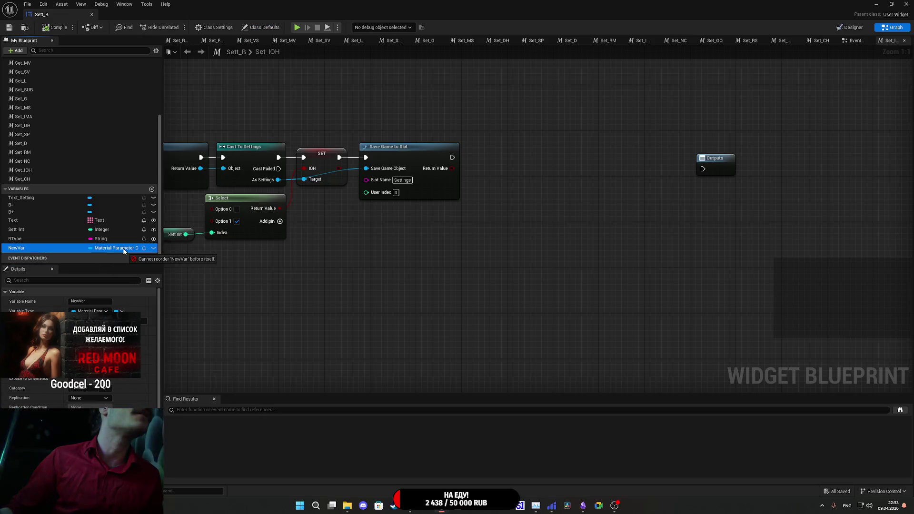
{"action": "left_click_drag", "start_coordinate": [363, 273], "coordinate": [363, 274]}
{"action": "left_click", "coordinate": [376, 278]}
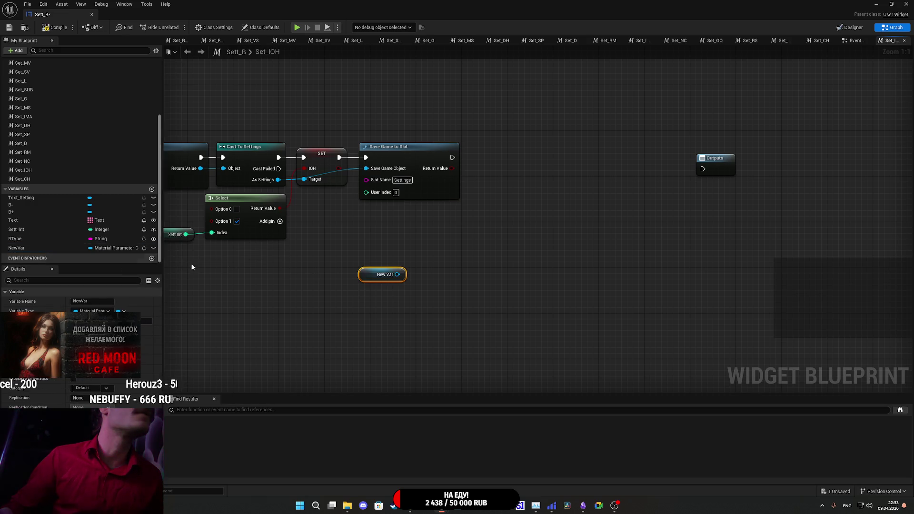
{"action": "left_click_drag", "start_coordinate": [397, 274], "coordinate": [455, 262]}
{"action": "type", "text": "set"}
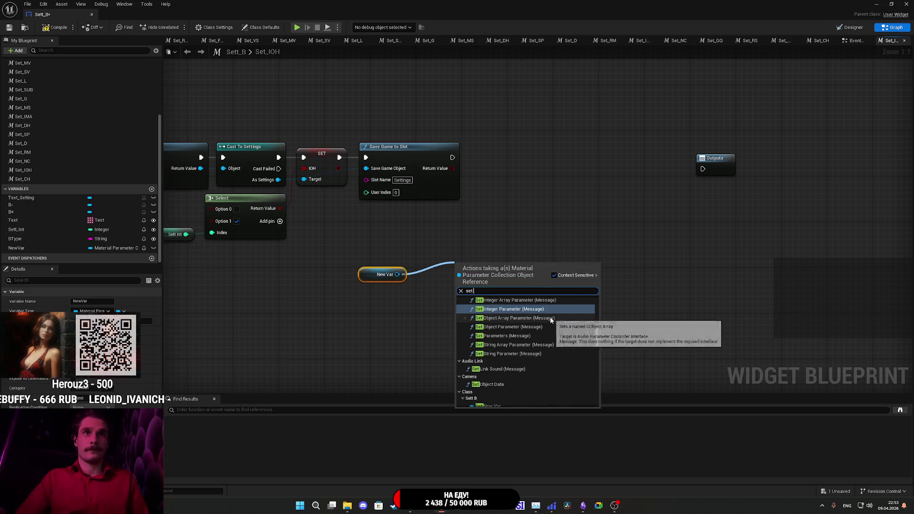
{"action": "type", "text": " para"}
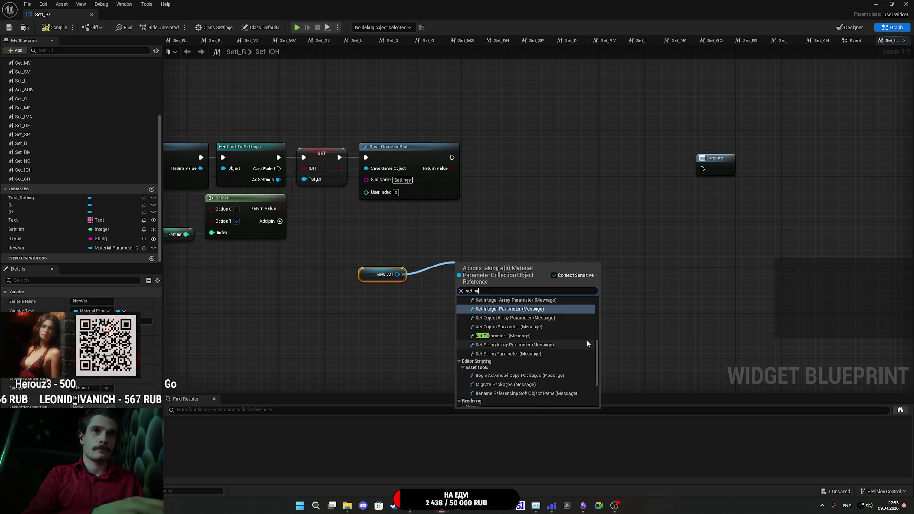
{"action": "scroll", "coordinate": [531, 348], "scroll_direction": "up", "scroll_amount": 3}
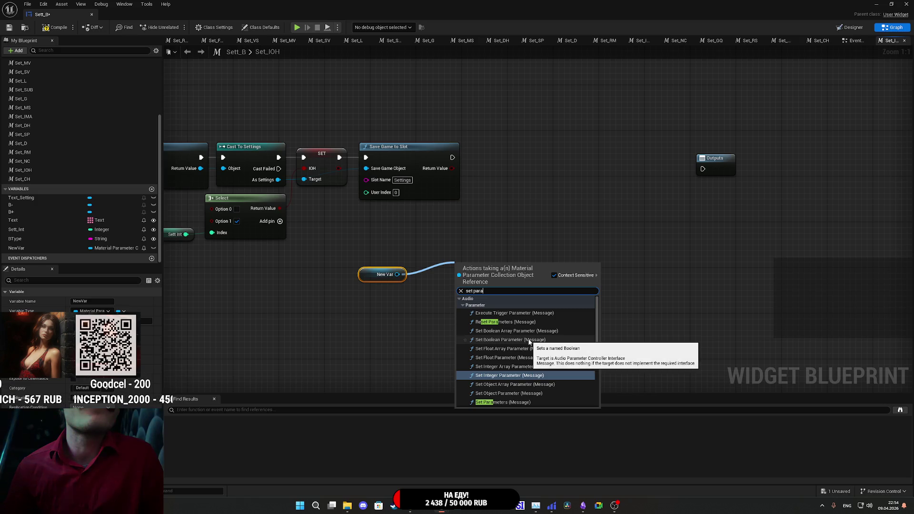
{"action": "scroll", "coordinate": [530, 347], "scroll_direction": "down", "scroll_amount": 3}
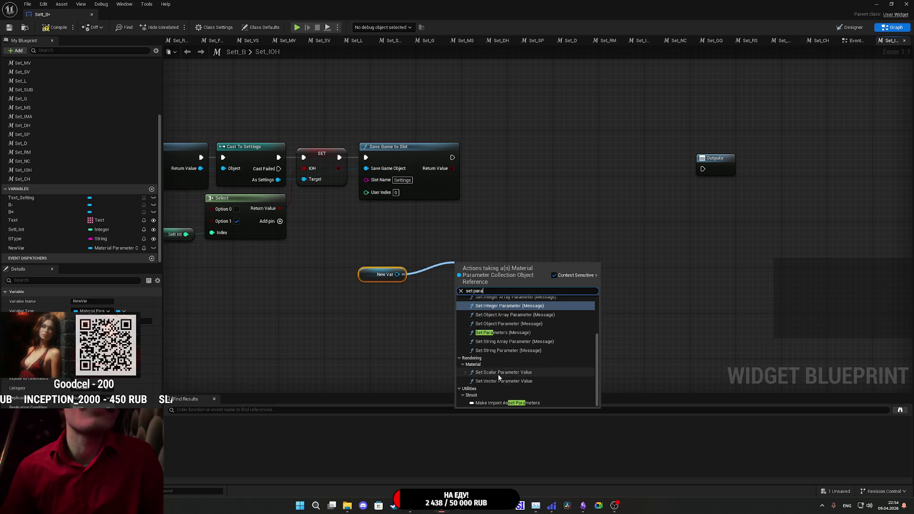
{"action": "left_click", "coordinate": [524, 372]}
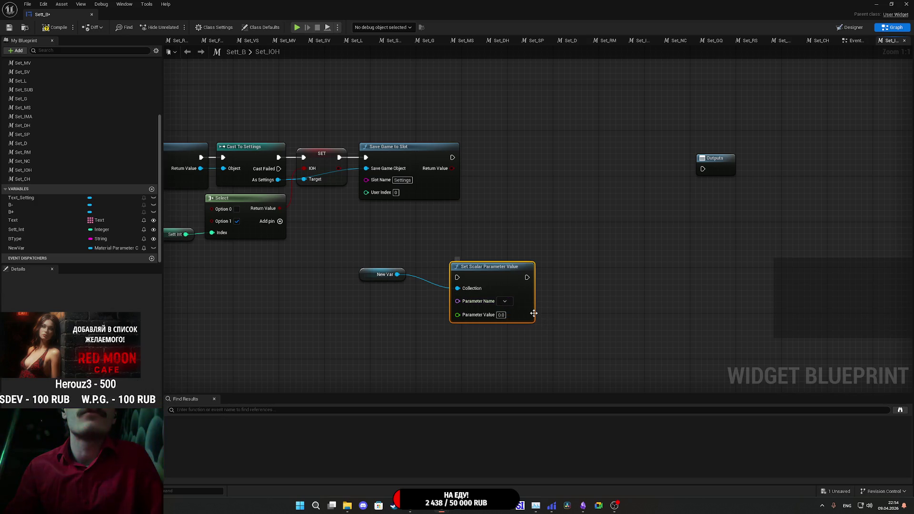
{"action": "left_click_drag", "start_coordinate": [528, 316], "coordinate": [557, 309]}
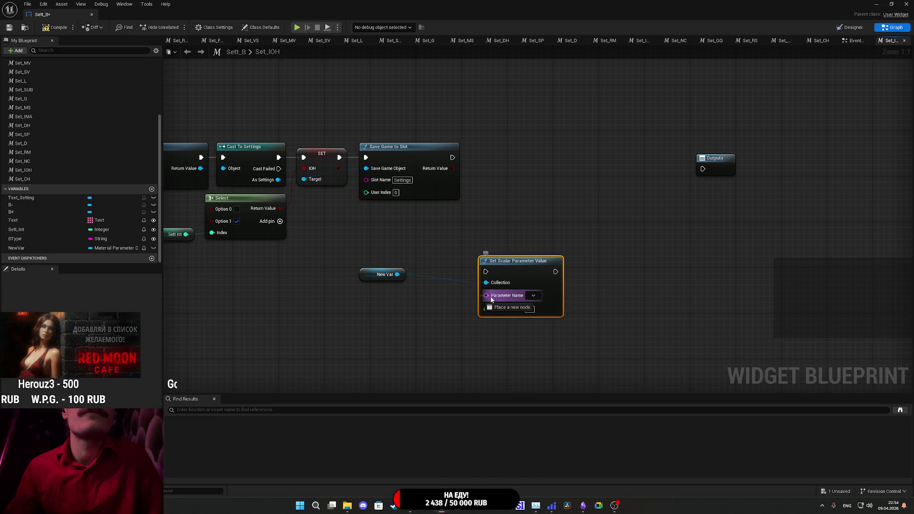
Supply Parameter Name with a Make Literal Name 'IOH', then search 'sele' from the IOH boolean.
{"action": "left_click_drag", "start_coordinate": [490, 296], "coordinate": [434, 318]}
{"action": "type", "text": "make literal"}
{"action": "left_click", "coordinate": [470, 351]}
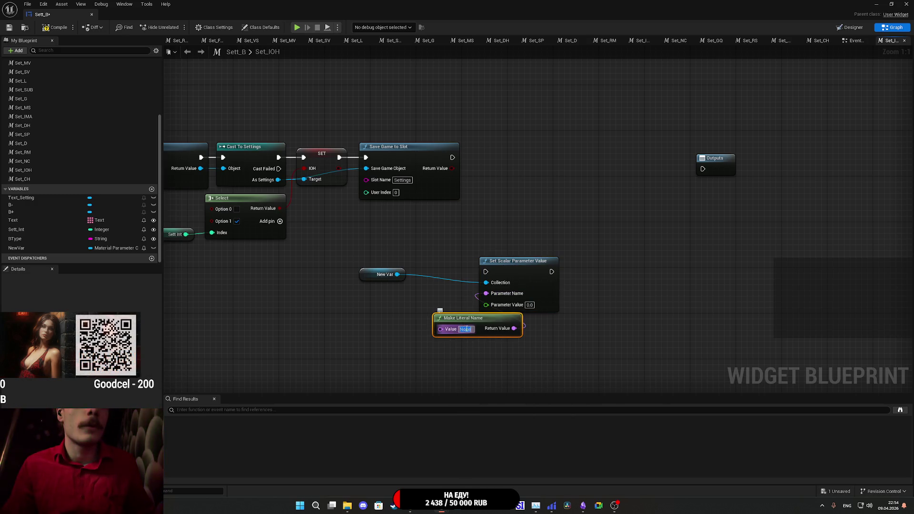
{"action": "type", "text": "IOH"}
{"action": "key", "text": "Return"}
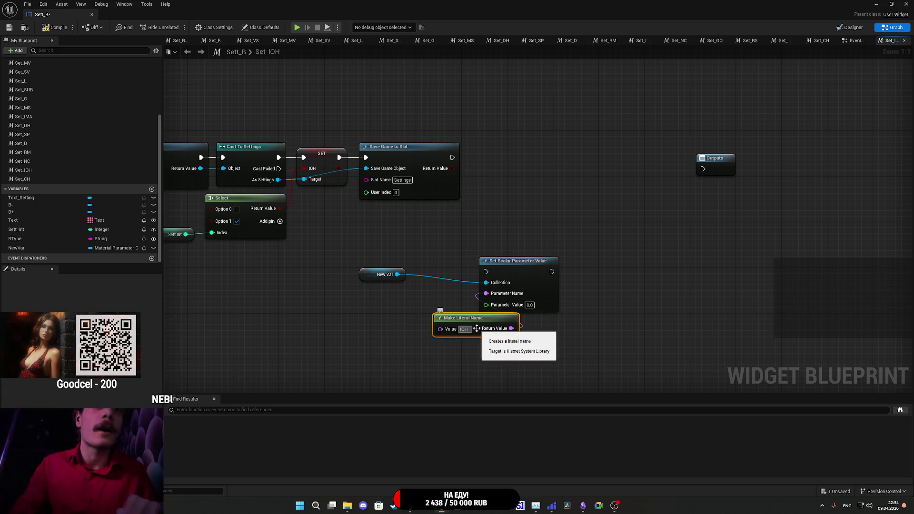
{"action": "left_click", "coordinate": [611, 330]}
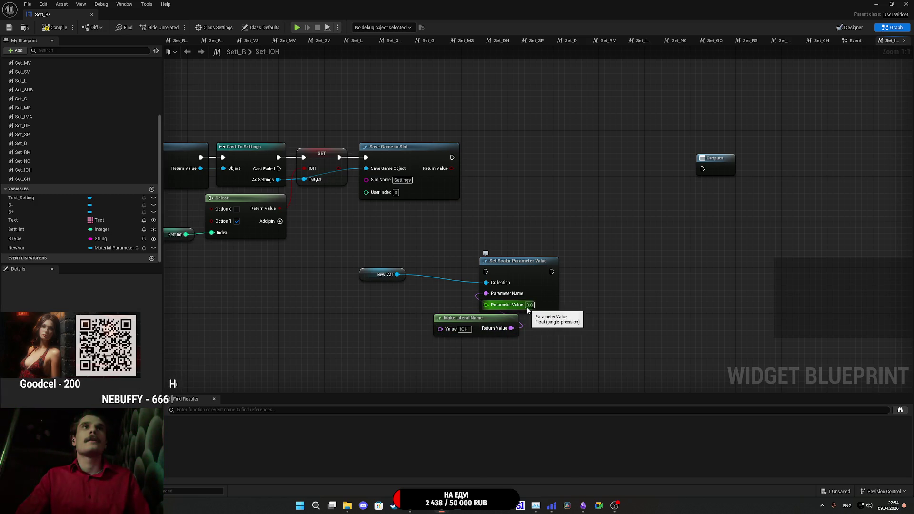
{"action": "left_click_drag", "start_coordinate": [338, 168], "coordinate": [432, 256]}
{"action": "type", "text": "sele"}
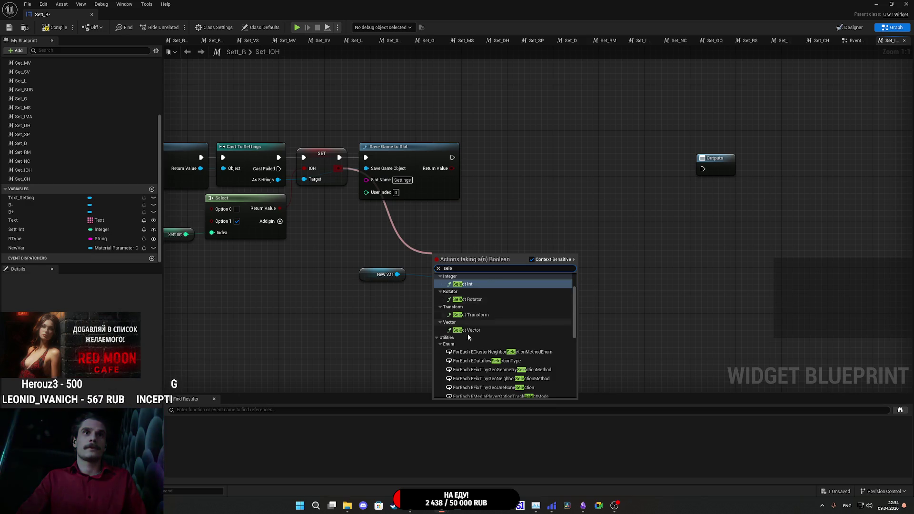
Add an IOH-driven Select (True 1.0) and chain Set Scalar between Save Game to Slot and Outputs.
{"action": "scroll", "coordinate": [476, 352], "scroll_direction": "down", "scroll_amount": 10}
{"action": "left_click", "coordinate": [469, 378]}
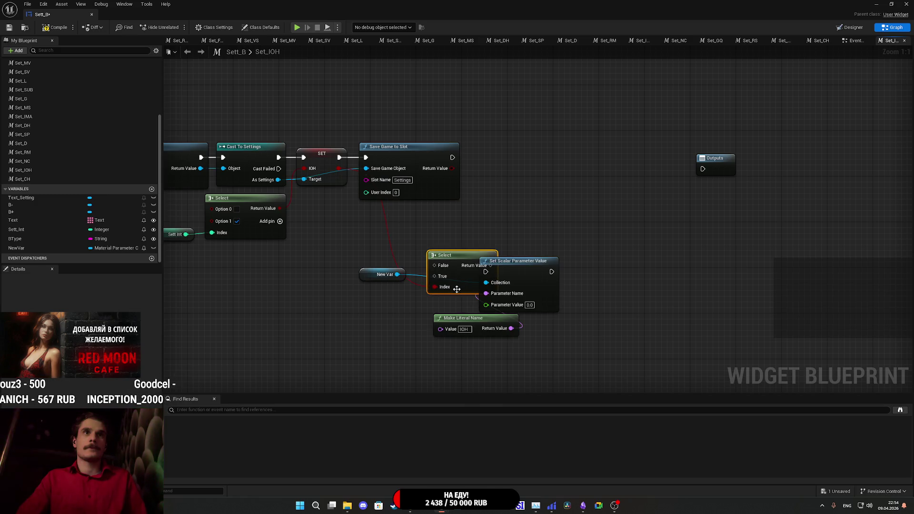
{"action": "mouse_move", "coordinate": [455, 288]}
{"action": "left_mouse_down"}
{"action": "mouse_move", "coordinate": [387, 288]}
{"action": "mouse_move", "coordinate": [505, 305]}
{"action": "left_mouse_up"}
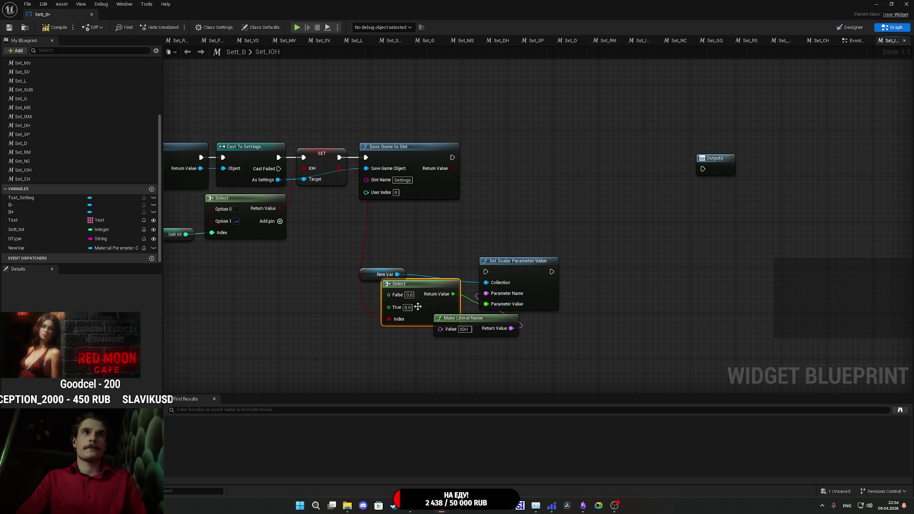
{"action": "type", "text": "1"}
{"action": "left_click", "coordinate": [449, 259]}
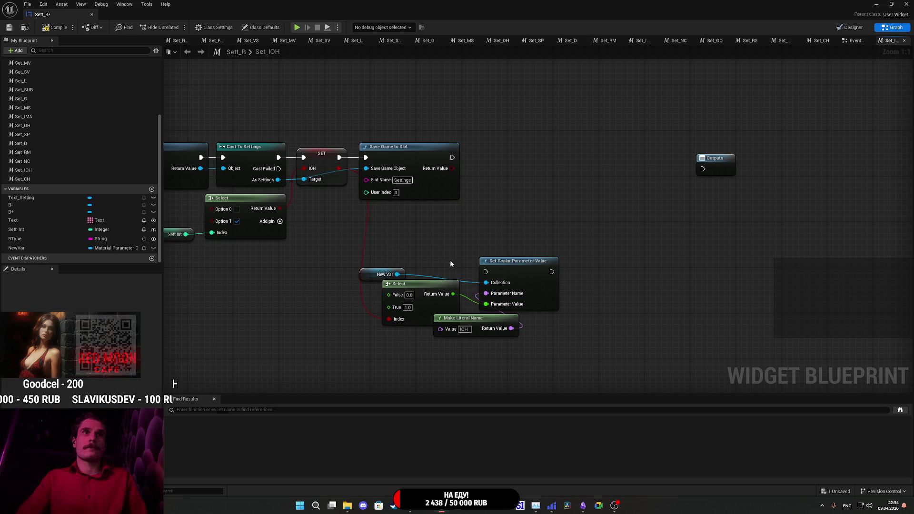
{"action": "mouse_move", "coordinate": [486, 271]}
{"action": "left_mouse_down"}
{"action": "mouse_move", "coordinate": [470, 188]}
{"action": "mouse_move", "coordinate": [451, 158]}
{"action": "left_mouse_up"}
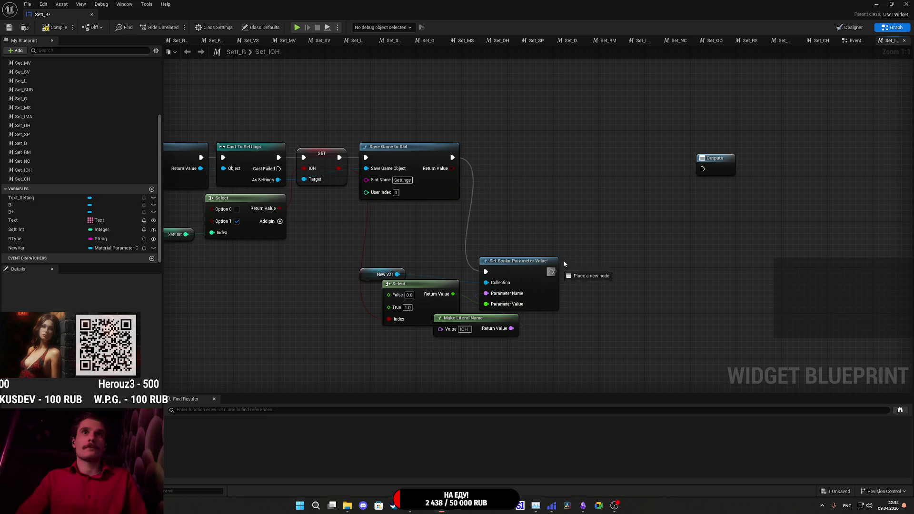
{"action": "left_click_drag", "start_coordinate": [701, 170], "coordinate": [702, 169]}
Arrange Set Scalar, New Var, Select and Make Literal Name under Save Game to Slot, save, and close.
{"action": "left_click_drag", "start_coordinate": [535, 290], "coordinate": [529, 176]}
{"action": "left_click_drag", "start_coordinate": [365, 279], "coordinate": [369, 217]}
{"action": "mouse_move", "coordinate": [437, 309]}
{"action": "left_mouse_down"}
{"action": "mouse_move", "coordinate": [451, 245]}
{"action": "mouse_move", "coordinate": [437, 251]}
{"action": "left_mouse_up"}
{"action": "mouse_move", "coordinate": [478, 323]}
{"action": "left_mouse_down"}
{"action": "mouse_move", "coordinate": [450, 311]}
{"action": "mouse_move", "coordinate": [427, 284]}
{"action": "left_mouse_up"}
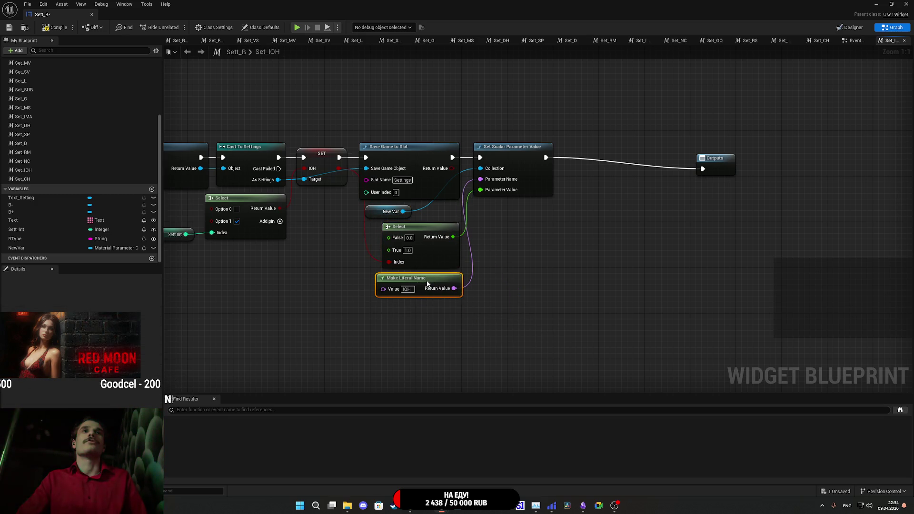
{"action": "left_click", "coordinate": [540, 297]}
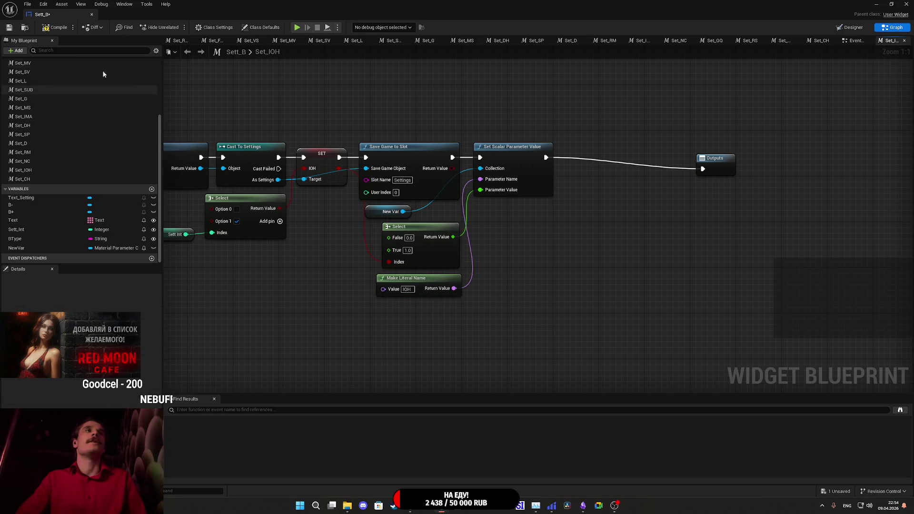
{"action": "left_click", "coordinate": [8, 28]}
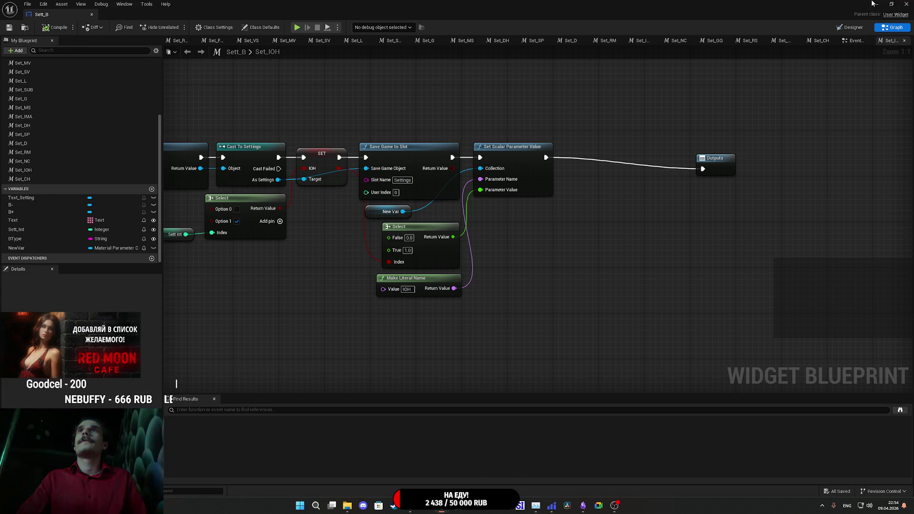
{"action": "left_click", "coordinate": [873, 3]}
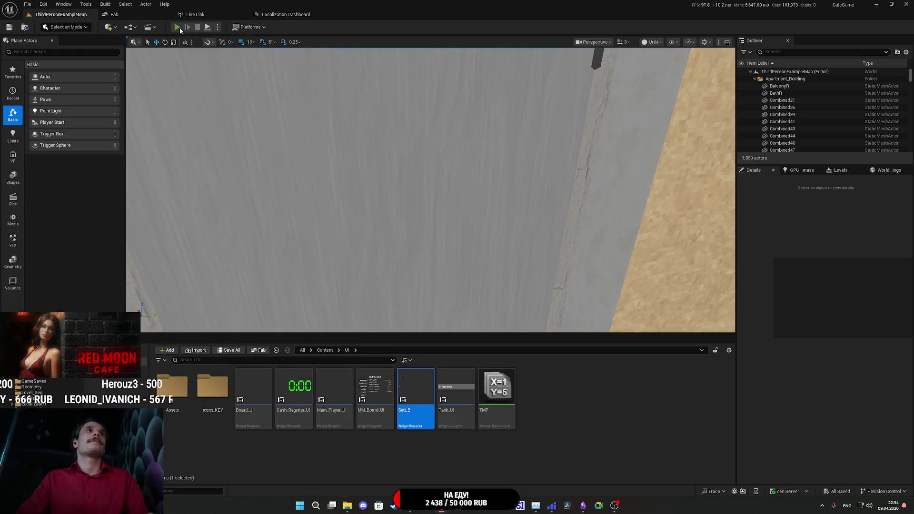
Play the level fullscreen and toggle Objects Highlight to SHOW and back to HIDE.
{"action": "key", "text": "alt+p"}
{"action": "key", "text": "F11"}
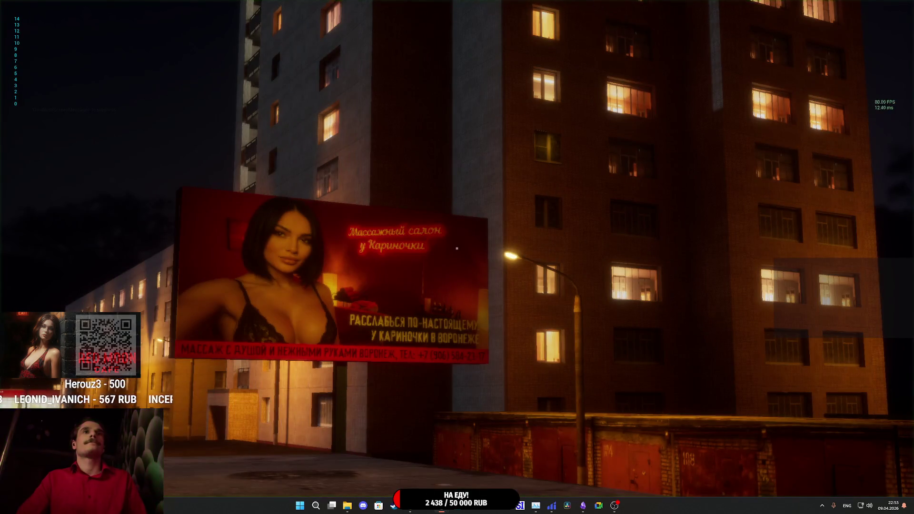
{"action": "key", "text": "w"}
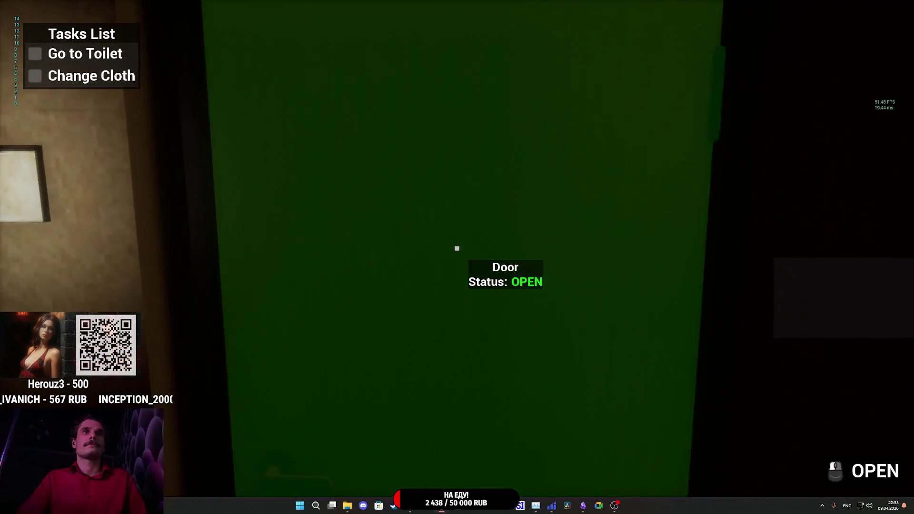
{"action": "key", "text": "Escape"}
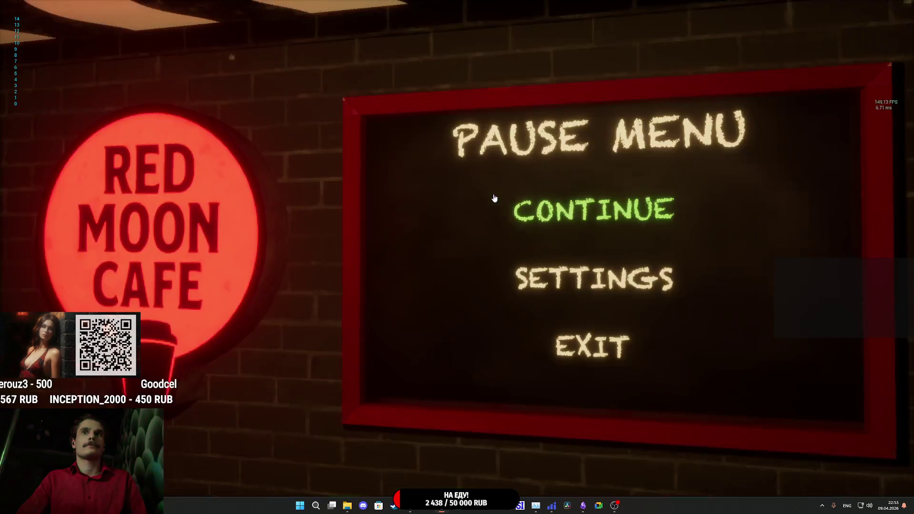
{"action": "left_click", "coordinate": [547, 258]}
{"action": "left_click", "coordinate": [336, 164]}
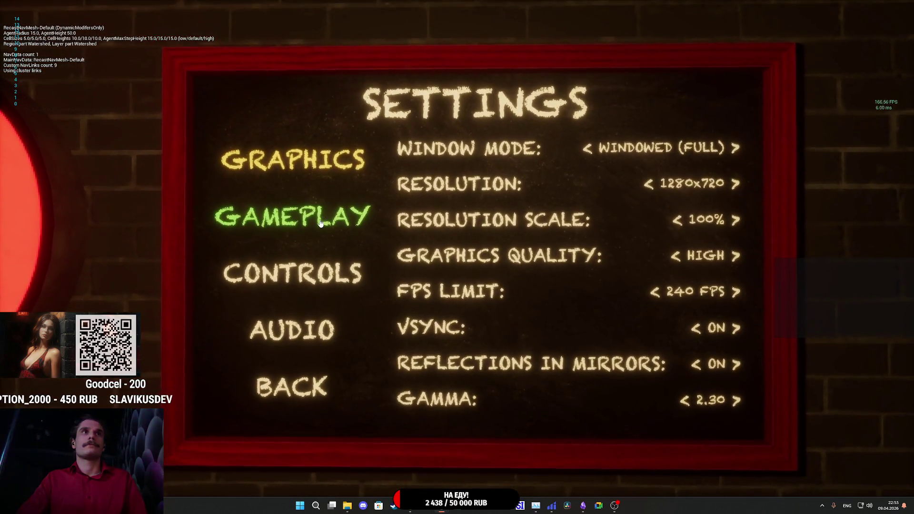
{"action": "left_click", "coordinate": [320, 223]}
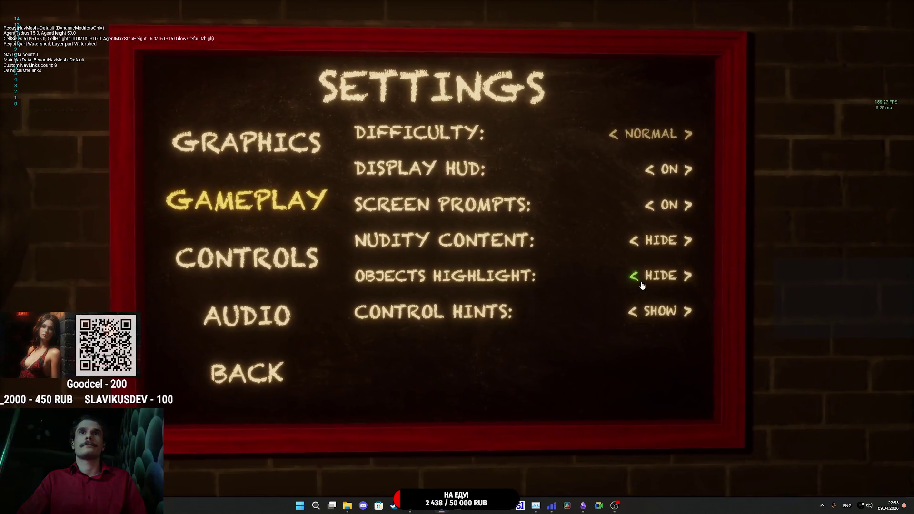
{"action": "left_click", "coordinate": [681, 277]}
{"action": "left_click", "coordinate": [632, 276]}
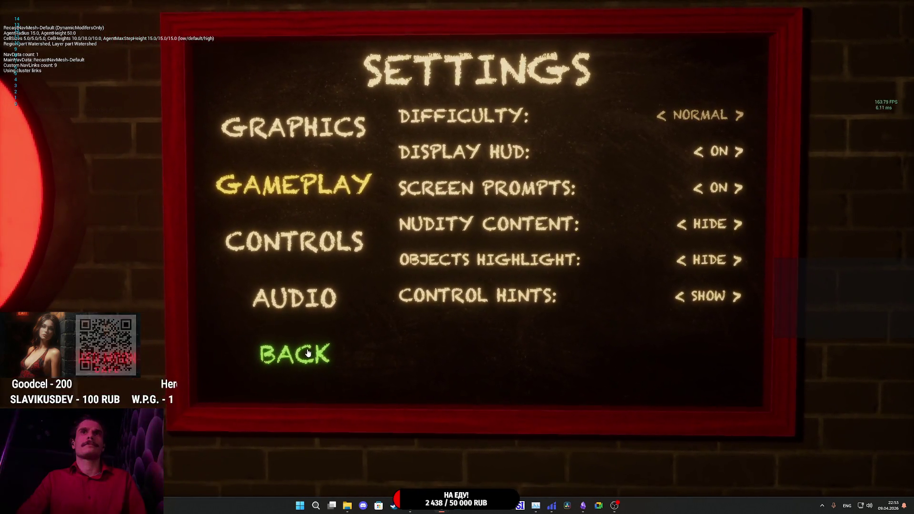
{"action": "left_click", "coordinate": [308, 353]}
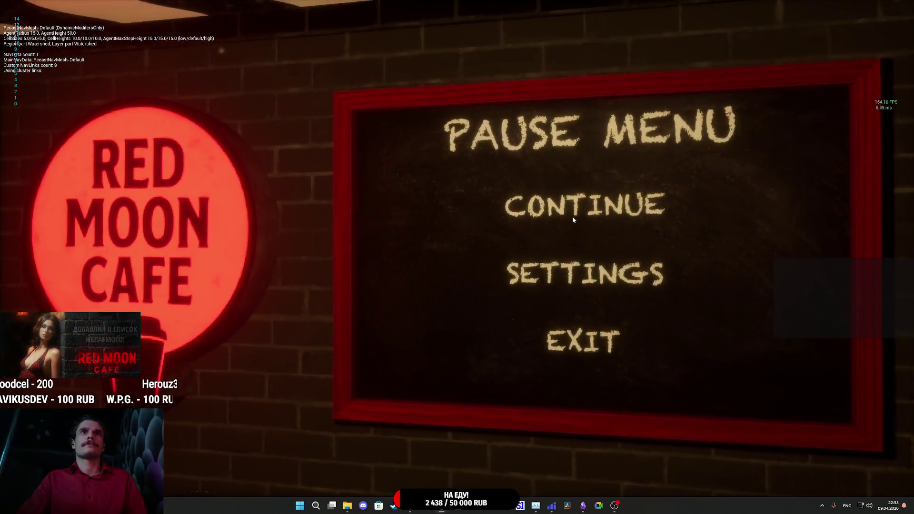
{"action": "left_click", "coordinate": [572, 210]}
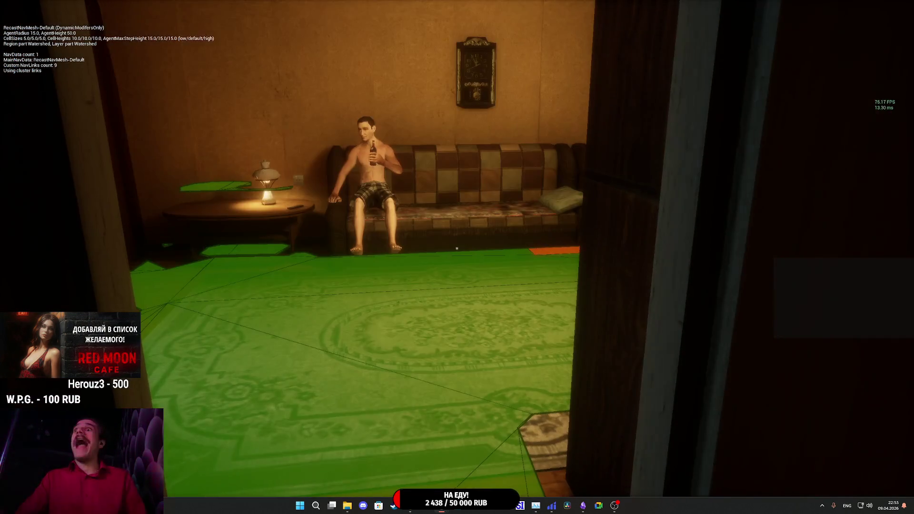
Walk to the armchair with the cat, open the wooden door and enter the hallway.
{"action": "key", "text": "Escape"}
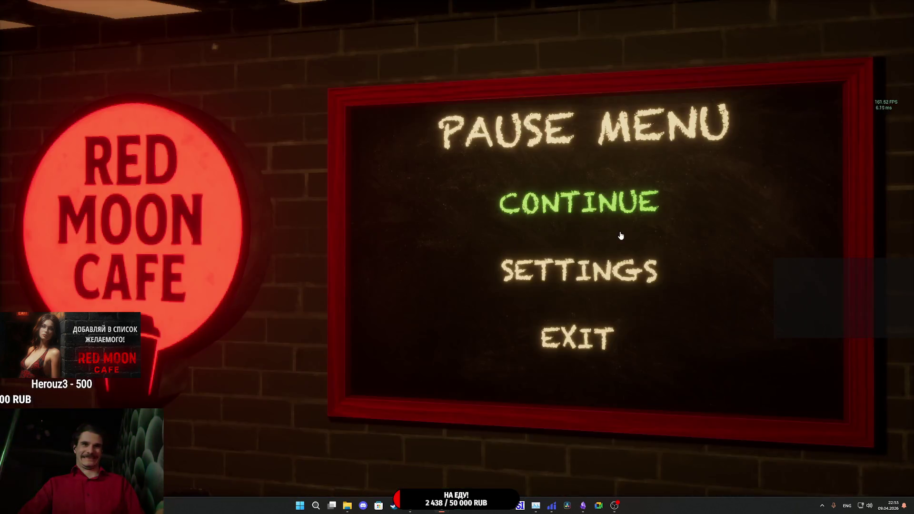
{"action": "left_click", "coordinate": [623, 220]}
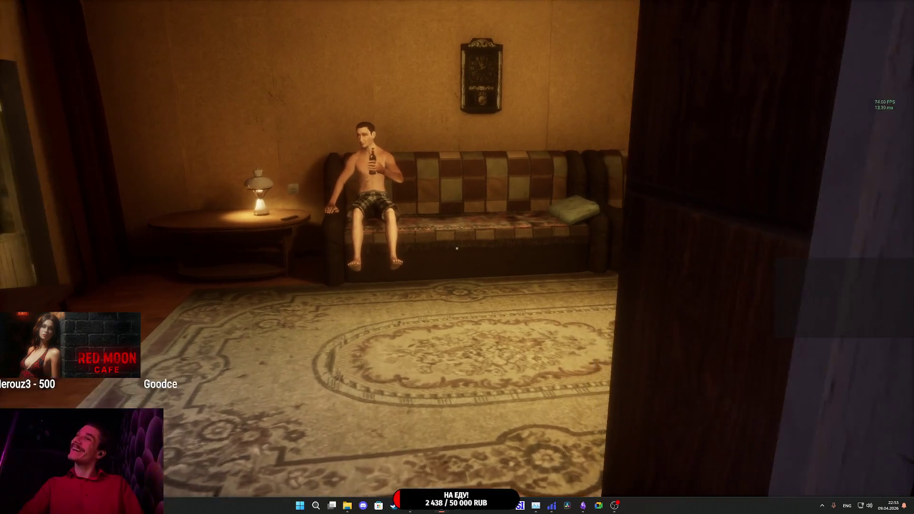
{"action": "key", "text": "w"}
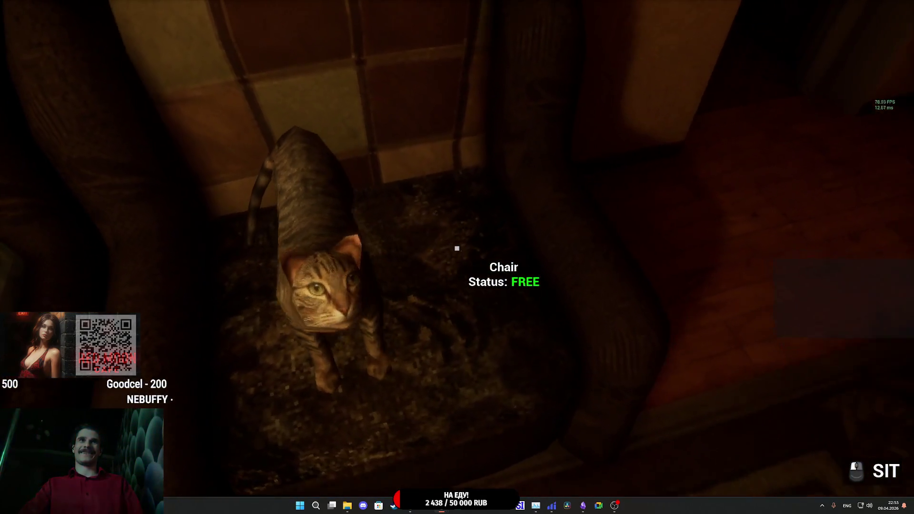
{"action": "key", "text": "w"}
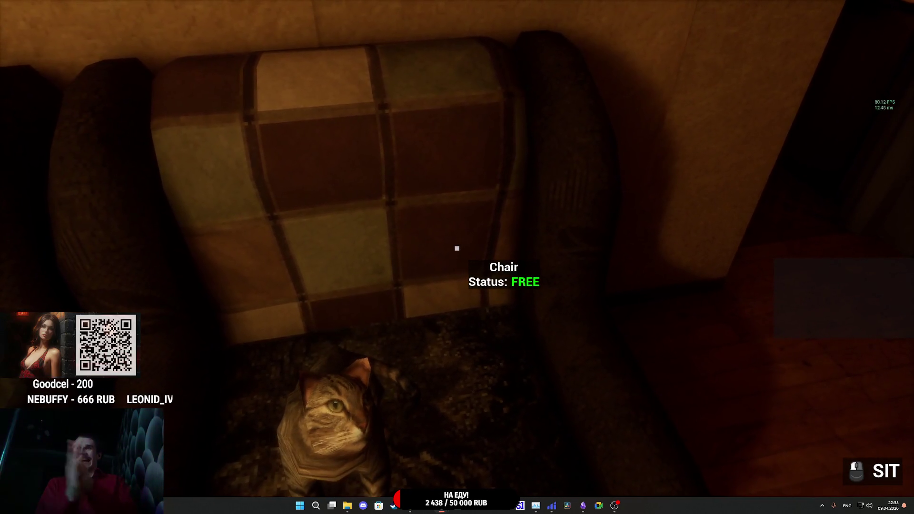
{"action": "key", "text": "w"}
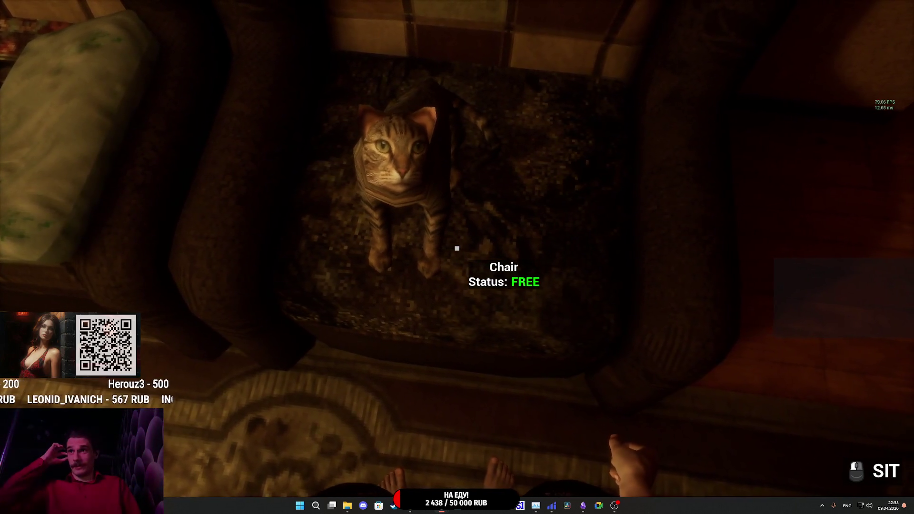
{"action": "mouse_move", "coordinate": [457, 248]}
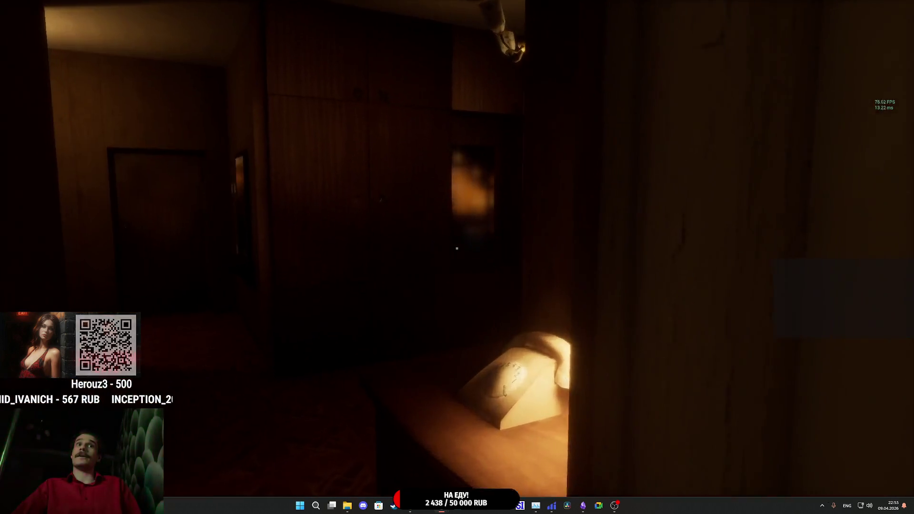
{"action": "key", "text": "w"}
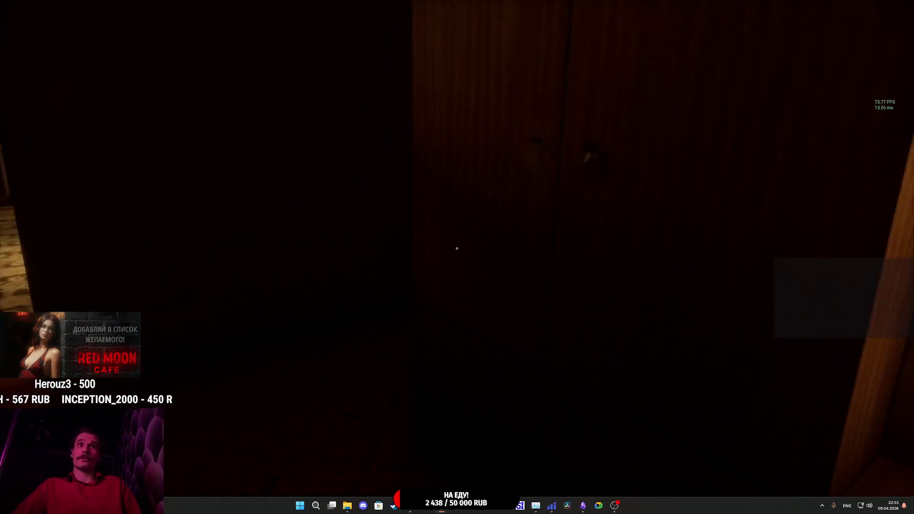
{"action": "left_click", "coordinate": [457, 248]}
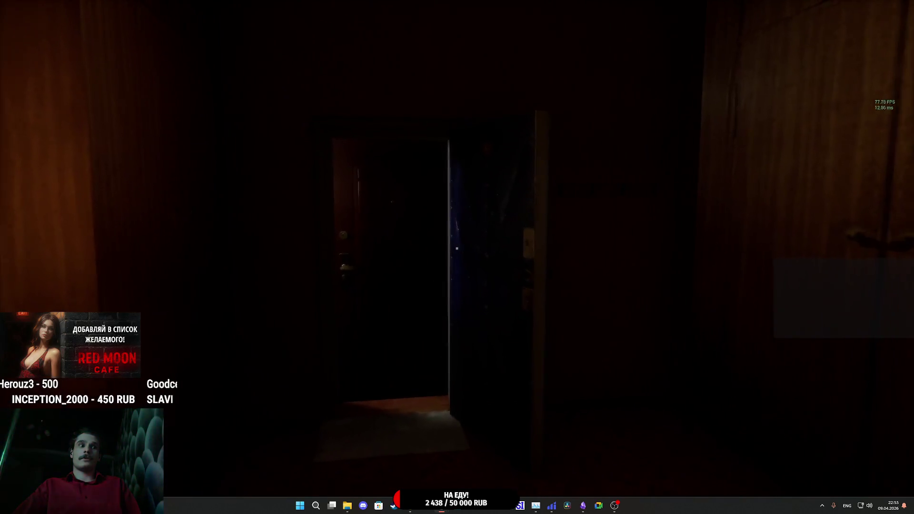
{"action": "key", "text": "w"}
{"action": "mouse_move", "coordinate": [457, 248]}
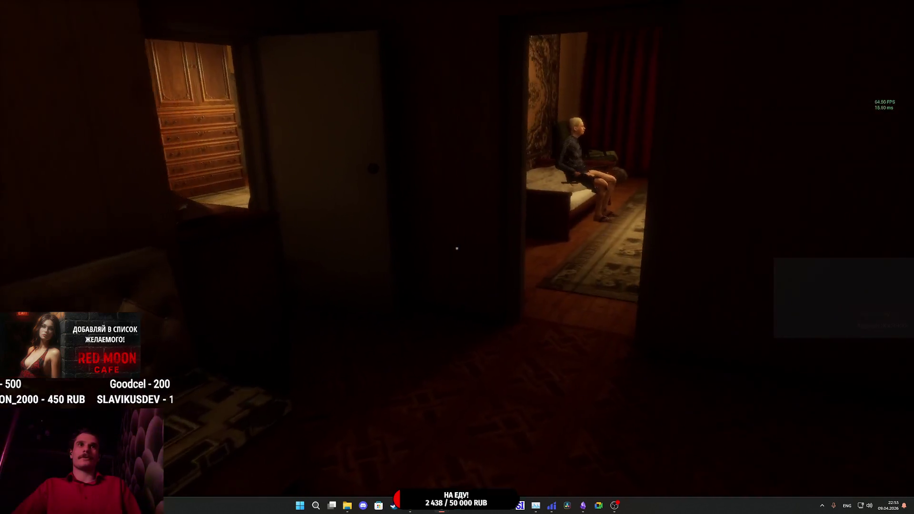
{"action": "key", "text": "w"}
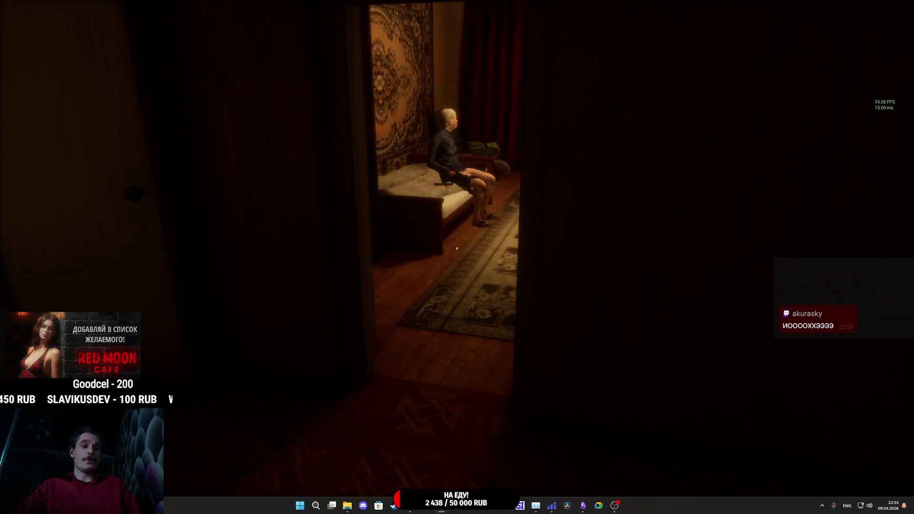
Set Objects Highlight to SHOW, walk into the lit room, then stop the play session.
{"action": "key", "text": "Escape"}
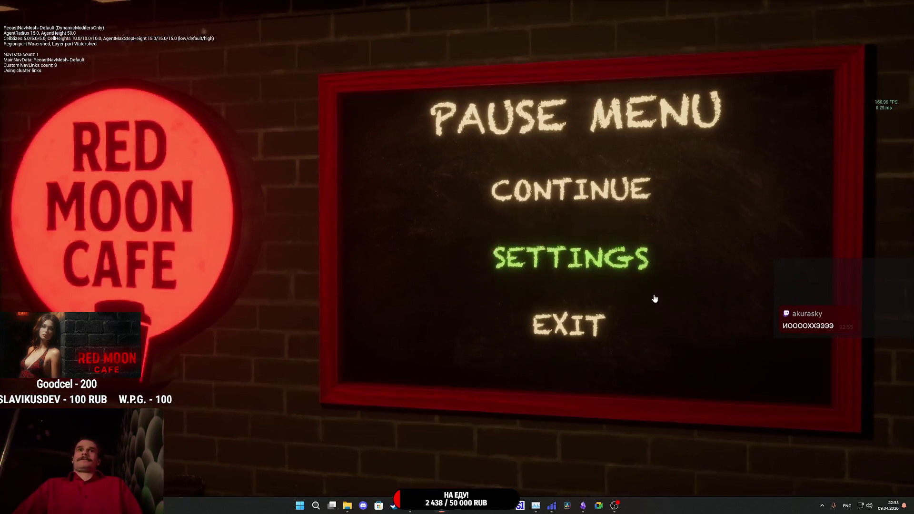
{"action": "left_click", "coordinate": [580, 263]}
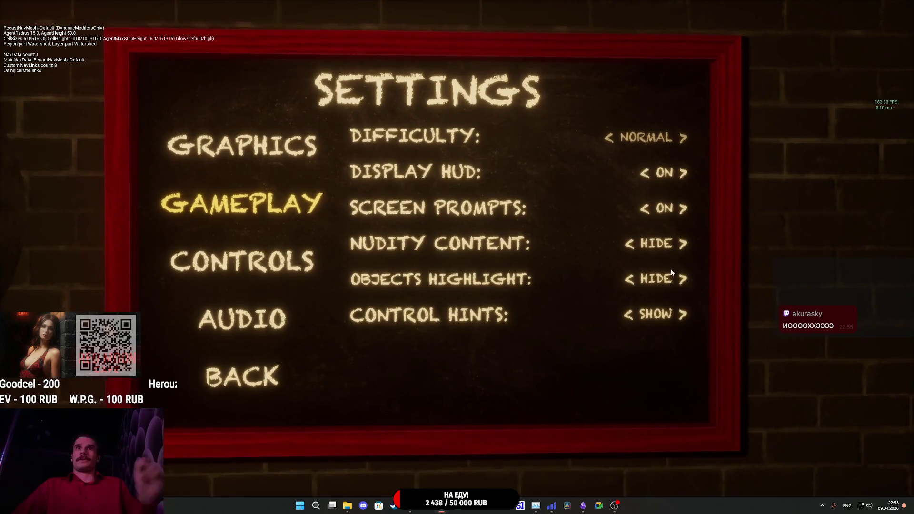
{"action": "left_click", "coordinate": [677, 281]}
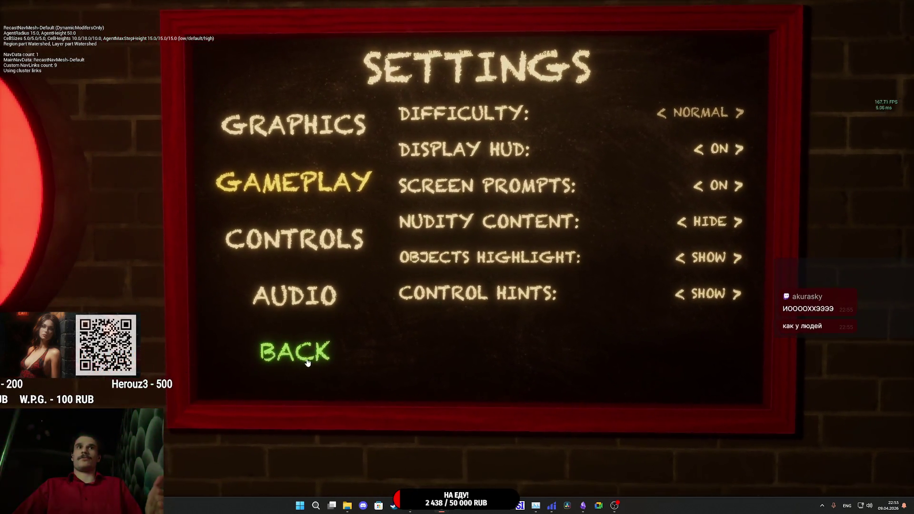
{"action": "left_click", "coordinate": [338, 335]}
{"action": "key", "text": "Escape"}
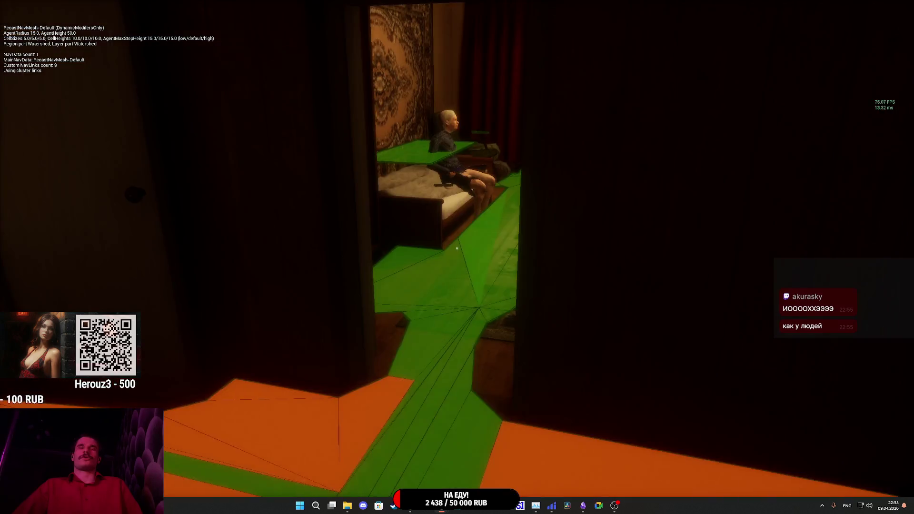
{"action": "key", "text": "w"}
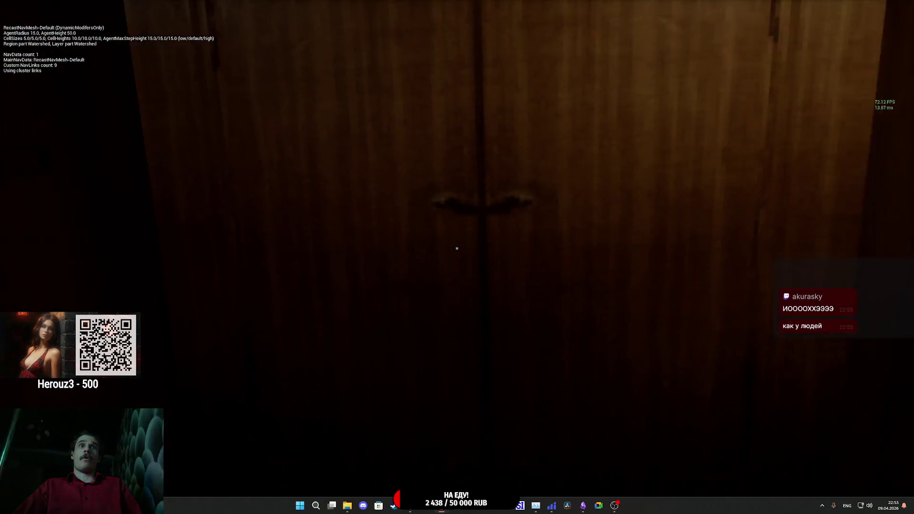
{"action": "key", "text": "w"}
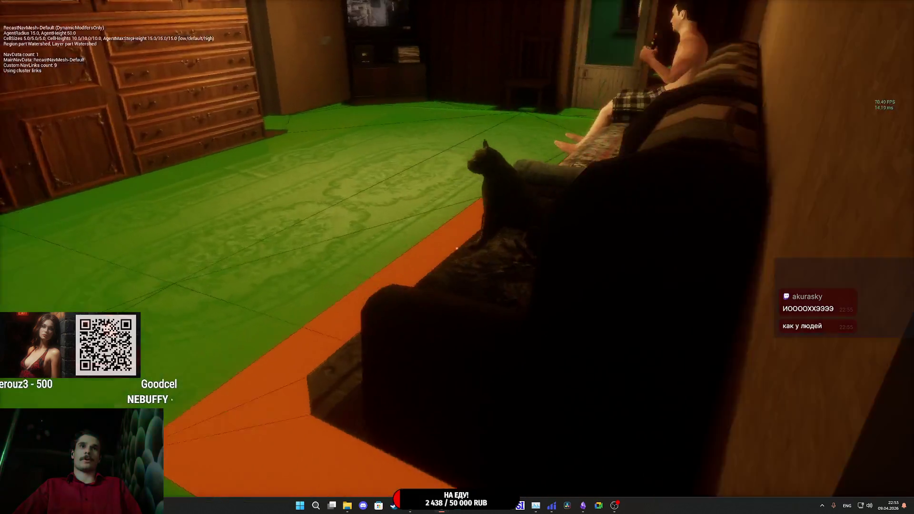
{"action": "mouse_move", "coordinate": [457, 248]}
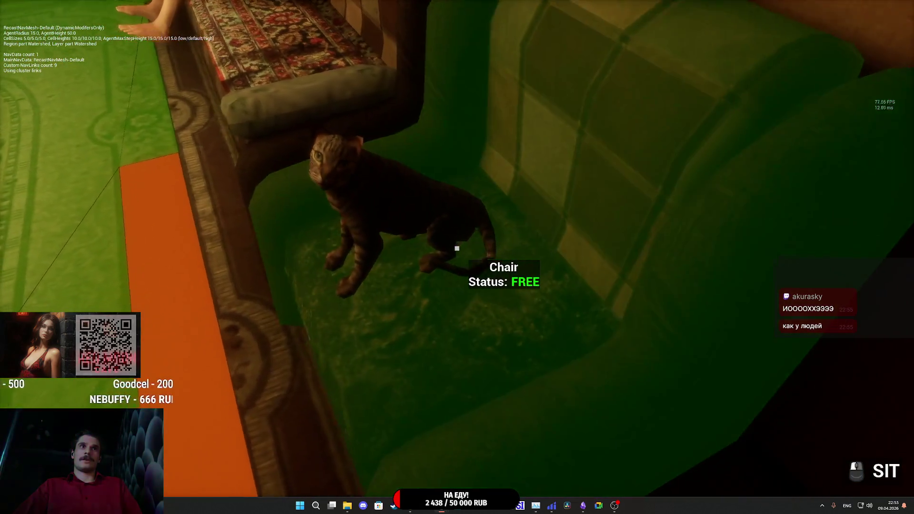
{"action": "key", "text": "Escape"}
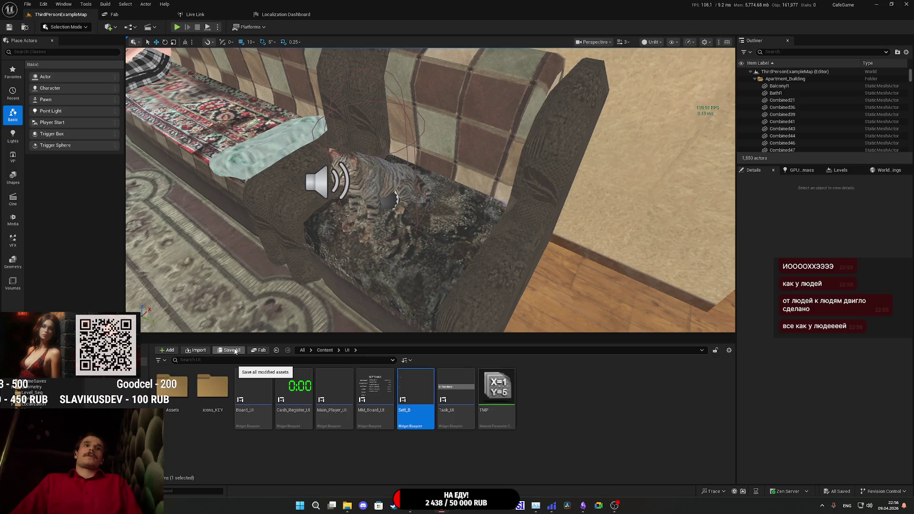
Rename the TMP collection to IOHMP, then correct it to IOH_MP.
{"action": "left_click", "coordinate": [497, 393]}
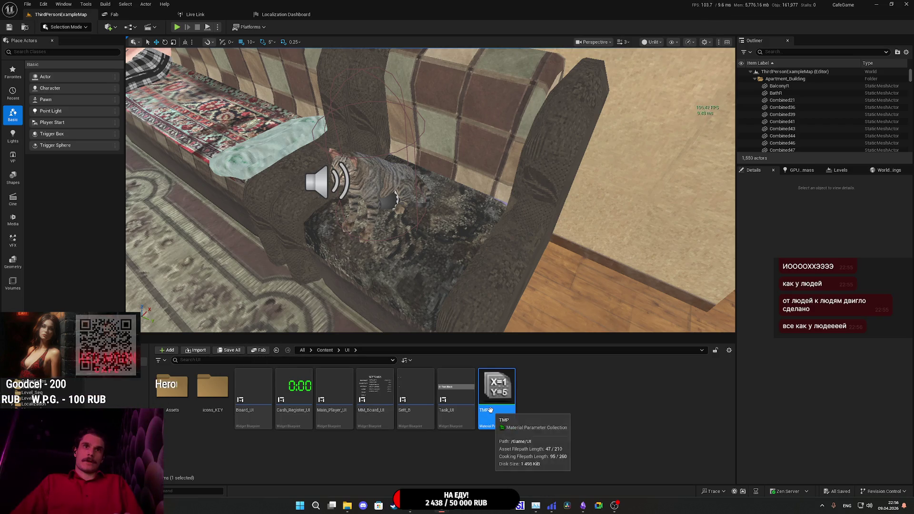
{"action": "left_click", "coordinate": [490, 410]}
{"action": "key", "text": "Home"}
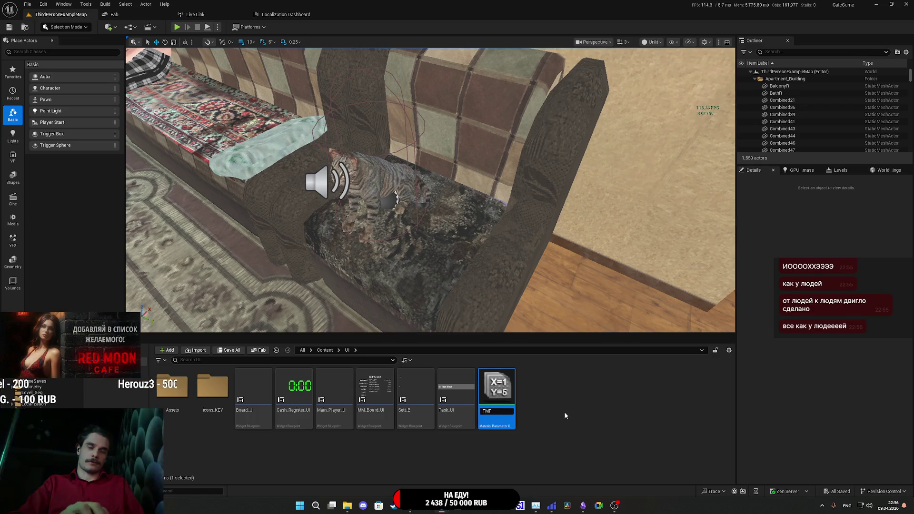
{"action": "type", "text": "IOH"}
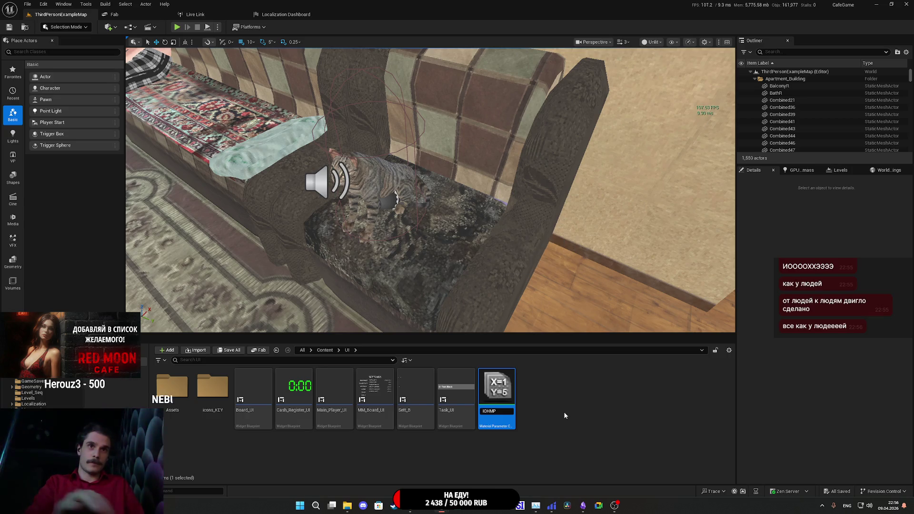
{"action": "key", "text": "Return"}
{"action": "left_click", "coordinate": [321, 410]}
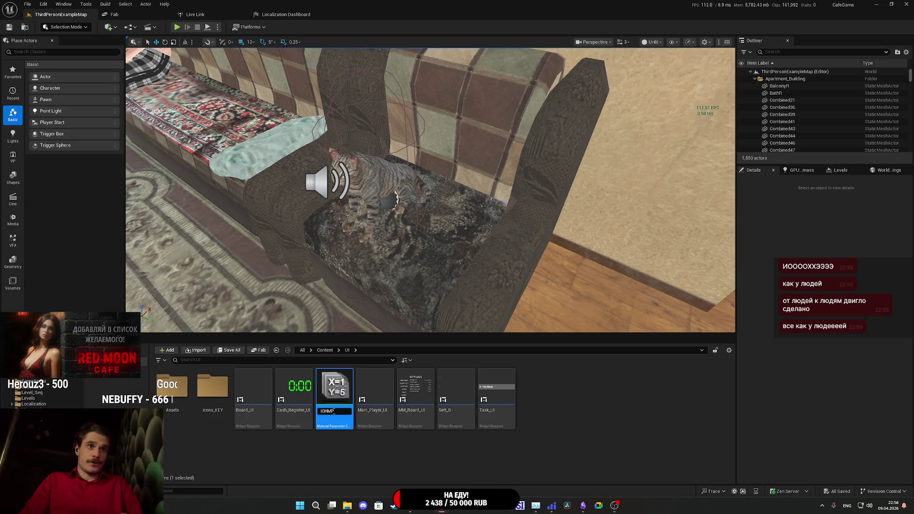
{"action": "type", "text": "_"}
{"action": "key", "text": "Return"}
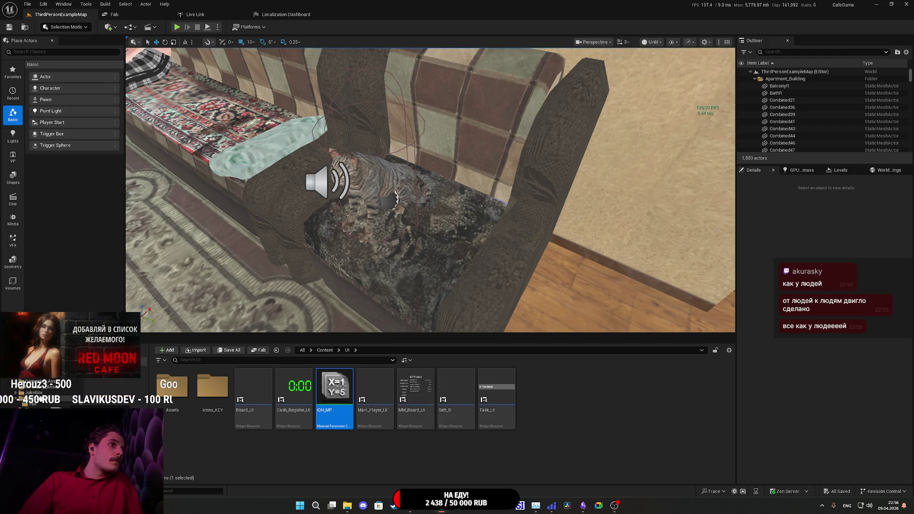
{"action": "left_click", "coordinate": [43, 400]}
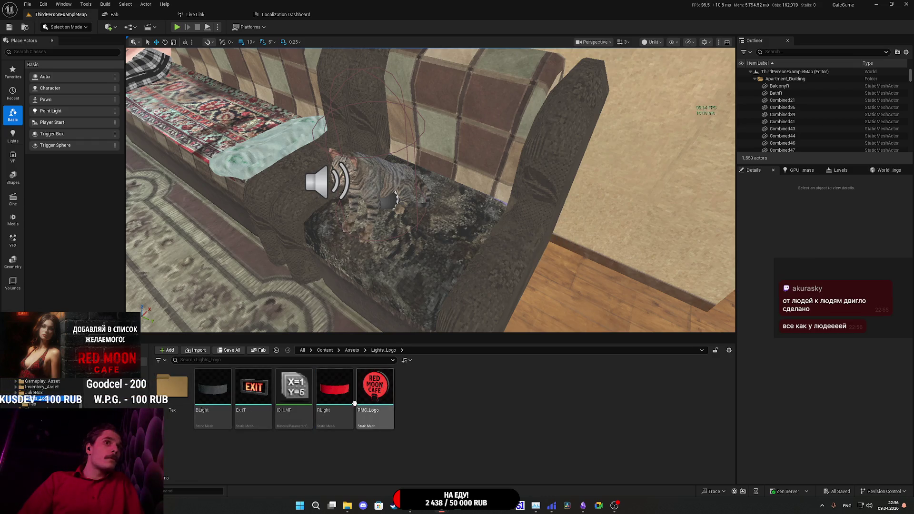
Move IOH_MP from Lights_Logo into the Tex folder and confirm it arrived.
{"action": "double_click", "coordinate": [172, 395]}
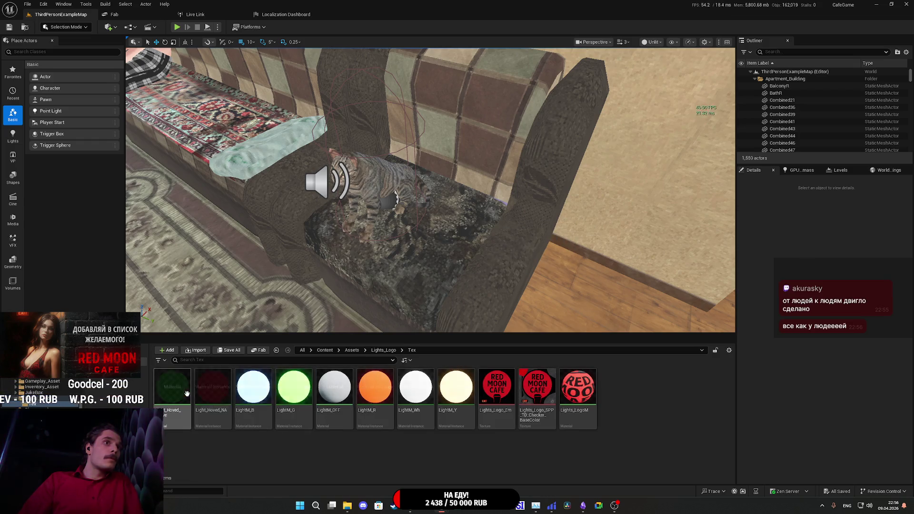
{"action": "left_click", "coordinate": [382, 350]}
{"action": "mouse_move", "coordinate": [294, 386]}
{"action": "left_mouse_down"}
{"action": "mouse_move", "coordinate": [269, 403]}
{"action": "mouse_move", "coordinate": [169, 394]}
{"action": "left_mouse_up"}
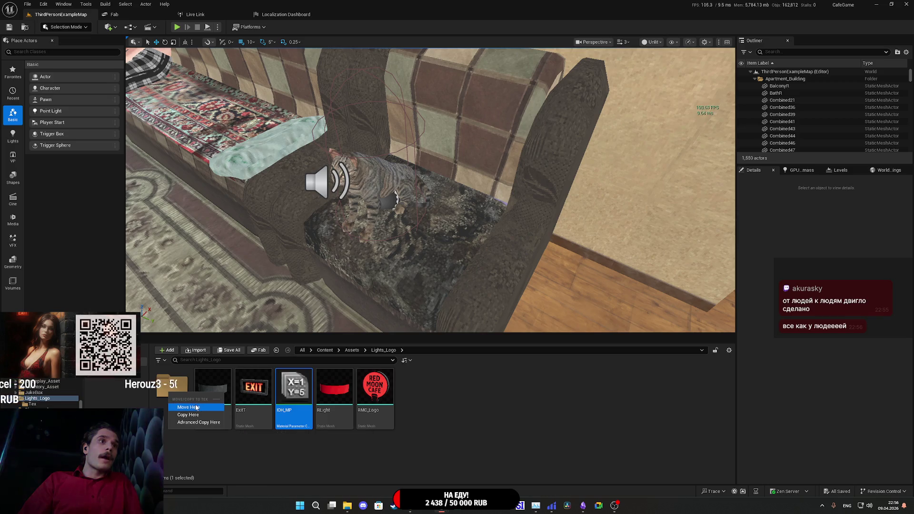
{"action": "left_click", "coordinate": [196, 407]}
{"action": "double_click", "coordinate": [172, 387]}
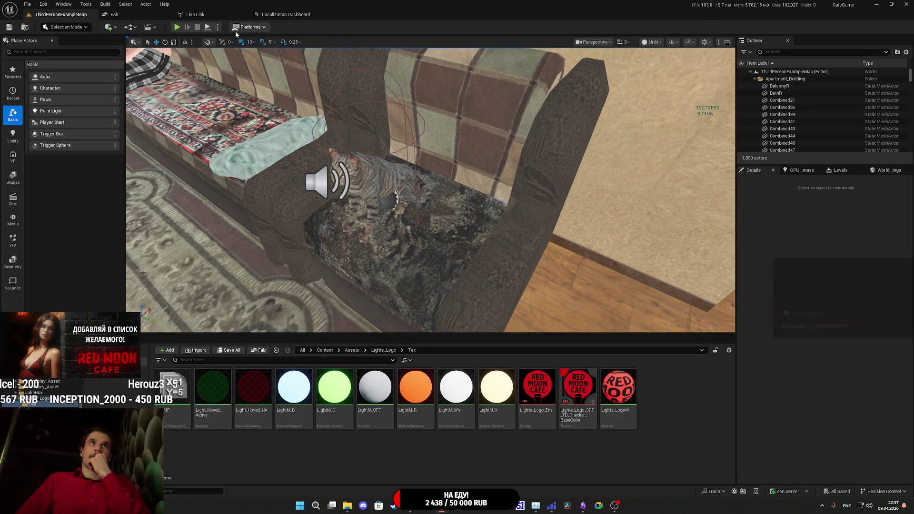
{"action": "left_click", "coordinate": [324, 351]}
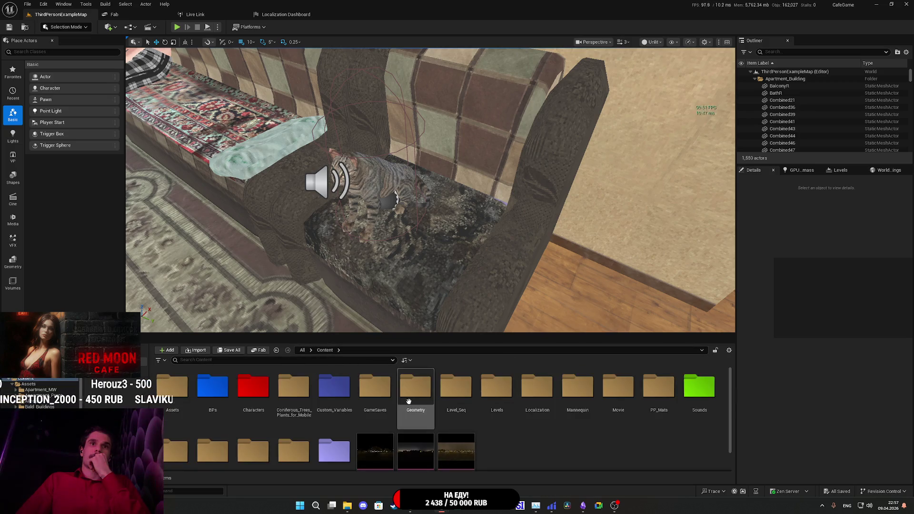
Load the Main_Menu level from the Levels folder.
{"action": "scroll", "coordinate": [498, 425], "scroll_direction": "down", "scroll_amount": 1}
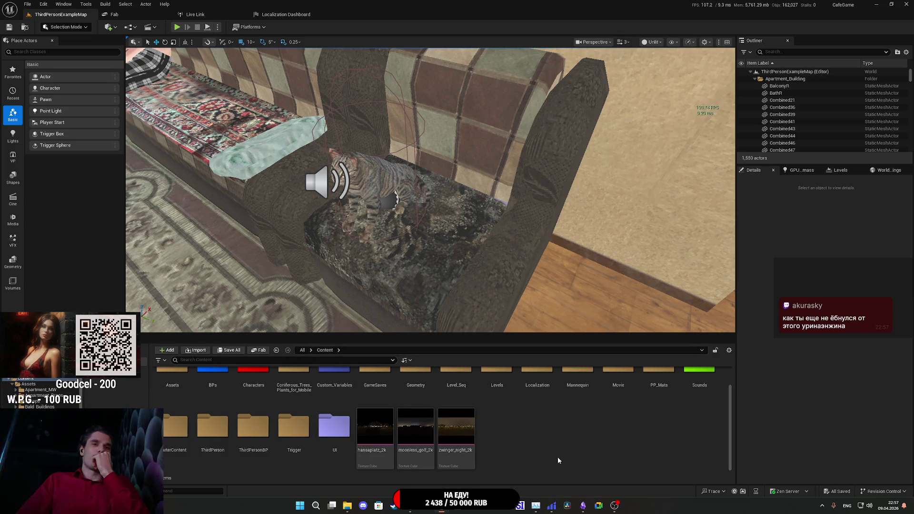
{"action": "scroll", "coordinate": [509, 450], "scroll_direction": "up", "scroll_amount": 2}
{"action": "double_click", "coordinate": [499, 390]}
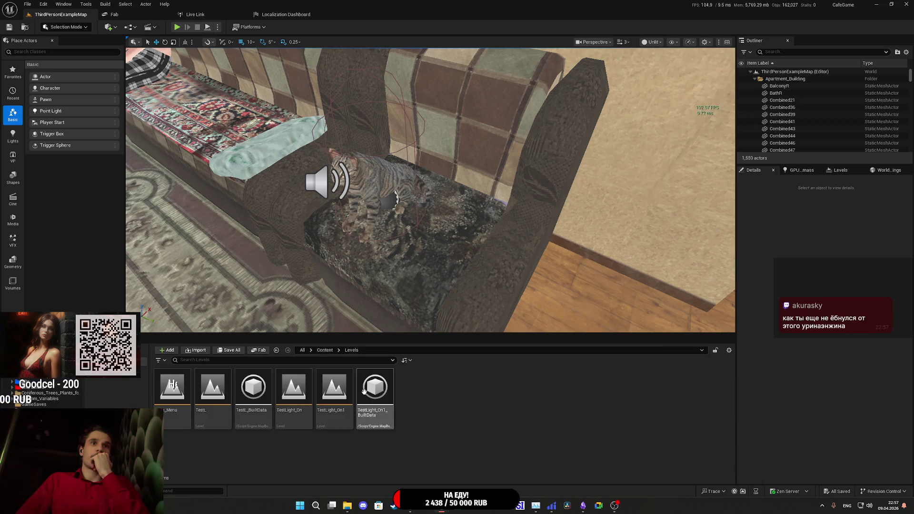
{"action": "double_click", "coordinate": [166, 393]}
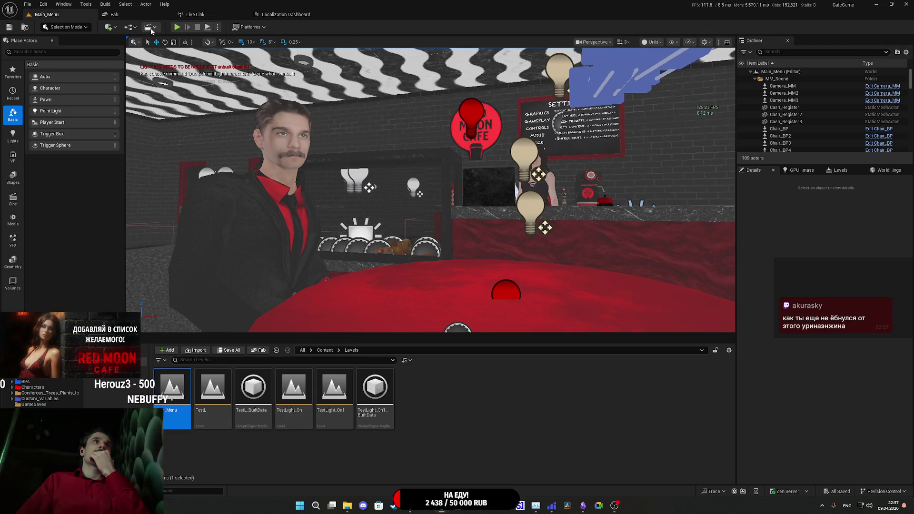
Open the Main_Menu level blueprint and add a new variable.
{"action": "left_click", "coordinate": [128, 27]}
{"action": "left_click", "coordinate": [164, 80]}
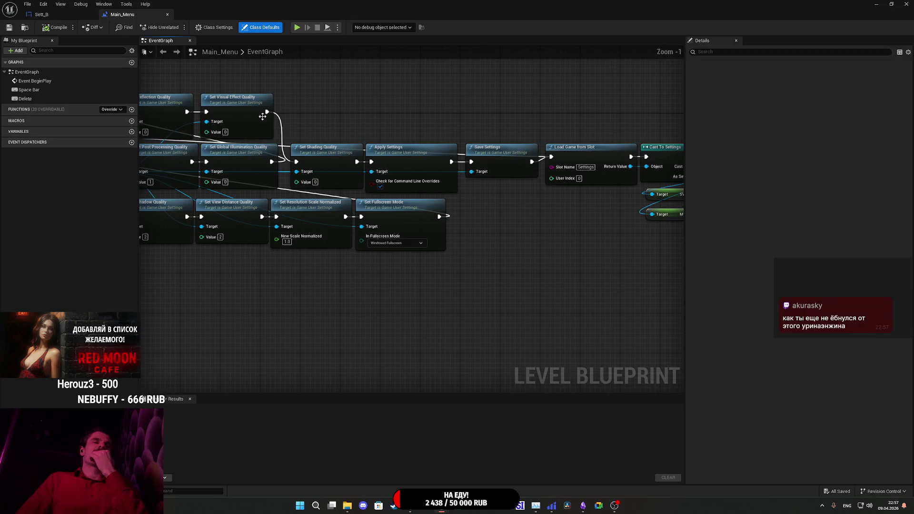
{"action": "scroll", "coordinate": [556, 297], "scroll_direction": "down", "scroll_amount": 2}
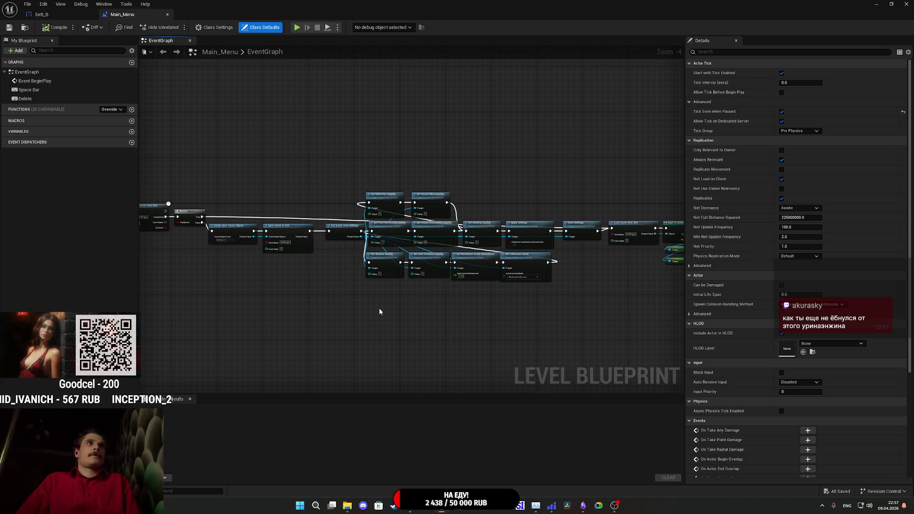
{"action": "scroll", "coordinate": [322, 300], "scroll_direction": "up", "scroll_amount": 4}
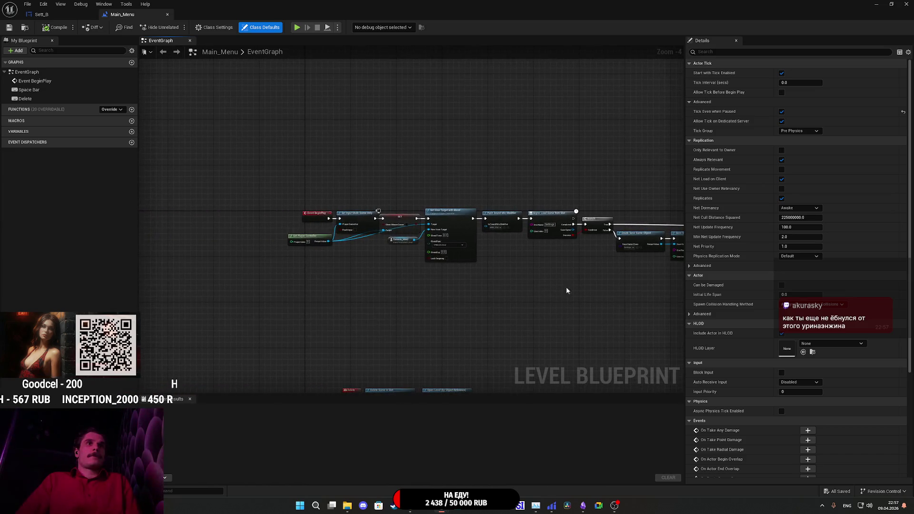
{"action": "mouse_move", "coordinate": [357, 254]}
{"action": "left_mouse_down"}
{"action": "mouse_move", "coordinate": [393, 261]}
{"action": "mouse_move", "coordinate": [391, 244]}
{"action": "left_mouse_up"}
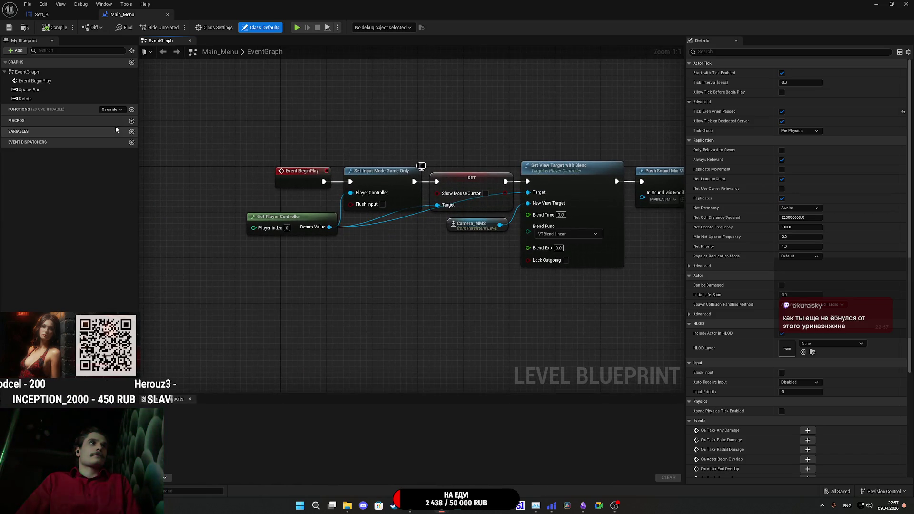
{"action": "left_click", "coordinate": [131, 132]}
{"action": "type", "text": "Col"}
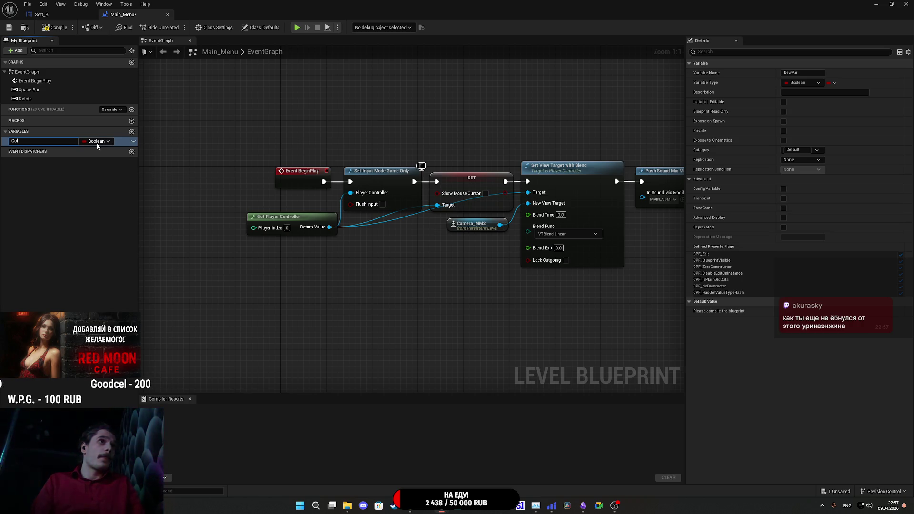
Make Col a Material Parameter Collection variable defaulting to IOH_MP, and compile and save.
{"action": "key", "text": "Return"}
{"action": "left_click", "coordinate": [95, 142]}
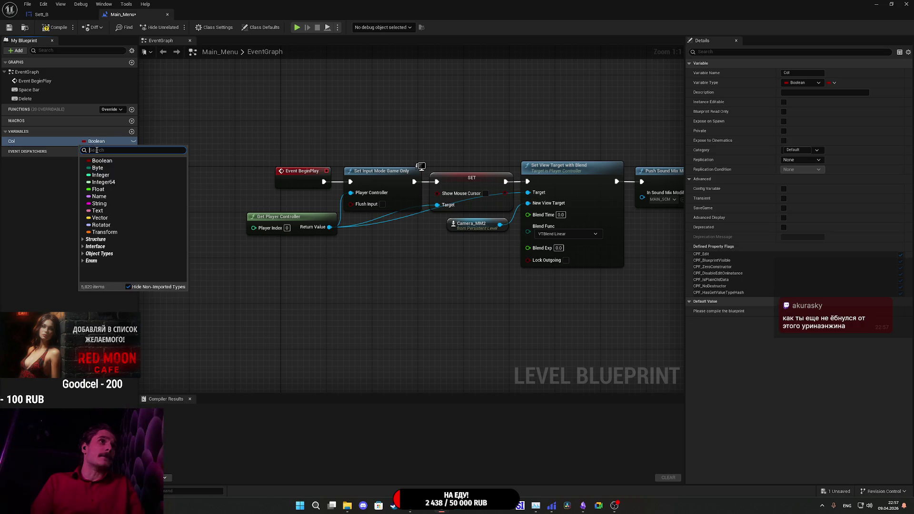
{"action": "type", "text": "co"}
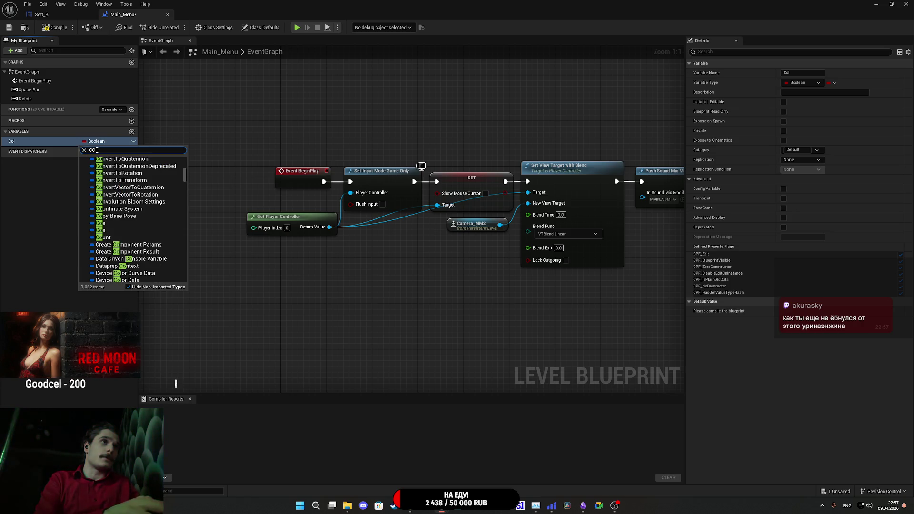
{"action": "type", "text": "llectio"}
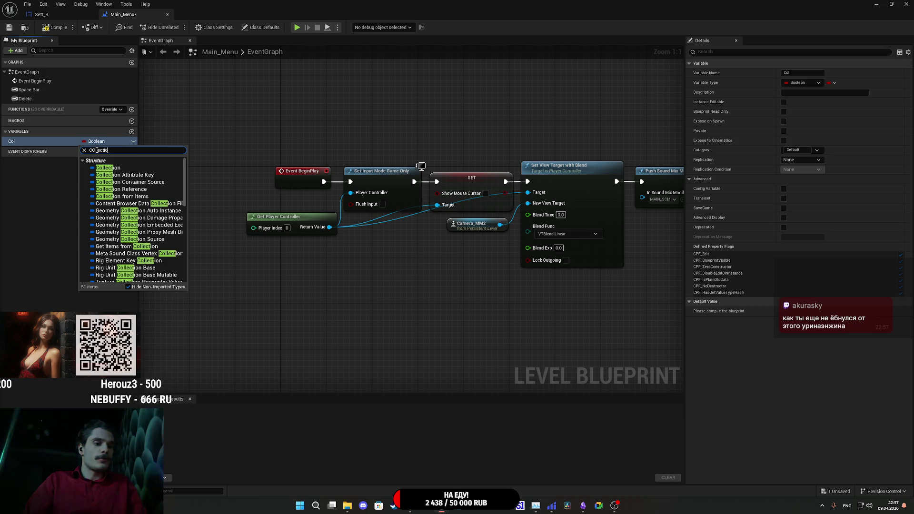
{"action": "type", "text": "n"}
{"action": "scroll", "coordinate": [137, 229], "scroll_direction": "down", "scroll_amount": 5}
{"action": "mouse_move", "coordinate": [138, 233]}
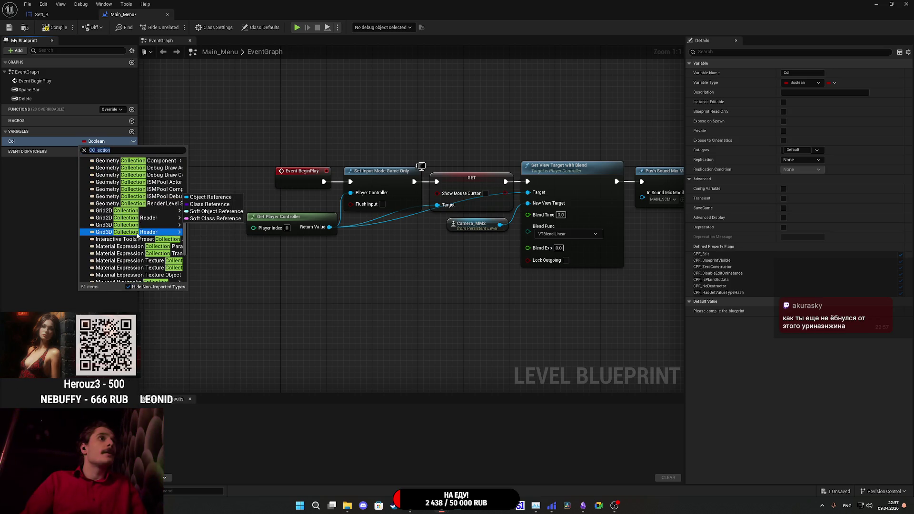
{"action": "scroll", "coordinate": [137, 267], "scroll_direction": "down", "scroll_amount": 3}
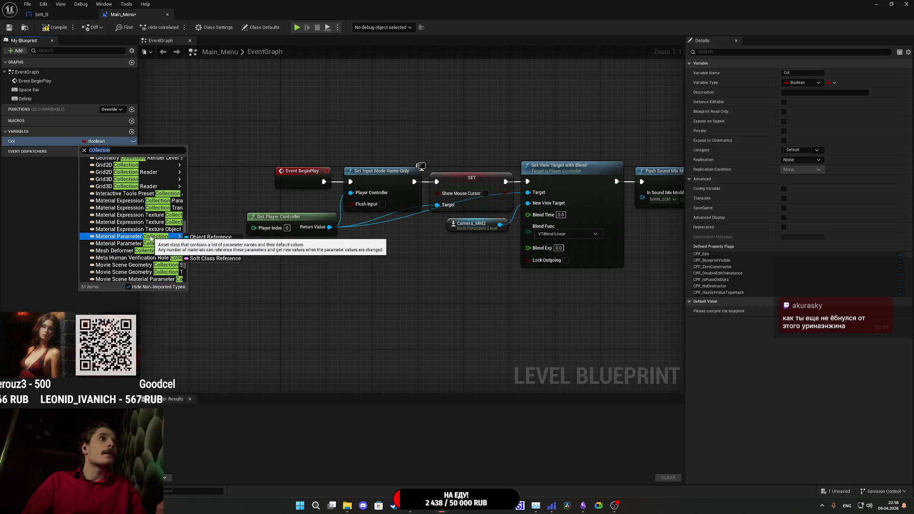
{"action": "left_click", "coordinate": [210, 238]}
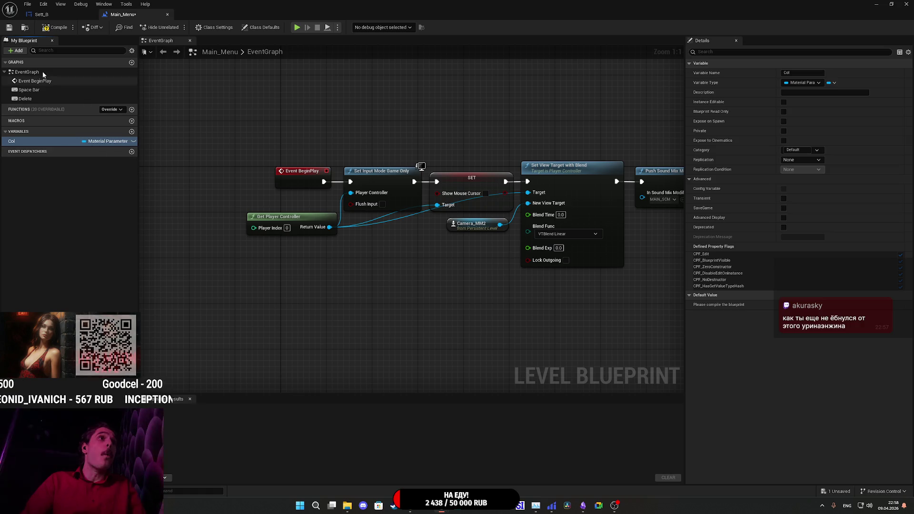
{"action": "left_click", "coordinate": [56, 27]}
{"action": "left_click", "coordinate": [833, 305]}
{"action": "left_click", "coordinate": [840, 398]}
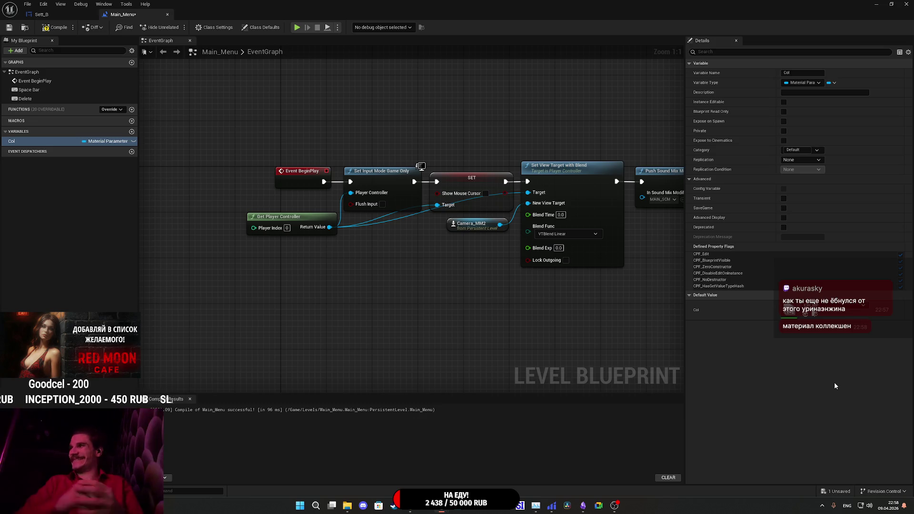
{"action": "left_click", "coordinate": [63, 29]}
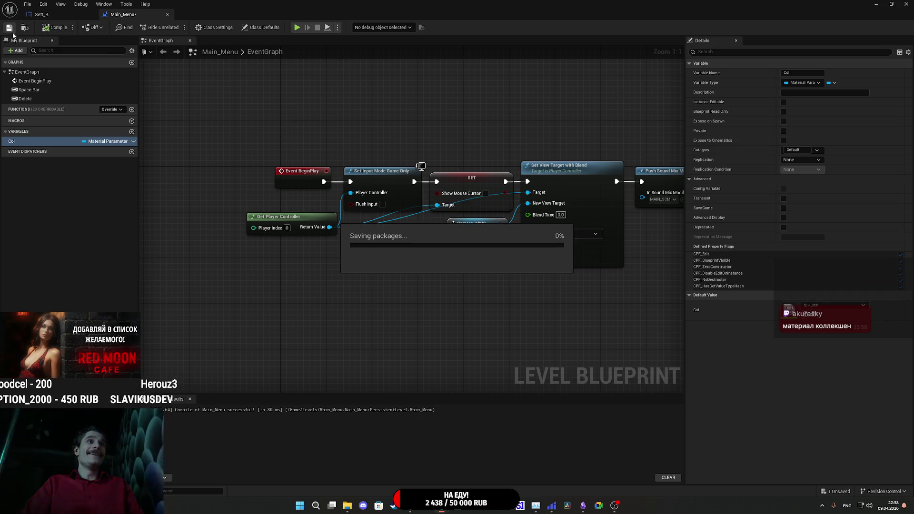
Place a Get Col node beside the quality settings logic.
{"action": "left_click_drag", "start_coordinate": [56, 141], "coordinate": [313, 313]}
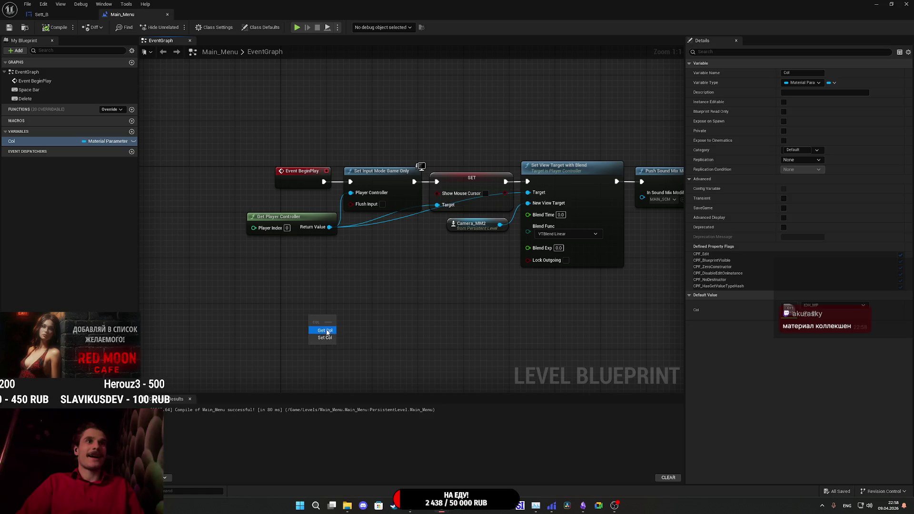
{"action": "left_click", "coordinate": [320, 326]}
{"action": "scroll", "coordinate": [312, 286], "scroll_direction": "down", "scroll_amount": 4}
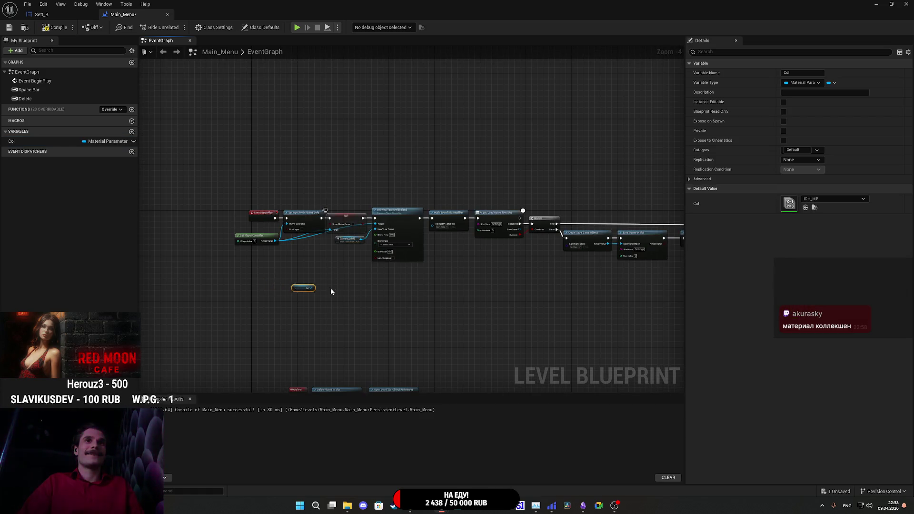
{"action": "scroll", "coordinate": [307, 291], "scroll_direction": "up", "scroll_amount": 4}
{"action": "left_click_drag", "start_coordinate": [401, 200], "coordinate": [223, 192]}
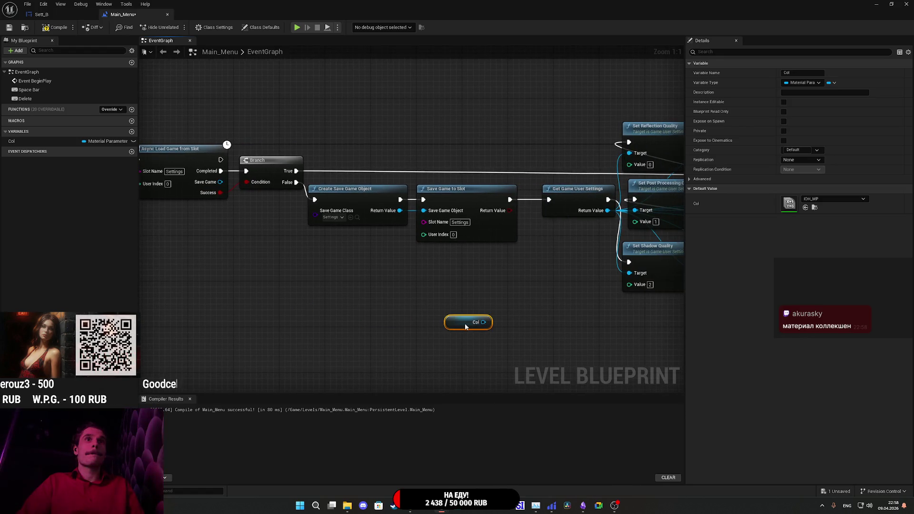
{"action": "scroll", "coordinate": [283, 301], "scroll_direction": "down", "scroll_amount": 3}
{"action": "mouse_move", "coordinate": [225, 290]}
{"action": "left_mouse_down"}
{"action": "mouse_move", "coordinate": [632, 291]}
{"action": "mouse_move", "coordinate": [362, 273]}
{"action": "mouse_move", "coordinate": [416, 257]}
{"action": "mouse_move", "coordinate": [296, 264]}
{"action": "left_mouse_up"}
{"action": "scroll", "coordinate": [296, 264], "scroll_direction": "up", "scroll_amount": 1}
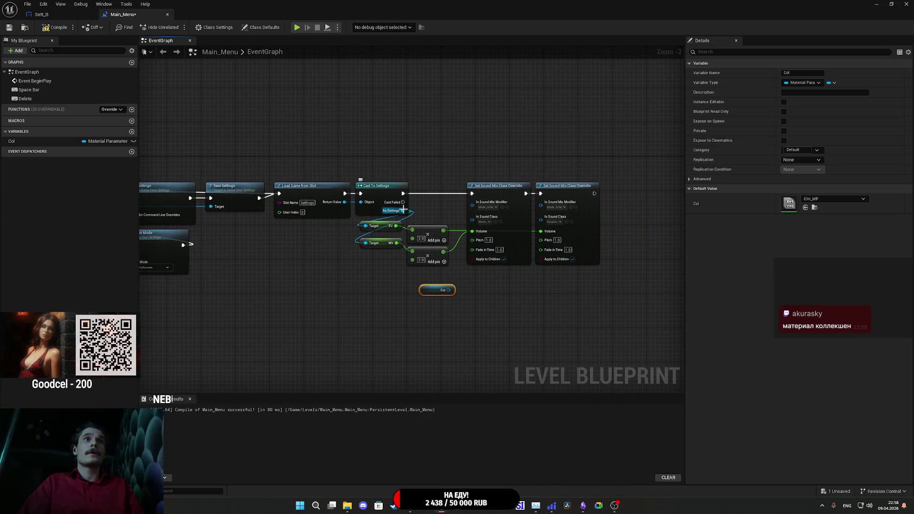
Add an IOH getter pulled off the loaded settings object.
{"action": "left_click_drag", "start_coordinate": [403, 209], "coordinate": [355, 291]}
{"action": "type", "text": "get"}
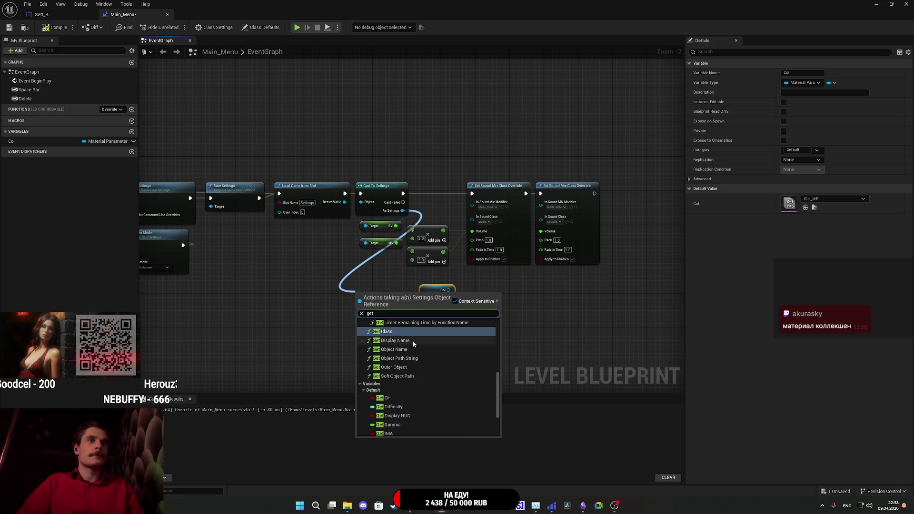
{"action": "scroll", "coordinate": [415, 357], "scroll_direction": "down", "scroll_amount": 3}
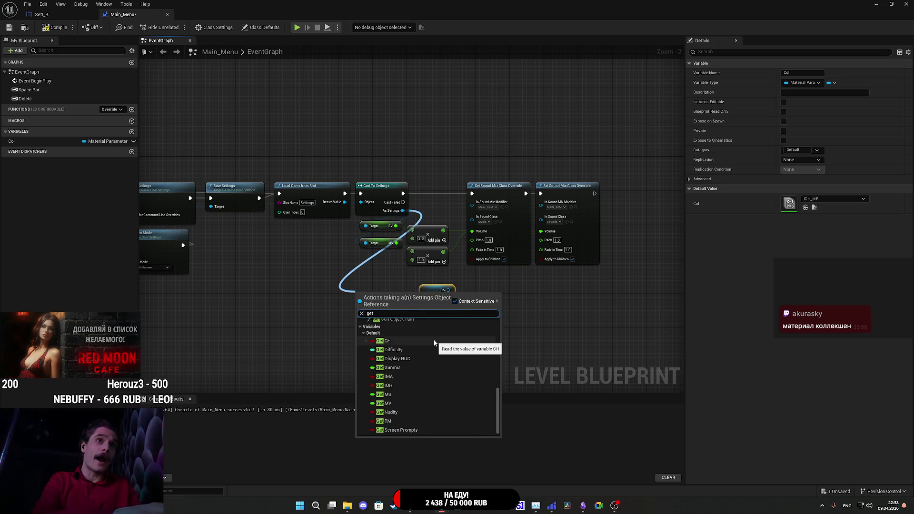
{"action": "type", "text": "ios"}
{"action": "key", "text": "BackSpace"}
{"action": "type", "text": "h"}
{"action": "left_click", "coordinate": [421, 335]}
Add a Set Scalar Parameter Value node targeting the Col collection.
{"action": "scroll", "coordinate": [427, 310], "scroll_direction": "up", "scroll_amount": 2}
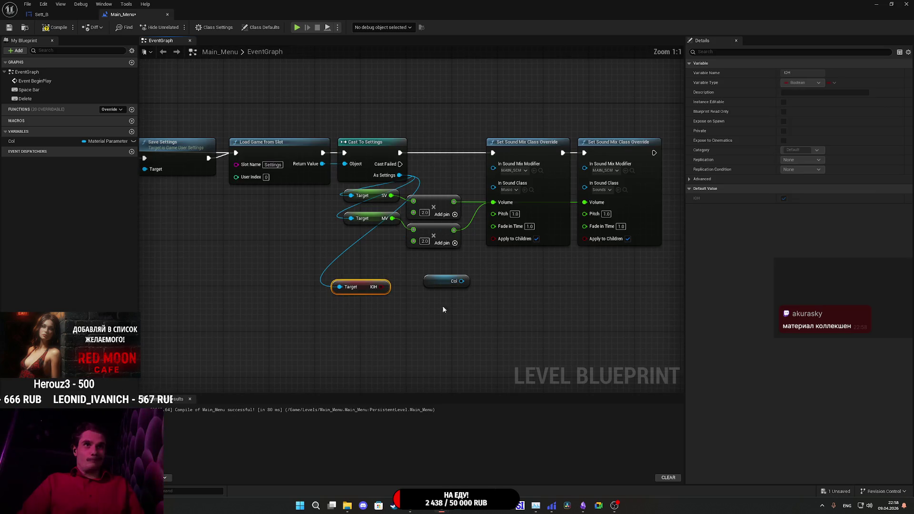
{"action": "left_click_drag", "start_coordinate": [455, 281], "coordinate": [498, 283]}
{"action": "type", "text": "set"}
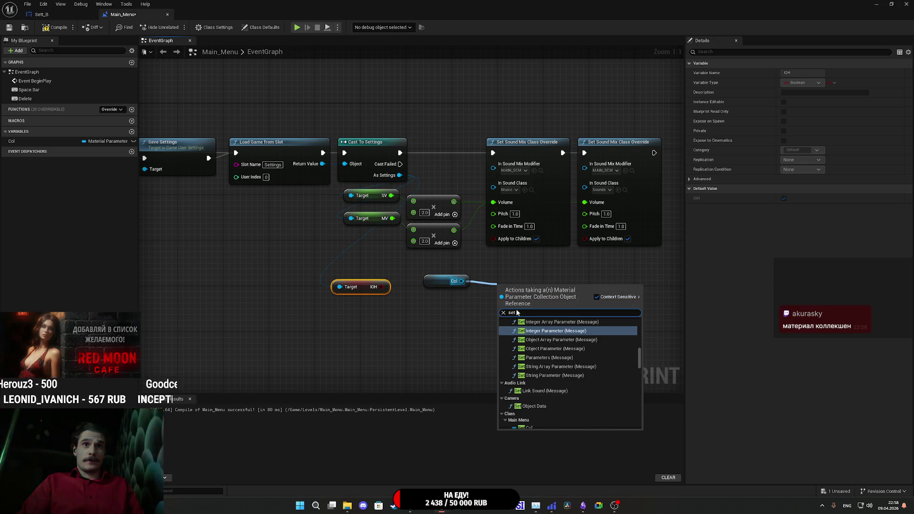
{"action": "scroll", "coordinate": [571, 335], "scroll_direction": "down", "scroll_amount": 2}
{"action": "type", "text": " sca"}
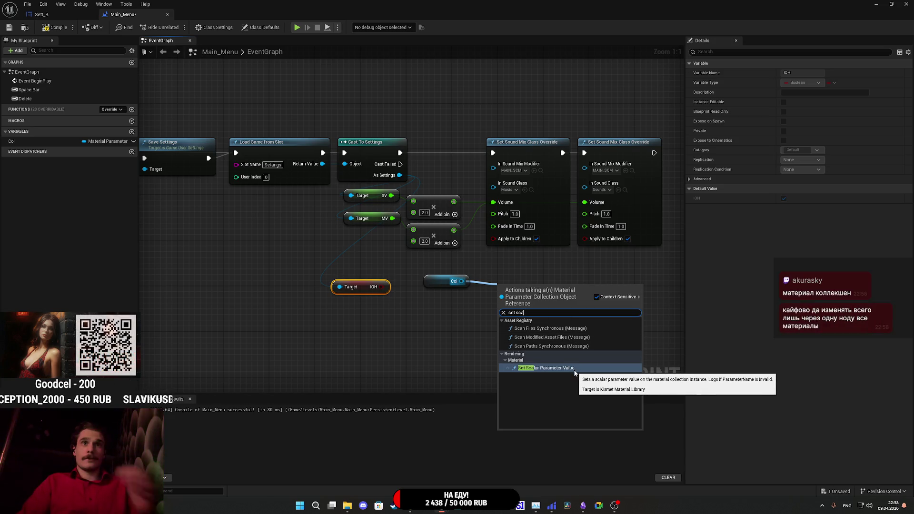
{"action": "left_click", "coordinate": [552, 368]}
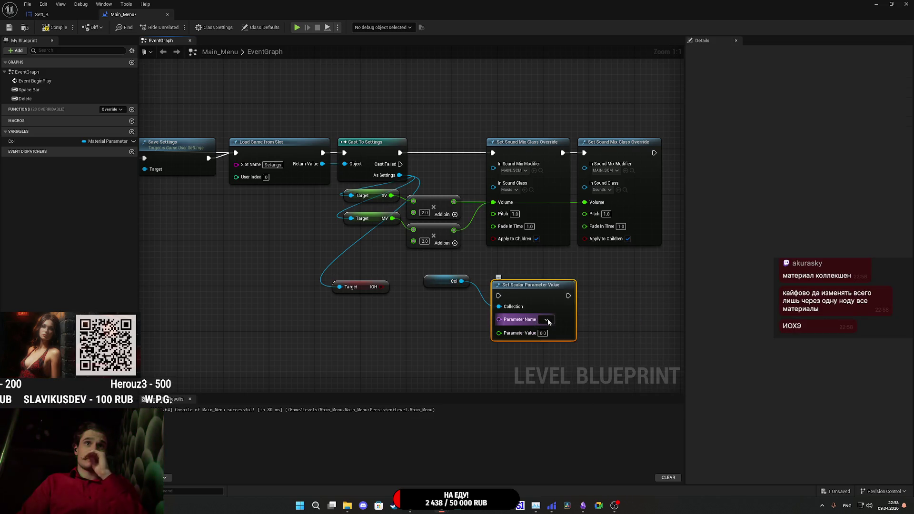
Feed Parameter Name from a Make Literal Name node set to IOH.
{"action": "left_click_drag", "start_coordinate": [499, 319], "coordinate": [459, 336]}
{"action": "type", "text": "select"}
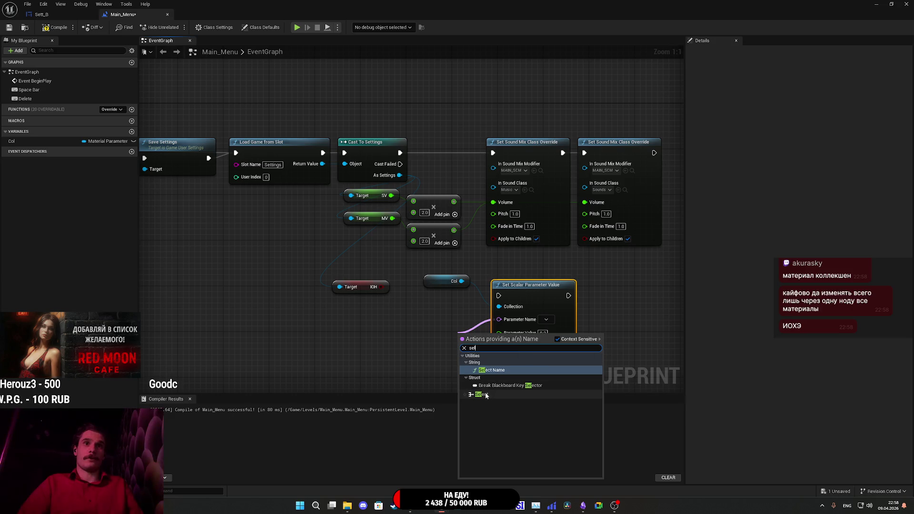
{"action": "left_click", "coordinate": [483, 381]}
{"action": "left_click_drag", "start_coordinate": [465, 376], "coordinate": [381, 286]}
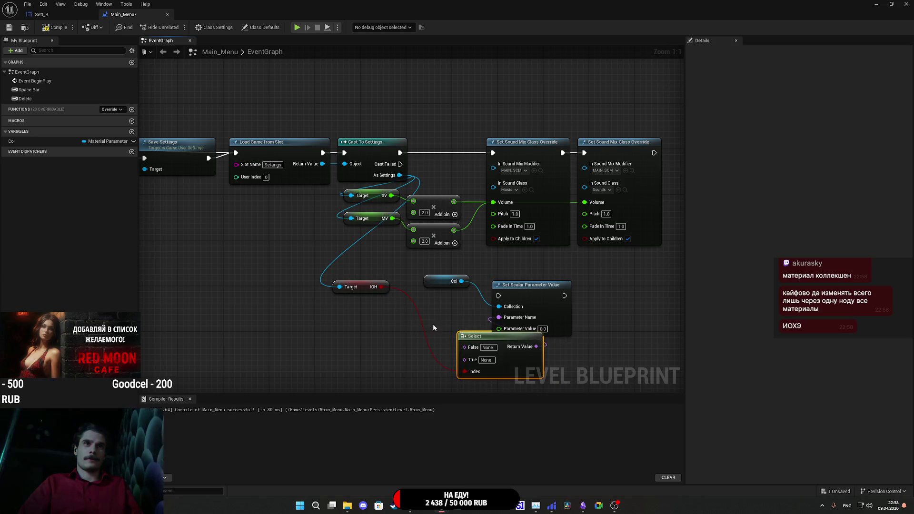
{"action": "mouse_move", "coordinate": [526, 365]}
{"action": "left_mouse_down"}
{"action": "mouse_move", "coordinate": [468, 330]}
{"action": "mouse_move", "coordinate": [469, 339]}
{"action": "mouse_move", "coordinate": [490, 324]}
{"action": "mouse_move", "coordinate": [470, 329]}
{"action": "left_mouse_up"}
{"action": "key", "text": "Delete"}
{"action": "type", "text": "m"}
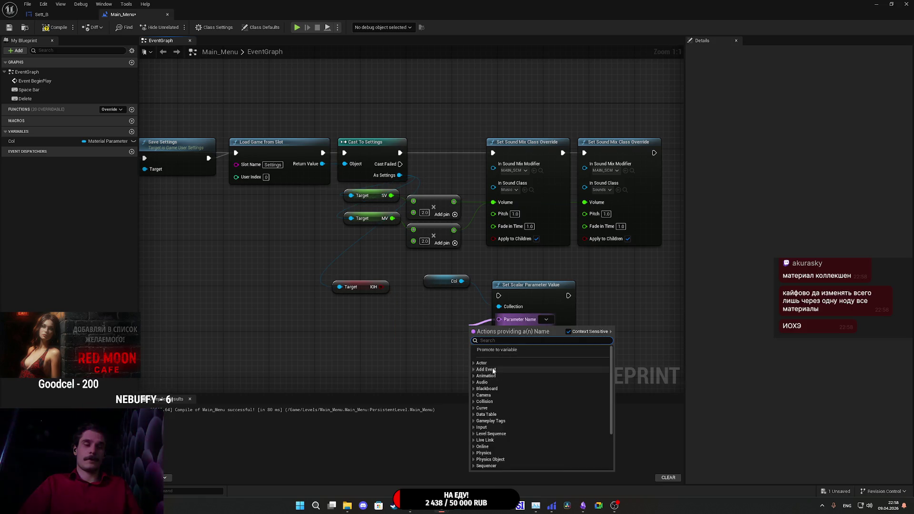
{"action": "type", "text": "ake literal"}
{"action": "left_click", "coordinate": [492, 365]}
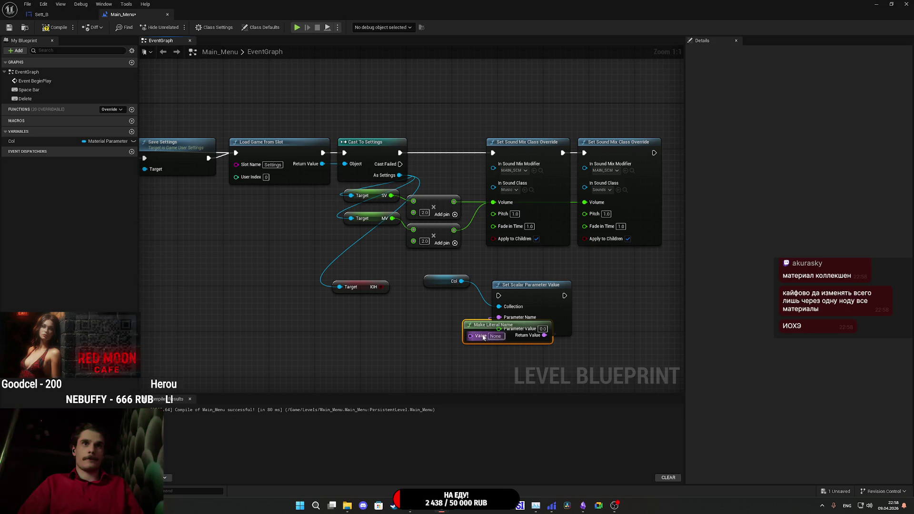
{"action": "type", "text": "IOH"}
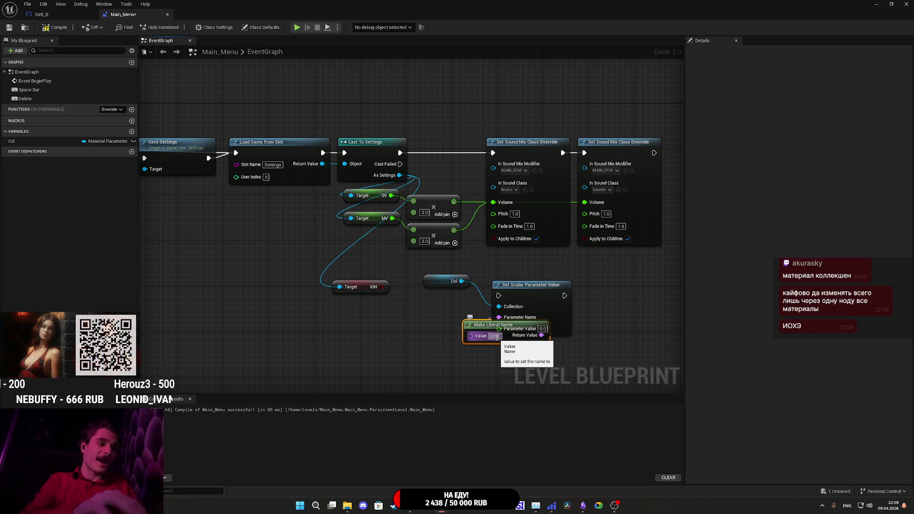
{"action": "left_click_drag", "start_coordinate": [476, 326], "coordinate": [401, 309]}
Drive Parameter Value with a Select indexed by IOH, False 0 and True 1.0.
{"action": "left_click_drag", "start_coordinate": [499, 329], "coordinate": [453, 362]}
{"action": "type", "text": "sel"}
{"action": "left_click", "coordinate": [493, 310]}
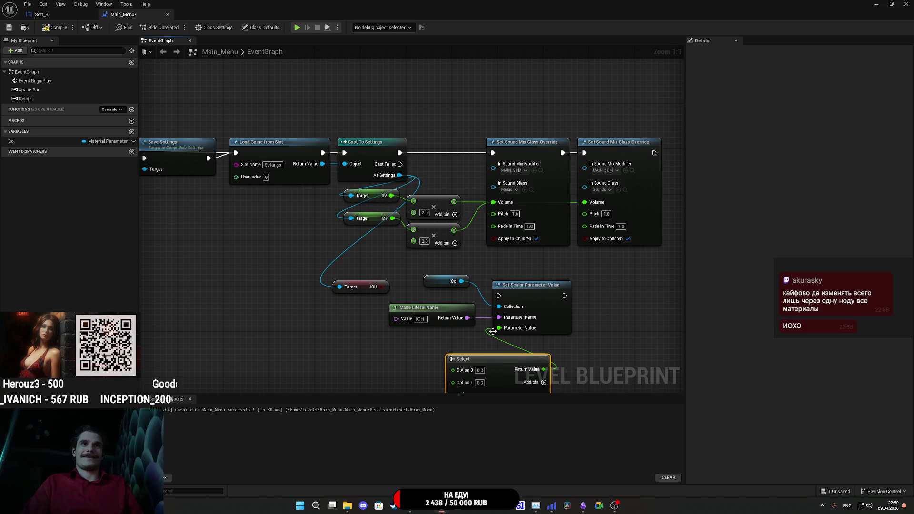
{"action": "left_click_drag", "start_coordinate": [444, 346], "coordinate": [371, 235]}
{"action": "left_click", "coordinate": [539, 329]}
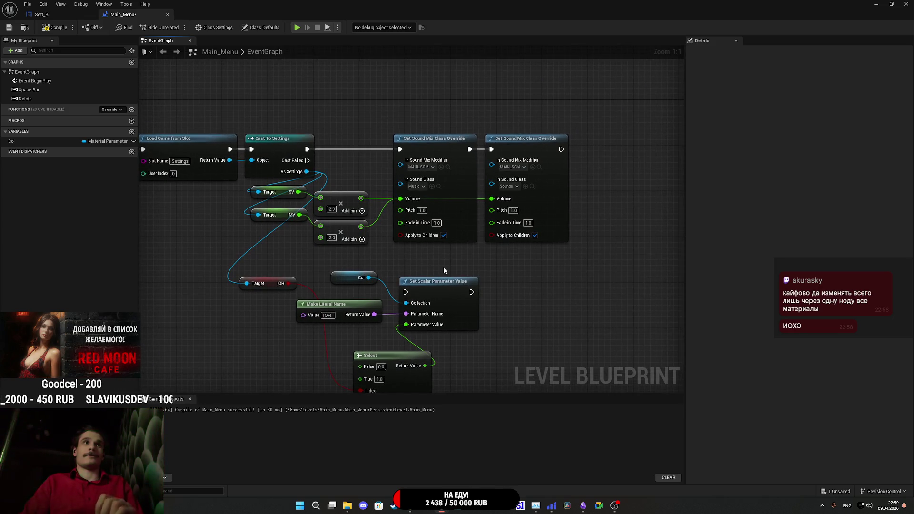
Chain the scalar node after the second Sound Mix override and arrange the IOH nodes.
{"action": "mouse_move", "coordinate": [405, 292]}
{"action": "left_mouse_down"}
{"action": "mouse_move", "coordinate": [638, 177]}
{"action": "mouse_move", "coordinate": [561, 149]}
{"action": "left_mouse_up"}
{"action": "mouse_move", "coordinate": [440, 288]}
{"action": "left_mouse_down"}
{"action": "mouse_move", "coordinate": [604, 252]}
{"action": "mouse_move", "coordinate": [622, 139]}
{"action": "mouse_move", "coordinate": [616, 148]}
{"action": "left_mouse_up"}
{"action": "mouse_move", "coordinate": [416, 380]}
{"action": "left_mouse_down"}
{"action": "mouse_move", "coordinate": [556, 287]}
{"action": "mouse_move", "coordinate": [553, 278]}
{"action": "left_mouse_up"}
{"action": "left_click", "coordinate": [526, 303]}
{"action": "left_click_drag", "start_coordinate": [247, 283], "coordinate": [425, 285]}
{"action": "key", "text": "Escape"}
{"action": "mouse_move", "coordinate": [366, 310]}
{"action": "left_mouse_down"}
{"action": "mouse_move", "coordinate": [464, 269]}
{"action": "mouse_move", "coordinate": [546, 114]}
{"action": "left_mouse_up"}
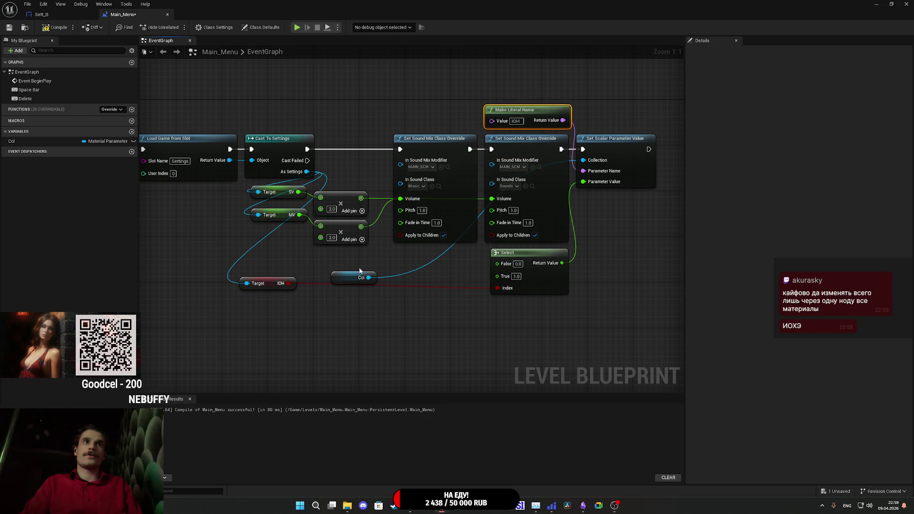
{"action": "left_click_drag", "start_coordinate": [336, 281], "coordinate": [526, 93]}
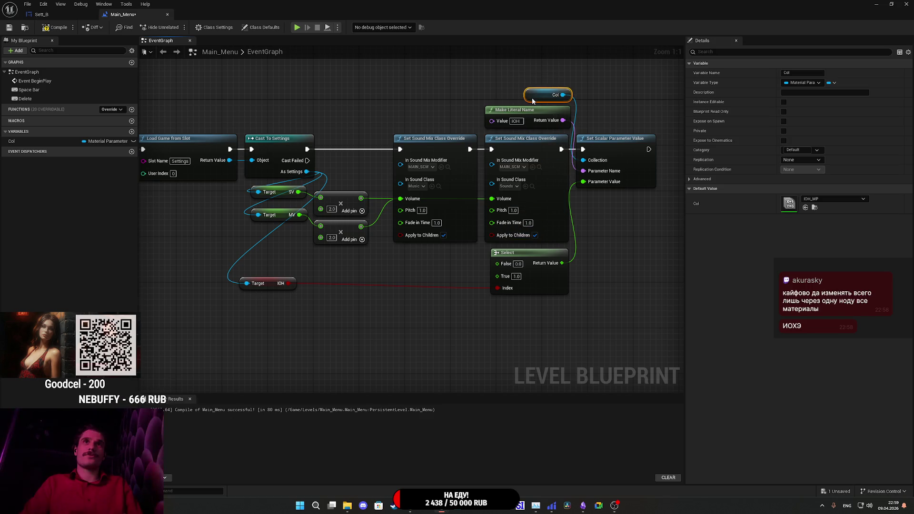
{"action": "left_click_drag", "start_coordinate": [271, 284], "coordinate": [455, 289]}
{"action": "left_click_drag", "start_coordinate": [458, 325], "coordinate": [414, 352]}
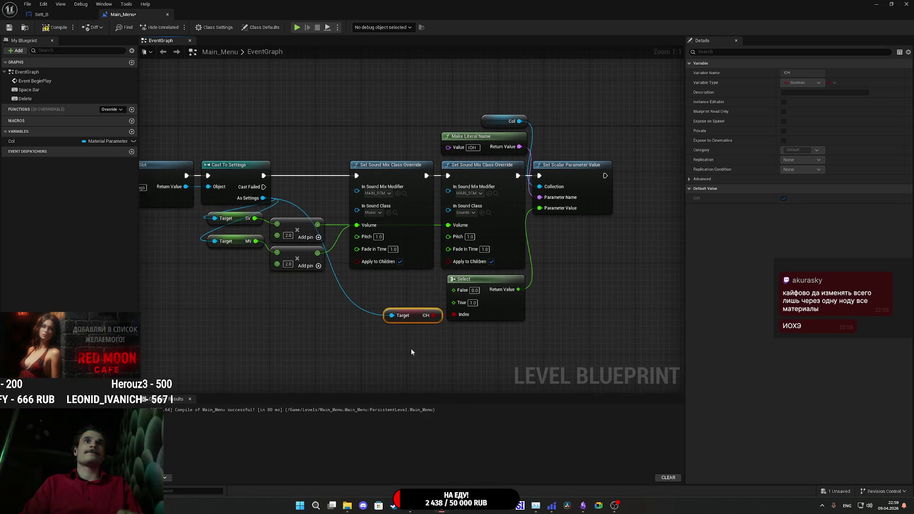
Rename the Col variable to IOH_MC, then compile and save the Main_Menu blueprint.
{"action": "left_click", "coordinate": [29, 142]}
{"action": "left_click", "coordinate": [29, 142]}
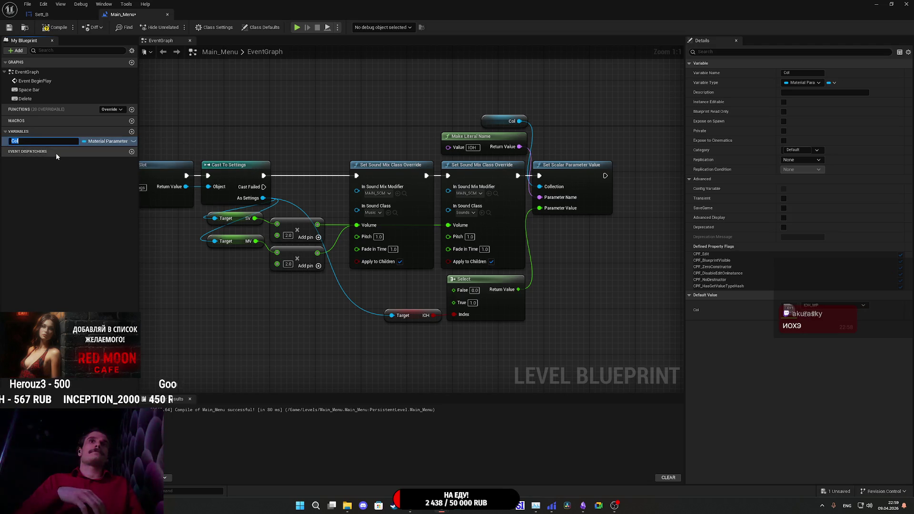
{"action": "type", "text": "M"}
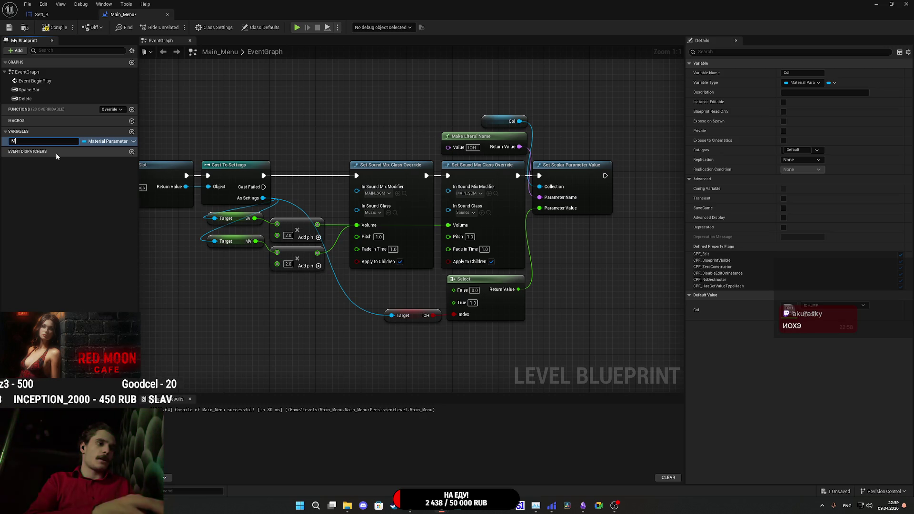
{"action": "key", "text": "BackSpace"}
{"action": "type", "text": "IOH_MC"}
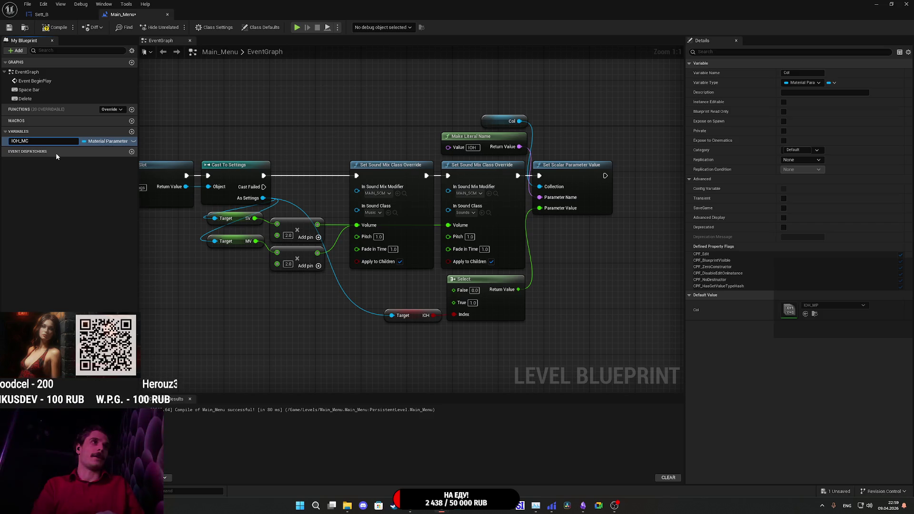
{"action": "key", "text": "Return"}
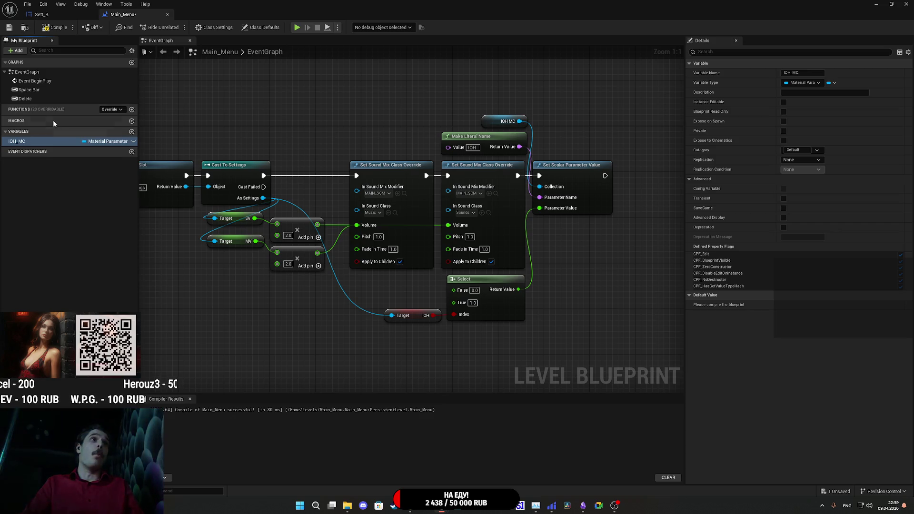
{"action": "left_click", "coordinate": [55, 27]}
{"action": "left_click", "coordinate": [9, 28]}
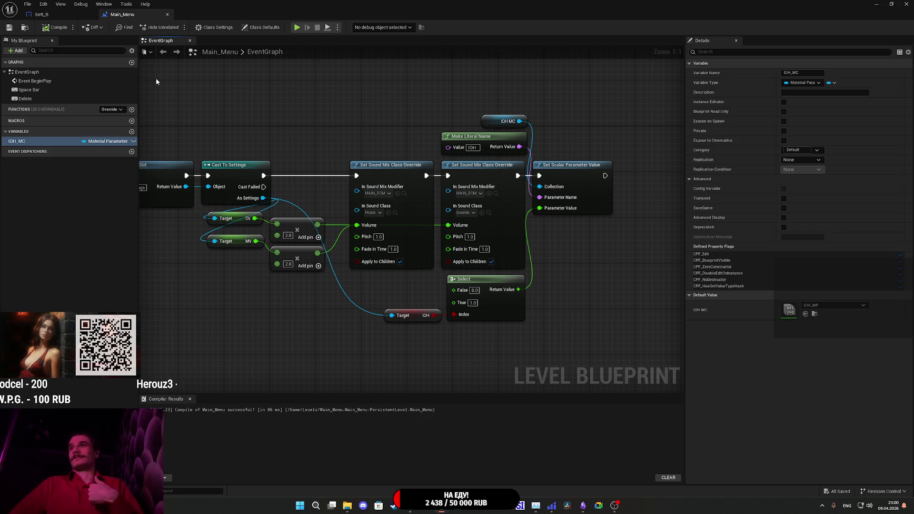
In Sett_B, rename NewVar to IOH_MC, save the widget, and return to Main_Menu.
{"action": "left_click", "coordinate": [38, 16]}
{"action": "left_click_drag", "start_coordinate": [727, 169], "coordinate": [596, 157]}
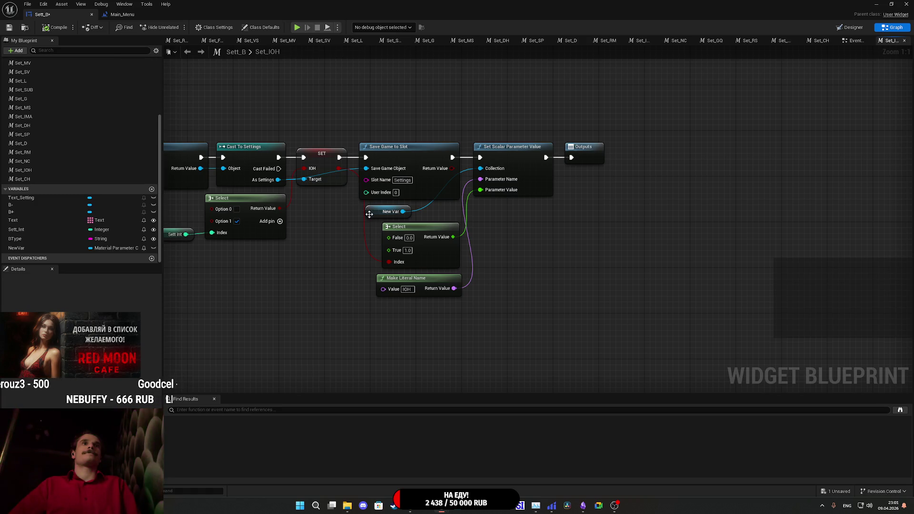
{"action": "left_click_drag", "start_coordinate": [373, 216], "coordinate": [418, 217]}
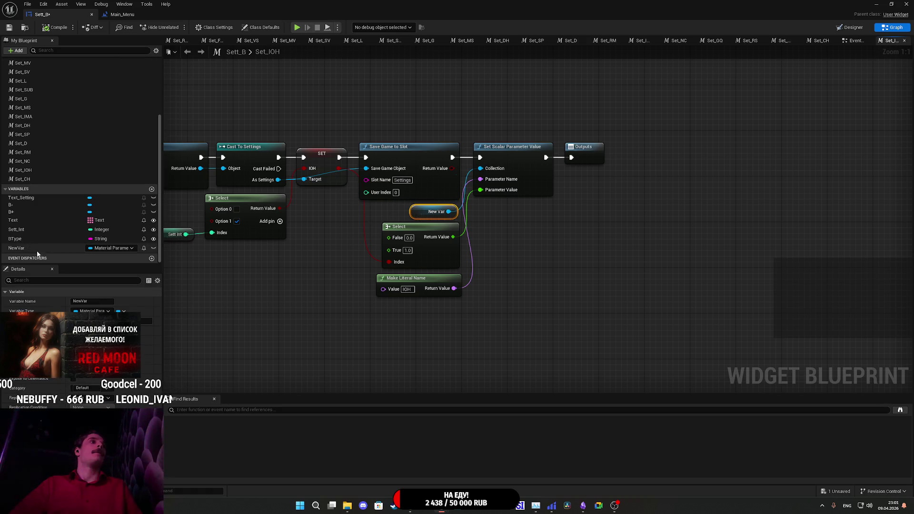
{"action": "left_click", "coordinate": [18, 249]}
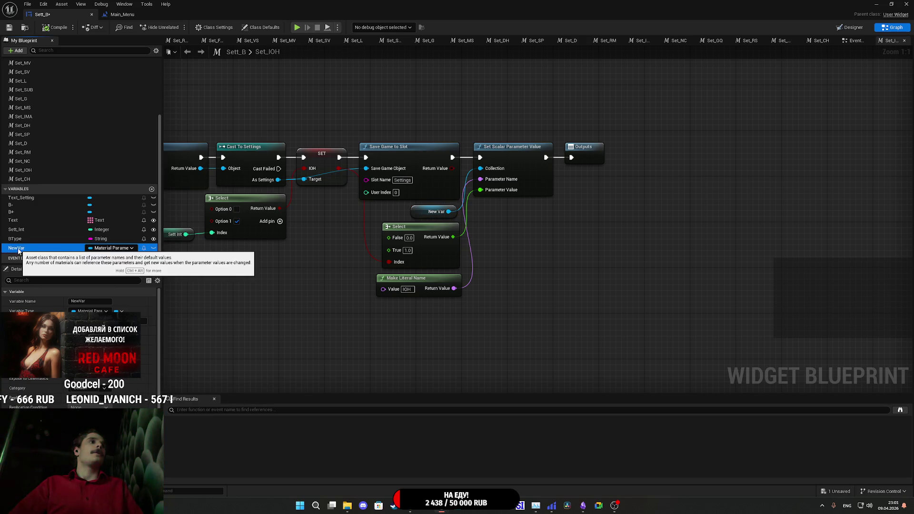
{"action": "left_click", "coordinate": [18, 249]}
{"action": "type", "text": "IOH_MC"}
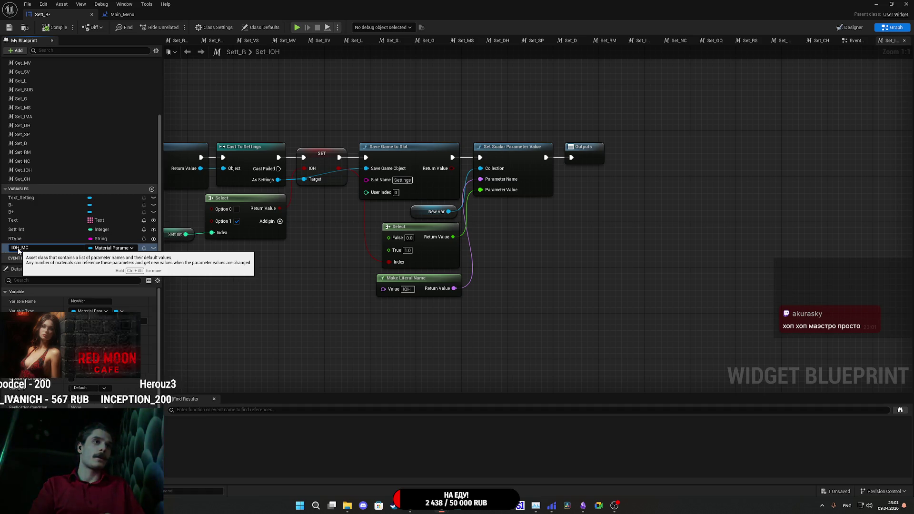
{"action": "key", "text": "Return"}
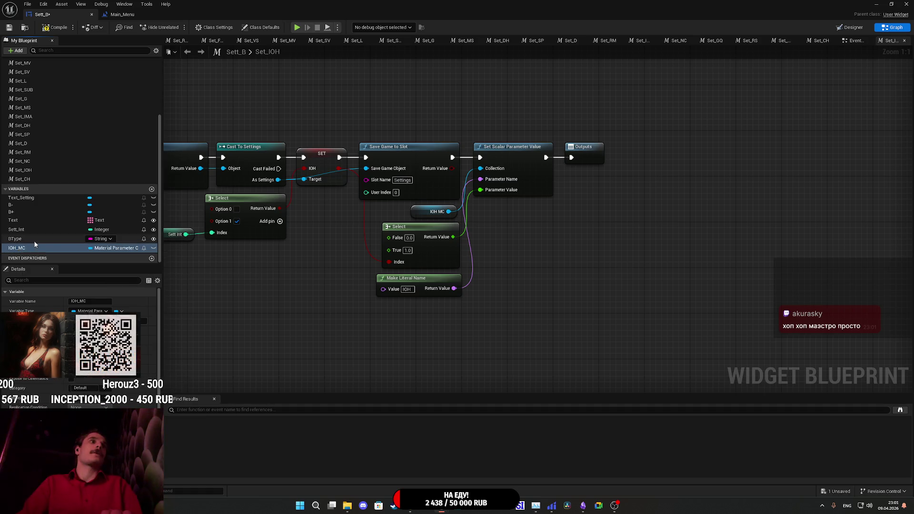
{"action": "left_click", "coordinate": [9, 28]}
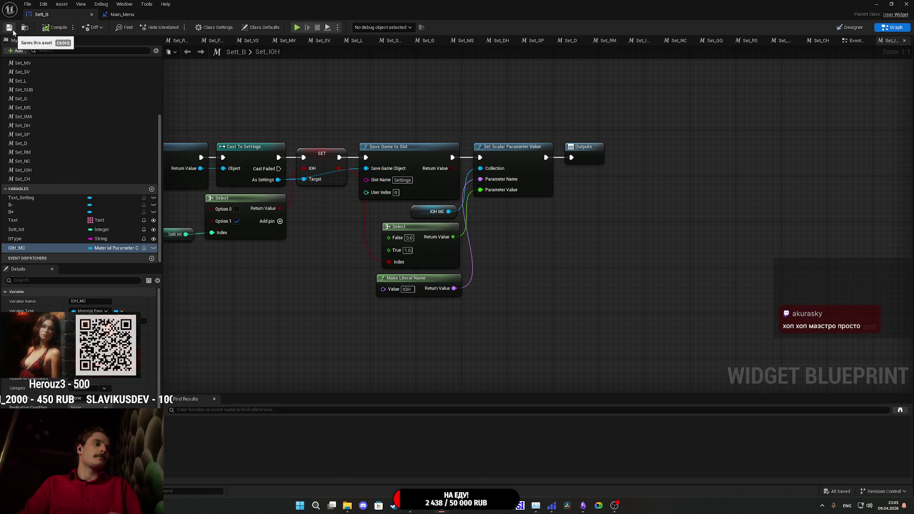
{"action": "left_click", "coordinate": [125, 17]}
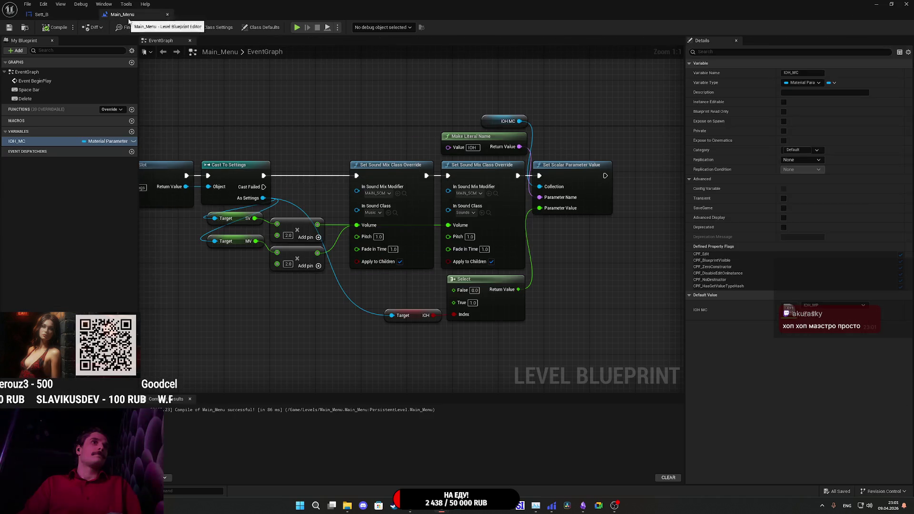
Select the IOH MC, Make Literal Name, Set Scalar Parameter Value and Select nodes, then close the blueprint.
{"action": "left_click_drag", "start_coordinate": [349, 109], "coordinate": [326, 115]}
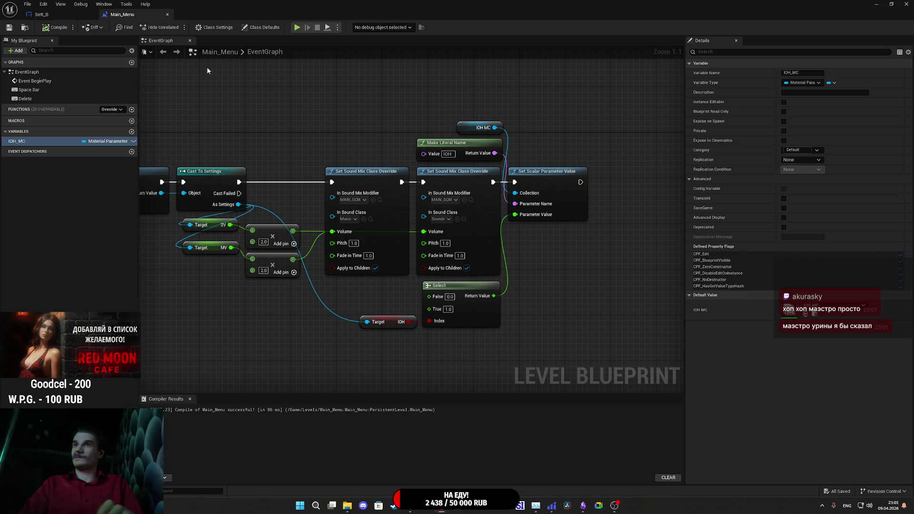
{"action": "left_click_drag", "start_coordinate": [404, 110], "coordinate": [367, 115]}
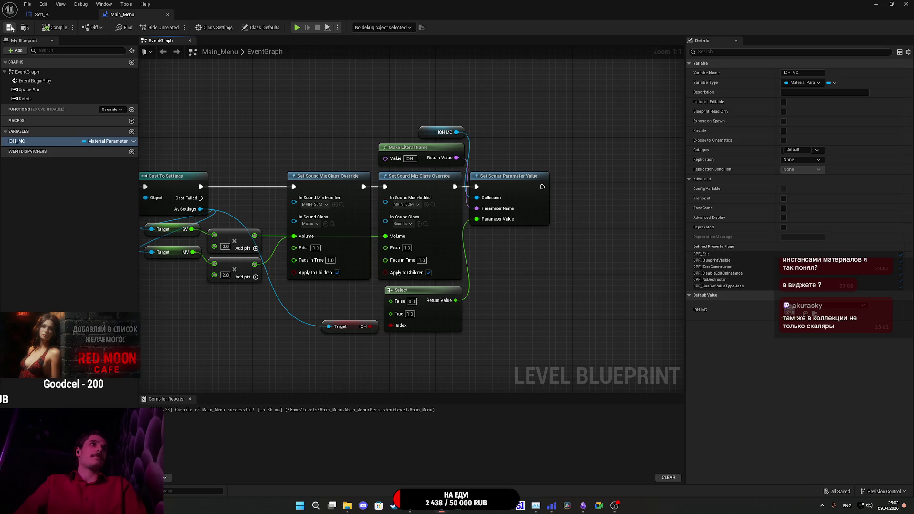
{"action": "left_click", "coordinate": [48, 15]}
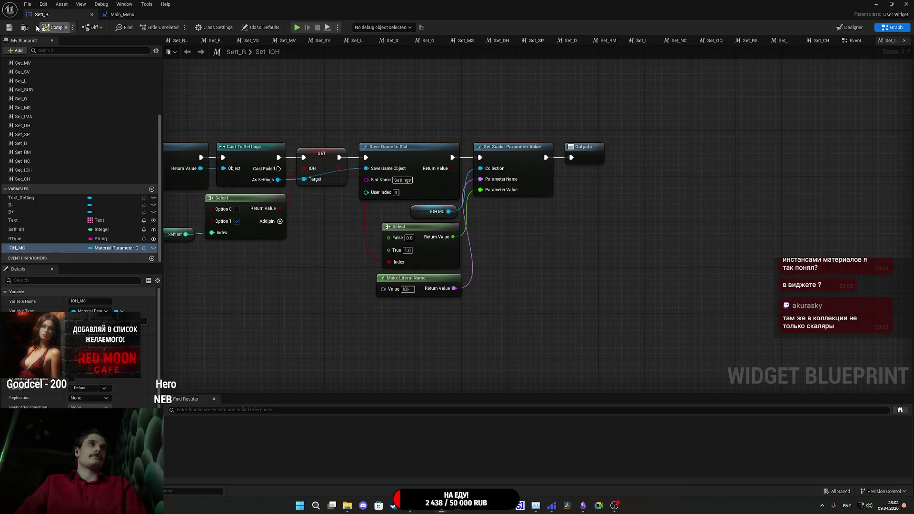
{"action": "left_click", "coordinate": [133, 13]}
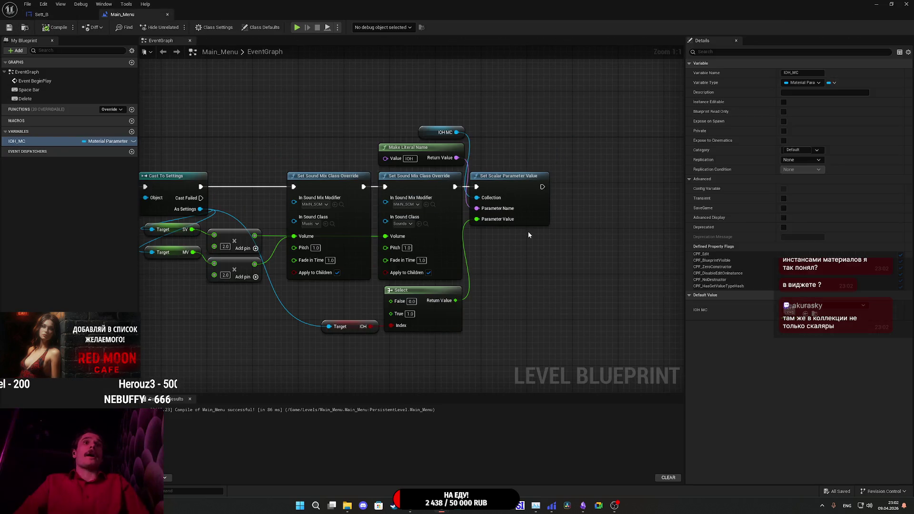
{"action": "left_click_drag", "start_coordinate": [352, 356], "coordinate": [429, 322]}
{"action": "left_click_drag", "start_coordinate": [440, 98], "coordinate": [473, 158]}
{"action": "left_click", "coordinate": [517, 191], "text": "shift"}
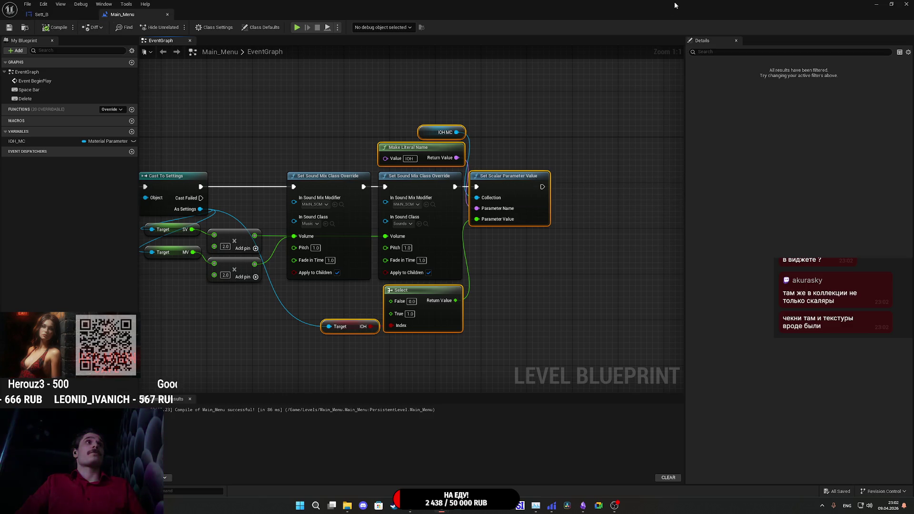
{"action": "left_click", "coordinate": [906, 3]}
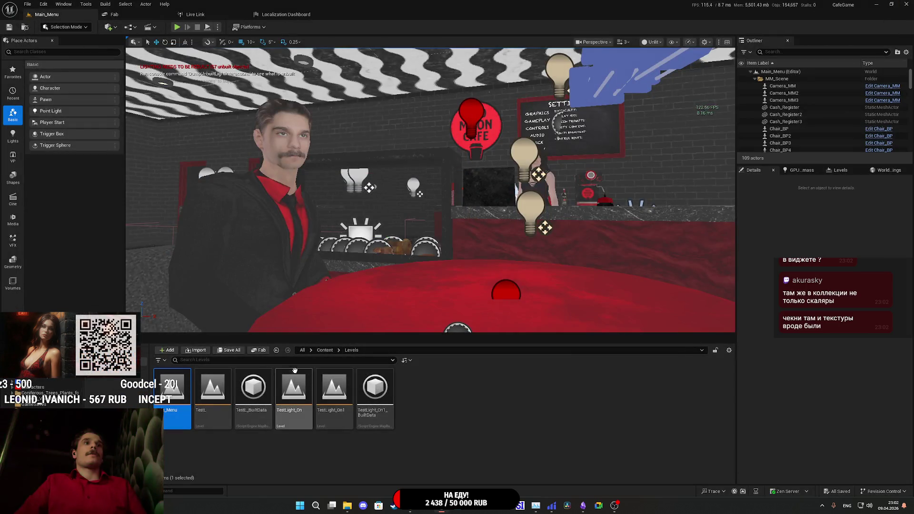
Browse to Content > ThirdPersonBP > Maps and open ThirdPersonExampleMap.
{"action": "left_click", "coordinate": [325, 350]}
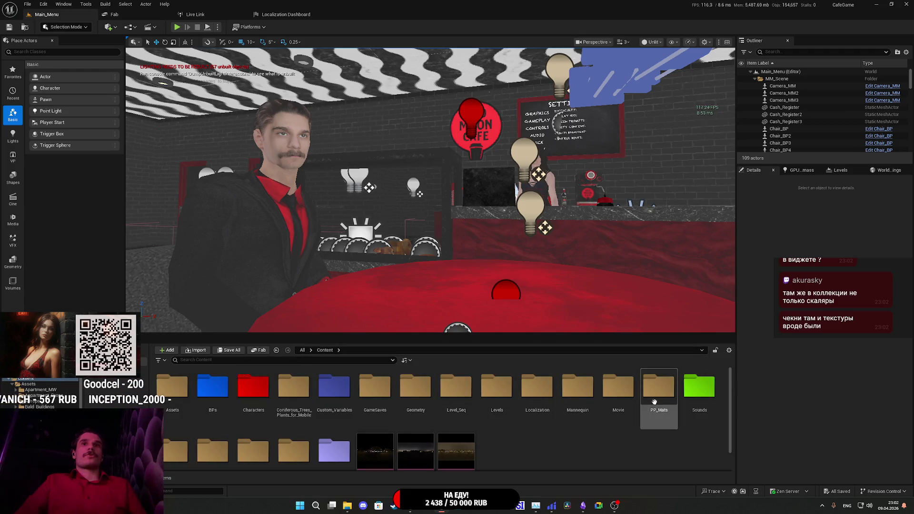
{"action": "double_click", "coordinate": [496, 388]}
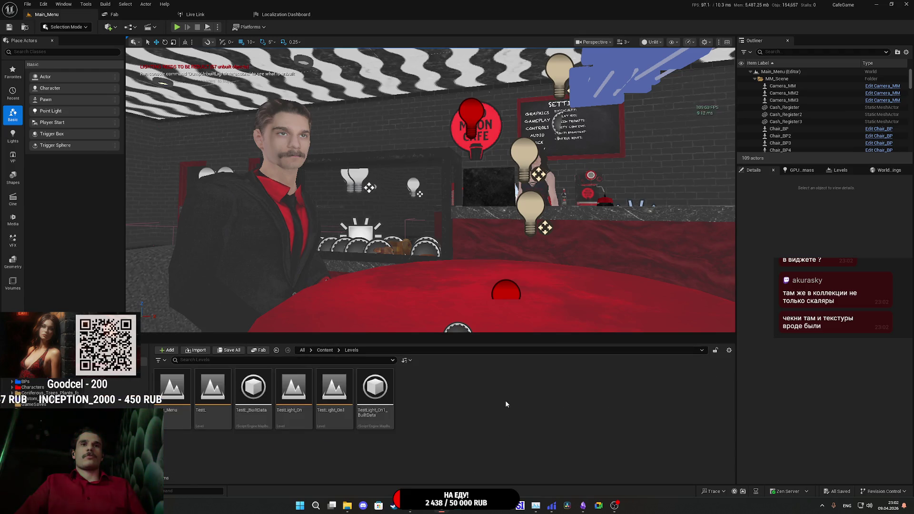
{"action": "left_click", "coordinate": [328, 351]}
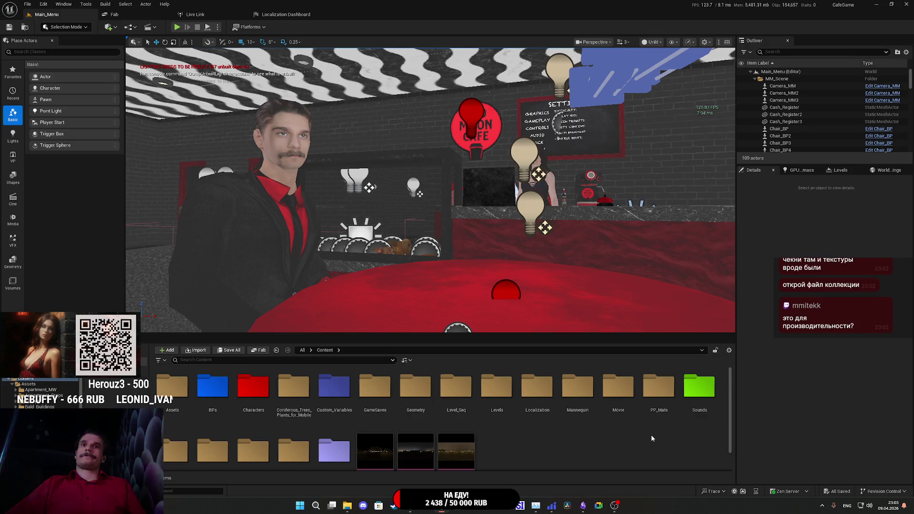
{"action": "scroll", "coordinate": [659, 436], "scroll_direction": "down", "scroll_amount": 1}
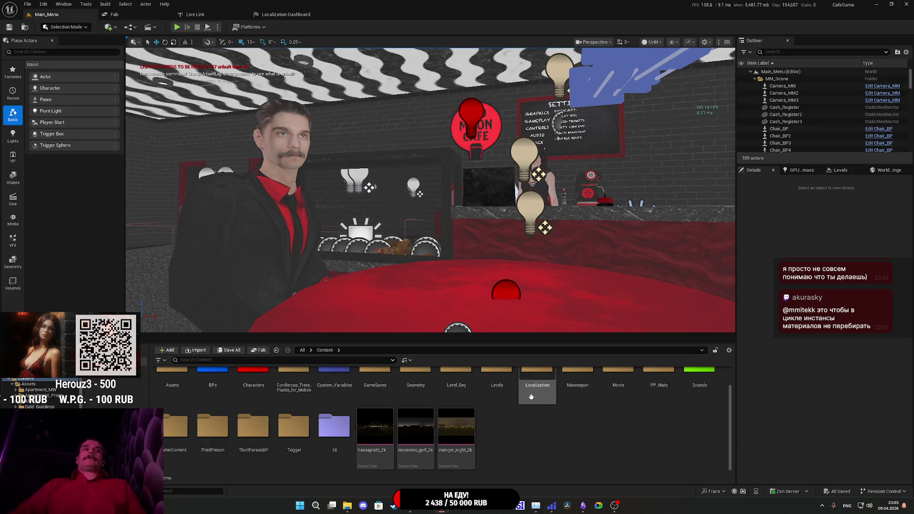
{"action": "double_click", "coordinate": [238, 414]}
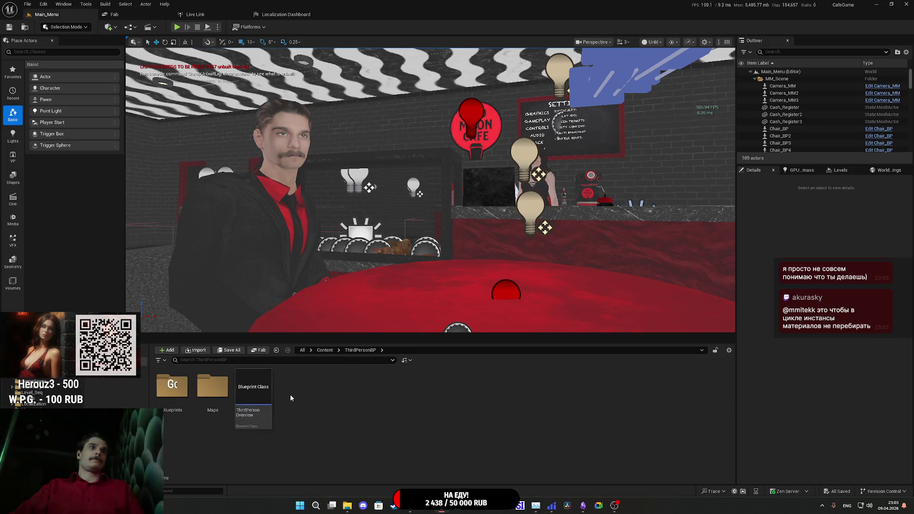
{"action": "double_click", "coordinate": [218, 391]}
{"action": "double_click", "coordinate": [215, 388]}
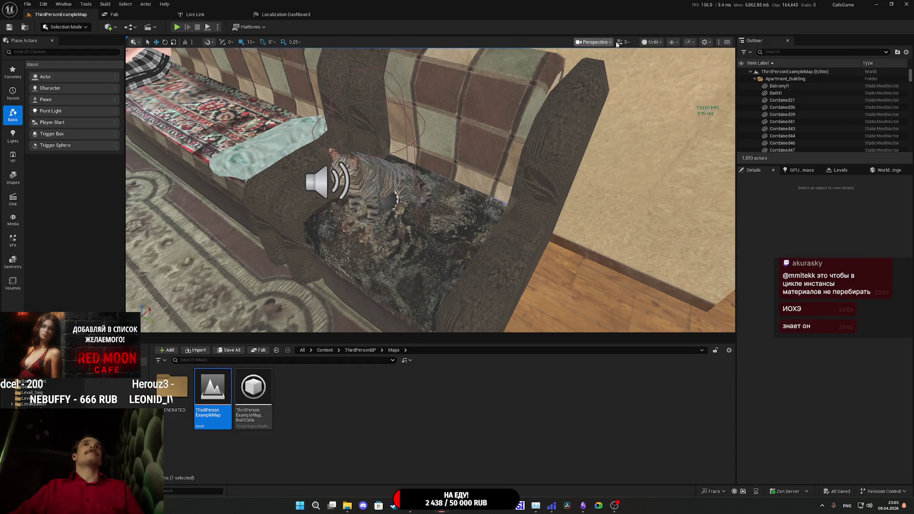
{"action": "left_click", "coordinate": [129, 27]}
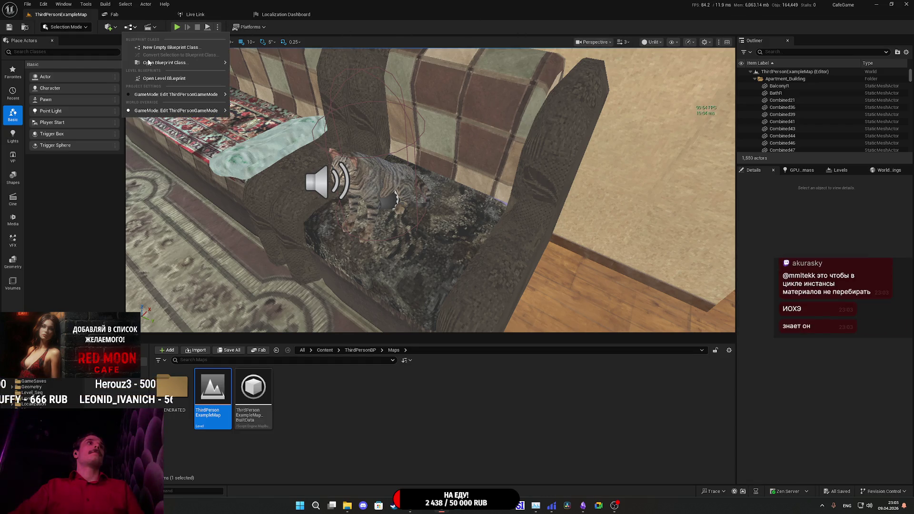
Paste the copied IOH nodes into ThirdPersonExampleMap's level blueprint beside the Set CS Mode chain.
{"action": "left_click", "coordinate": [181, 96]}
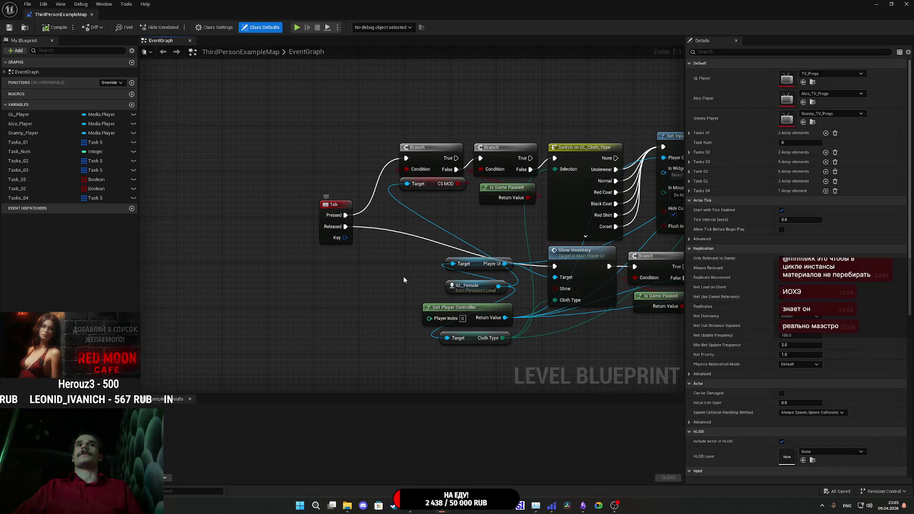
{"action": "scroll", "coordinate": [273, 268], "scroll_direction": "down", "scroll_amount": 7}
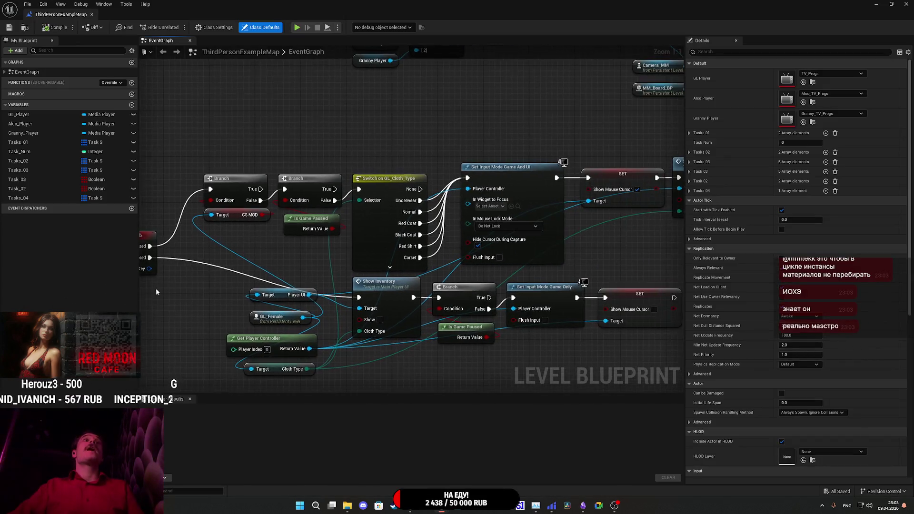
{"action": "scroll", "coordinate": [389, 167], "scroll_direction": "up", "scroll_amount": 7}
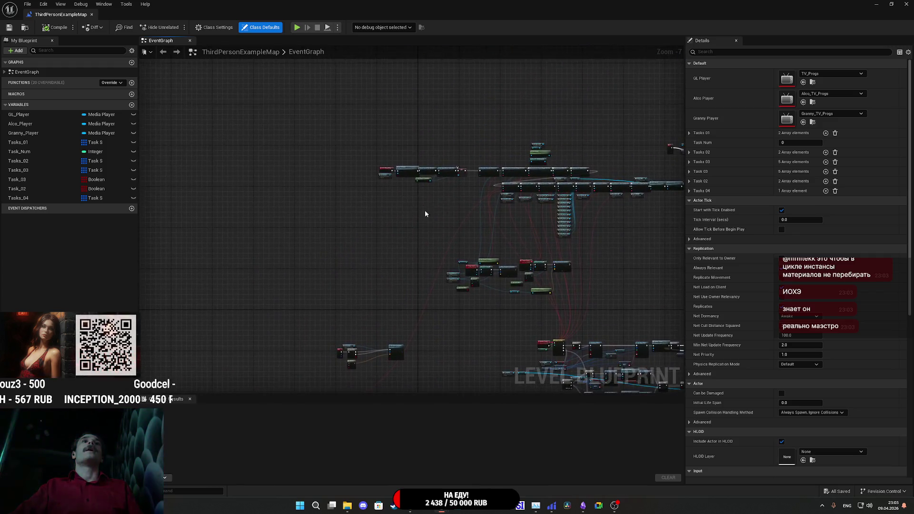
{"action": "mouse_move", "coordinate": [305, 247]}
{"action": "left_mouse_down"}
{"action": "mouse_move", "coordinate": [214, 285]}
{"action": "mouse_move", "coordinate": [286, 238]}
{"action": "mouse_move", "coordinate": [267, 243]}
{"action": "left_mouse_up"}
{"action": "left_click_drag", "start_coordinate": [506, 211], "coordinate": [21, 214]}
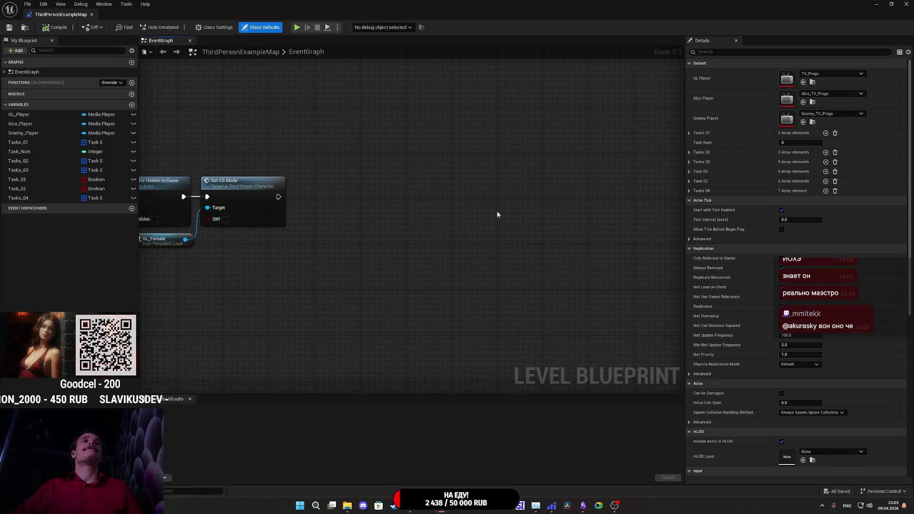
{"action": "key", "text": "ctrl+v"}
{"action": "left_click_drag", "start_coordinate": [554, 188], "coordinate": [398, 172]}
{"action": "mouse_move", "coordinate": [300, 259]}
{"action": "left_mouse_down"}
{"action": "mouse_move", "coordinate": [488, 253]}
{"action": "mouse_move", "coordinate": [501, 274]}
{"action": "left_mouse_up"}
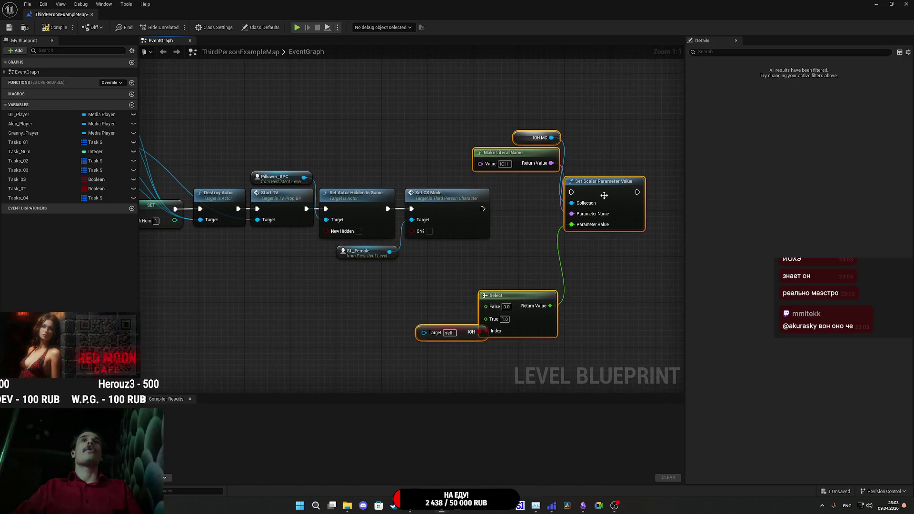
{"action": "mouse_move", "coordinate": [602, 185]}
{"action": "left_mouse_down"}
{"action": "mouse_move", "coordinate": [546, 191]}
{"action": "mouse_move", "coordinate": [562, 187]}
{"action": "left_mouse_up"}
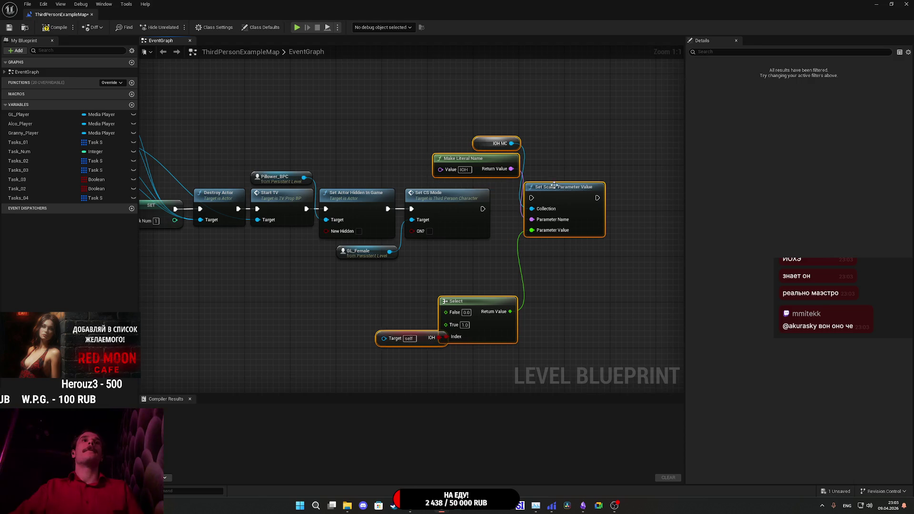
Look over the BeginPlay, X key and Bind Event areas, then delete the pasted IOH nodes.
{"action": "scroll", "coordinate": [371, 169], "scroll_direction": "down", "scroll_amount": 4}
{"action": "scroll", "coordinate": [372, 170], "scroll_direction": "up", "scroll_amount": 4}
{"action": "scroll", "coordinate": [550, 218], "scroll_direction": "down", "scroll_amount": 4}
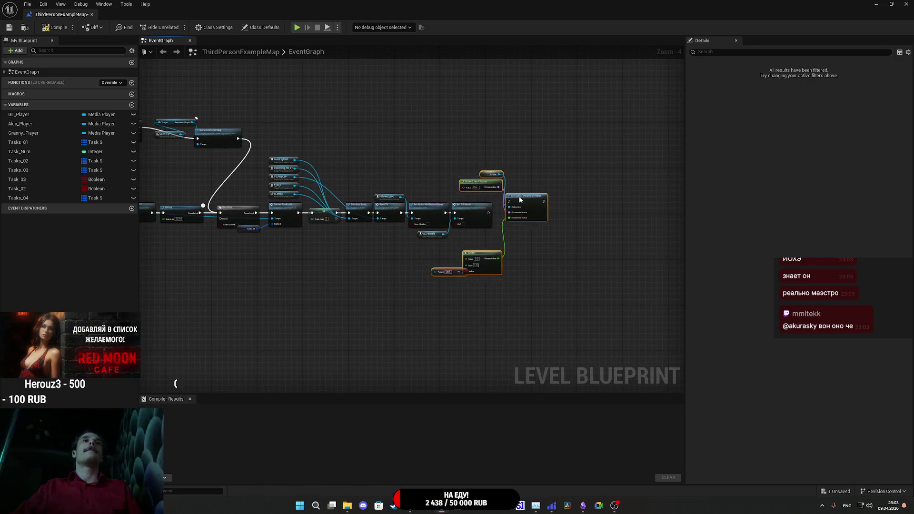
{"action": "mouse_move", "coordinate": [552, 209]}
{"action": "left_mouse_down"}
{"action": "mouse_move", "coordinate": [268, 89]}
{"action": "mouse_move", "coordinate": [42, 92]}
{"action": "mouse_move", "coordinate": [264, 134]}
{"action": "mouse_move", "coordinate": [498, 244]}
{"action": "mouse_move", "coordinate": [482, 254]}
{"action": "mouse_move", "coordinate": [500, 258]}
{"action": "mouse_move", "coordinate": [346, 244]}
{"action": "left_mouse_up"}
{"action": "mouse_move", "coordinate": [343, 217]}
{"action": "left_mouse_down"}
{"action": "mouse_move", "coordinate": [699, 216]}
{"action": "mouse_move", "coordinate": [580, 95]}
{"action": "mouse_move", "coordinate": [548, 133]}
{"action": "mouse_move", "coordinate": [595, 142]}
{"action": "left_mouse_up"}
{"action": "mouse_move", "coordinate": [399, 25]}
{"action": "left_mouse_down"}
{"action": "mouse_move", "coordinate": [194, 35]}
{"action": "mouse_move", "coordinate": [260, 46]}
{"action": "mouse_move", "coordinate": [386, 116]}
{"action": "mouse_move", "coordinate": [407, 113]}
{"action": "mouse_move", "coordinate": [412, 62]}
{"action": "mouse_move", "coordinate": [579, 31]}
{"action": "mouse_move", "coordinate": [123, 22]}
{"action": "left_mouse_up"}
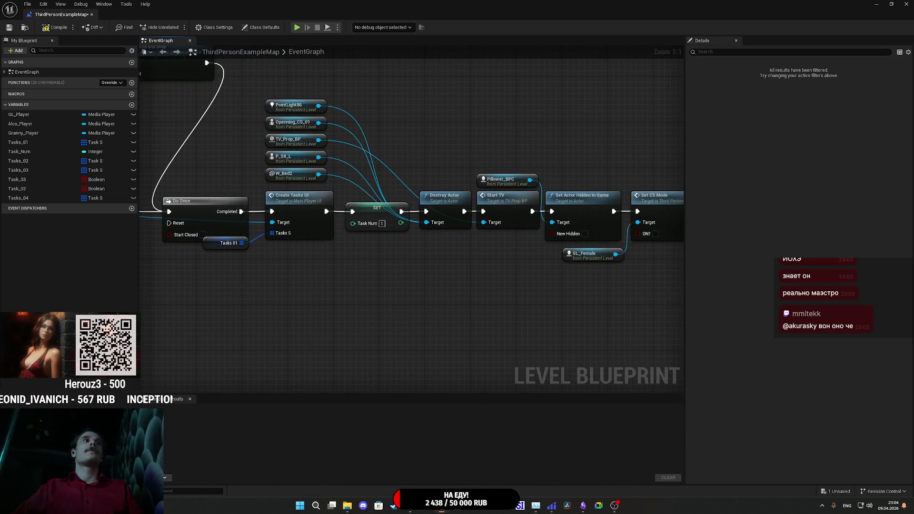
{"action": "mouse_move", "coordinate": [333, 238]}
{"action": "left_mouse_down"}
{"action": "mouse_move", "coordinate": [238, 214]}
{"action": "mouse_move", "coordinate": [148, 169]}
{"action": "mouse_move", "coordinate": [359, 186]}
{"action": "mouse_move", "coordinate": [653, 184]}
{"action": "mouse_move", "coordinate": [663, 120]}
{"action": "left_mouse_up"}
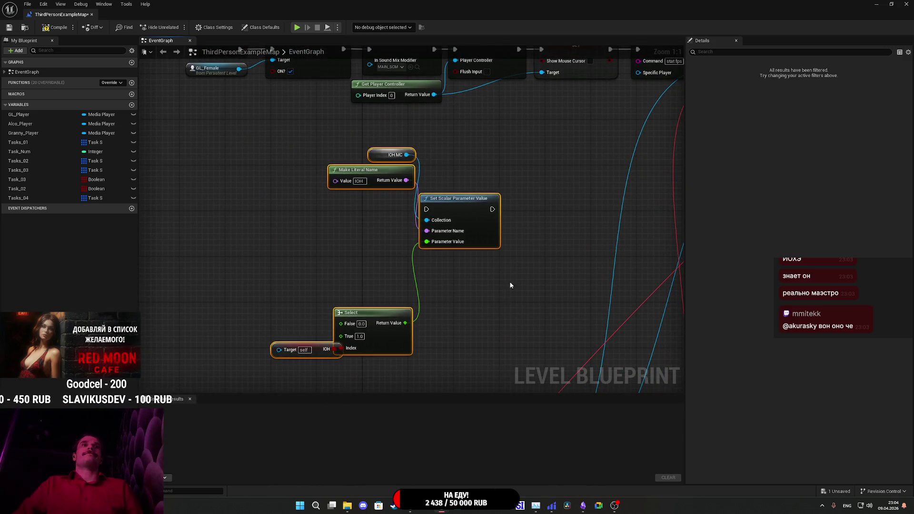
{"action": "left_click_drag", "start_coordinate": [508, 362], "coordinate": [262, 148]}
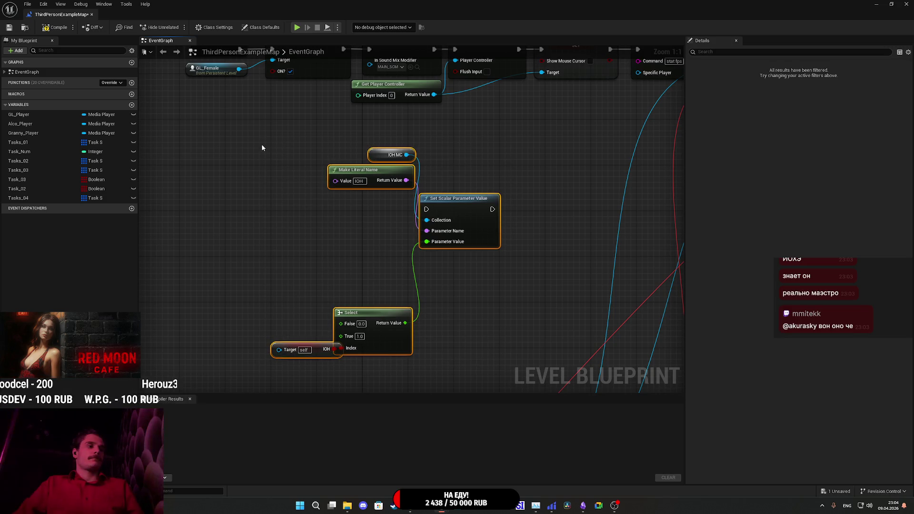
{"action": "mouse_move", "coordinate": [499, 371]}
{"action": "left_mouse_down"}
{"action": "mouse_move", "coordinate": [234, 116]}
{"action": "mouse_move", "coordinate": [230, 133]}
{"action": "left_mouse_up"}
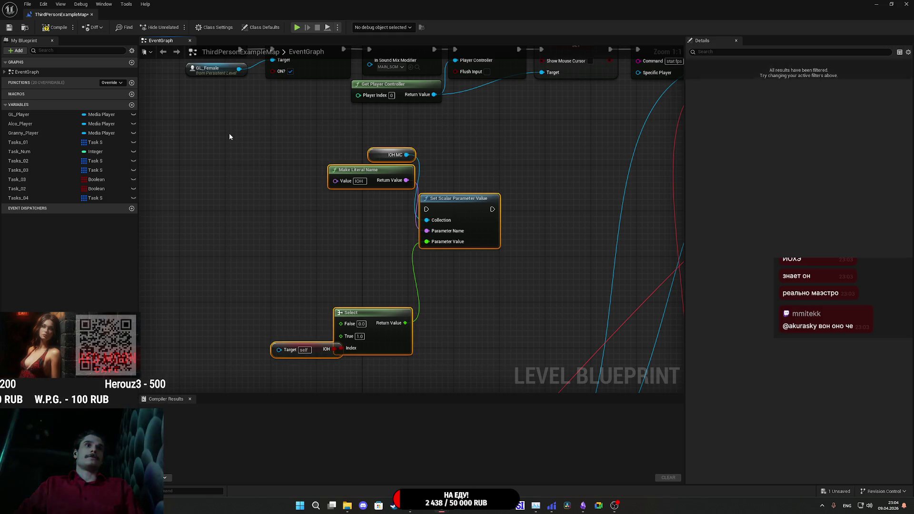
{"action": "key", "text": "Delete"}
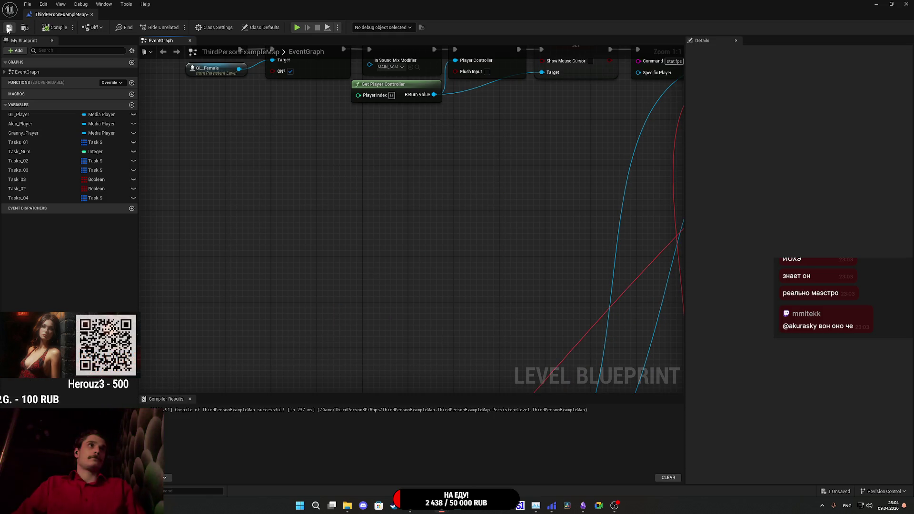
Save ThirdPersonExampleMap, then open the Main_Menu level blueprint from the Levels folder.
{"action": "left_click", "coordinate": [9, 27]}
{"action": "left_click", "coordinate": [906, 4]}
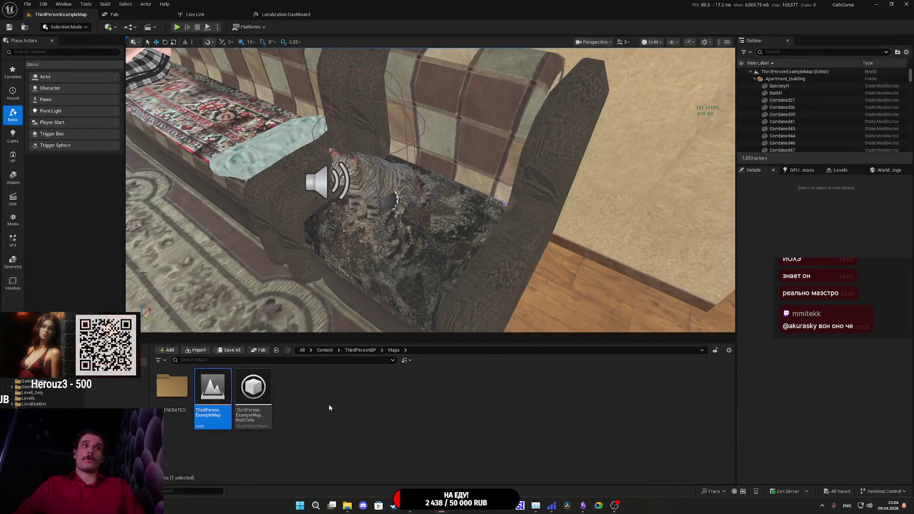
{"action": "left_click", "coordinate": [326, 350]}
{"action": "scroll", "coordinate": [659, 402], "scroll_direction": "down", "scroll_amount": 1}
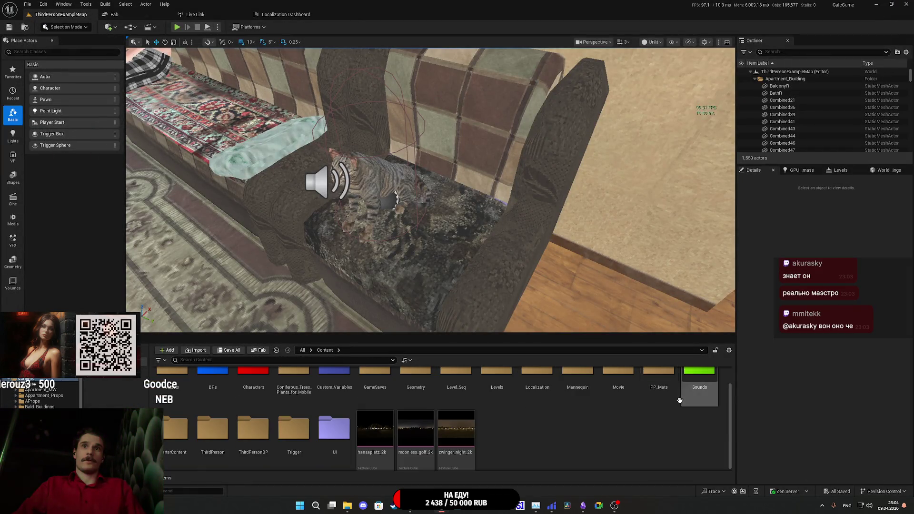
{"action": "scroll", "coordinate": [508, 424], "scroll_direction": "up", "scroll_amount": 1}
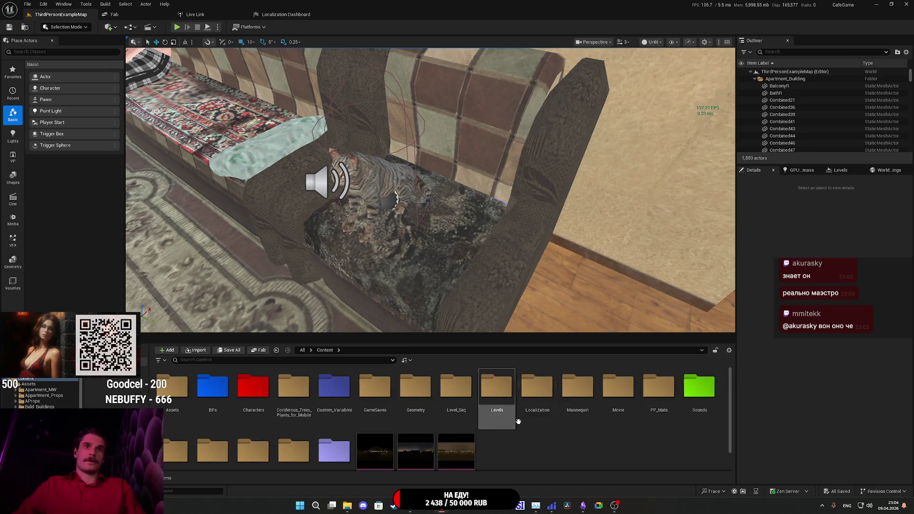
{"action": "double_click", "coordinate": [499, 405]}
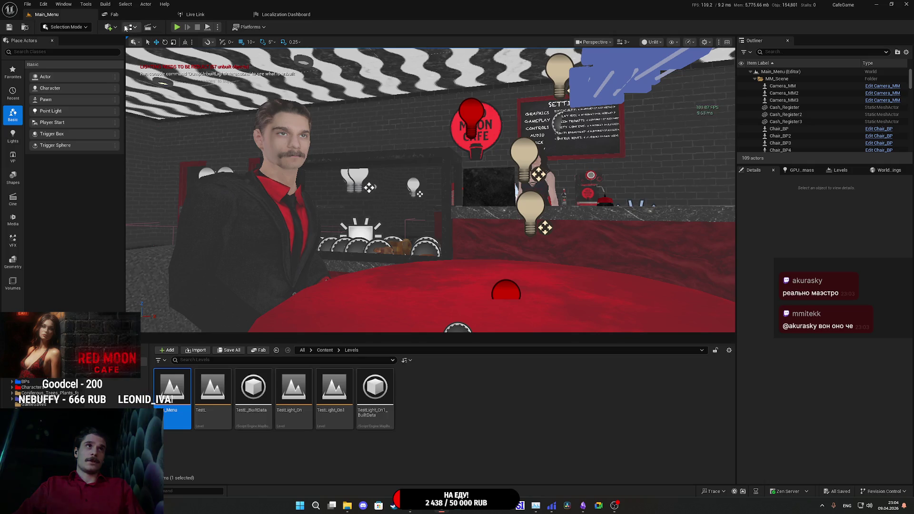
{"action": "left_click", "coordinate": [130, 27]}
{"action": "mouse_move", "coordinate": [164, 62]}
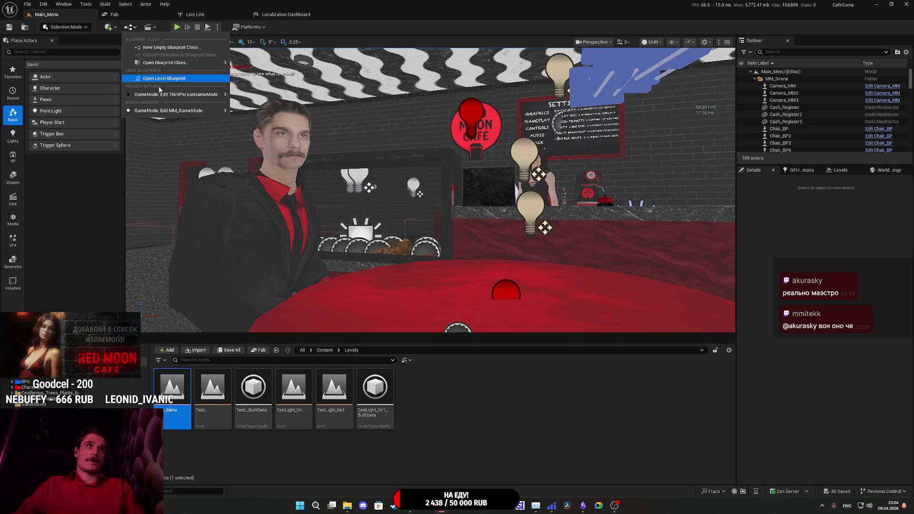
{"action": "left_click", "coordinate": [162, 78]}
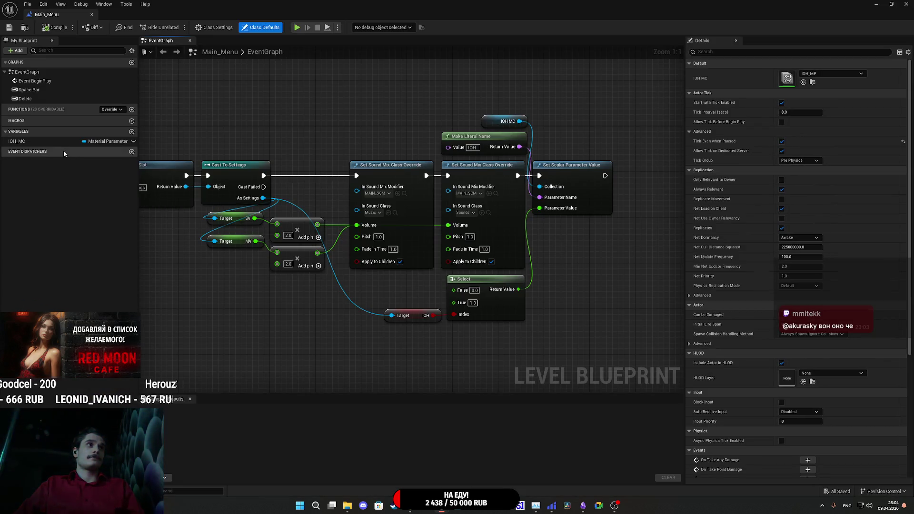
Delete the IOH MC, Make Literal Name, Set Scalar Parameter Value and Select nodes, then save and close.
{"action": "left_click", "coordinate": [33, 142]}
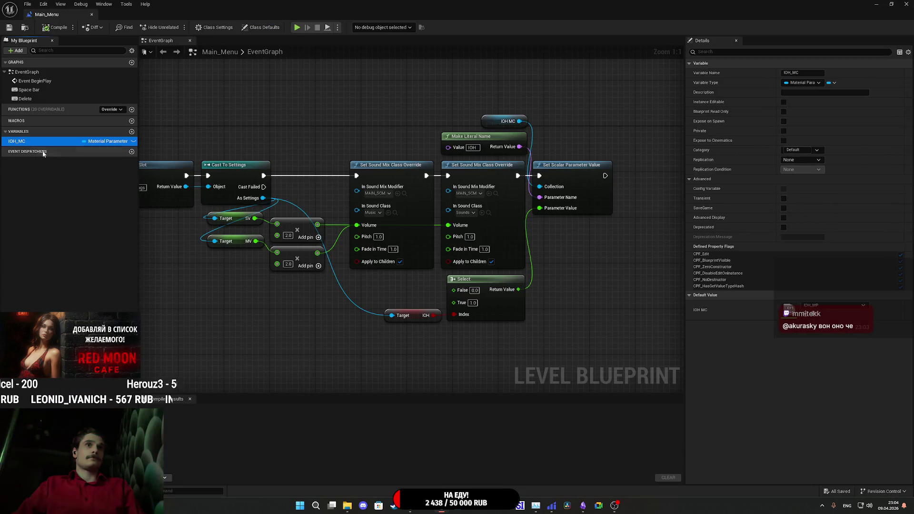
{"action": "left_click", "coordinate": [602, 213]}
{"action": "key", "text": "Delete"}
{"action": "left_click_drag", "start_coordinate": [534, 158], "coordinate": [455, 91]}
{"action": "key", "text": "Delete"}
{"action": "left_click_drag", "start_coordinate": [532, 333], "coordinate": [382, 295]}
{"action": "key", "text": "Delete"}
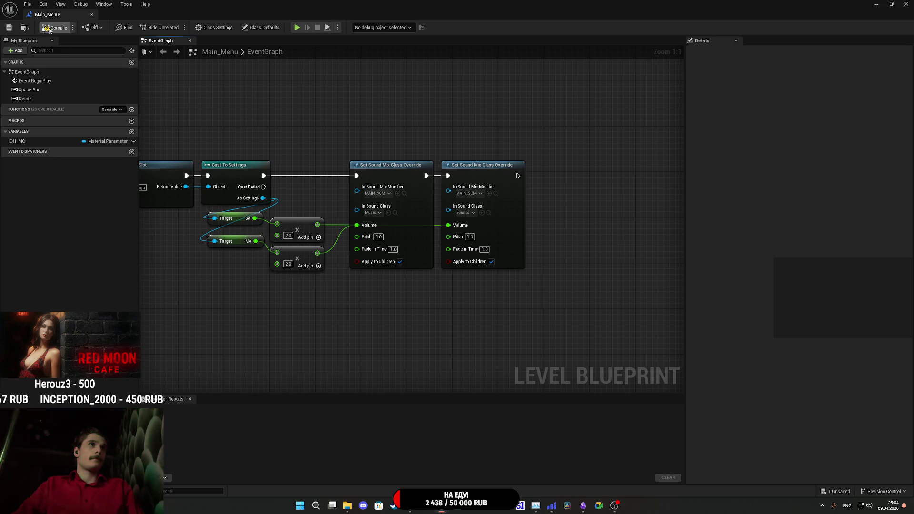
{"action": "left_click", "coordinate": [9, 27]}
{"action": "left_click", "coordinate": [906, 4]}
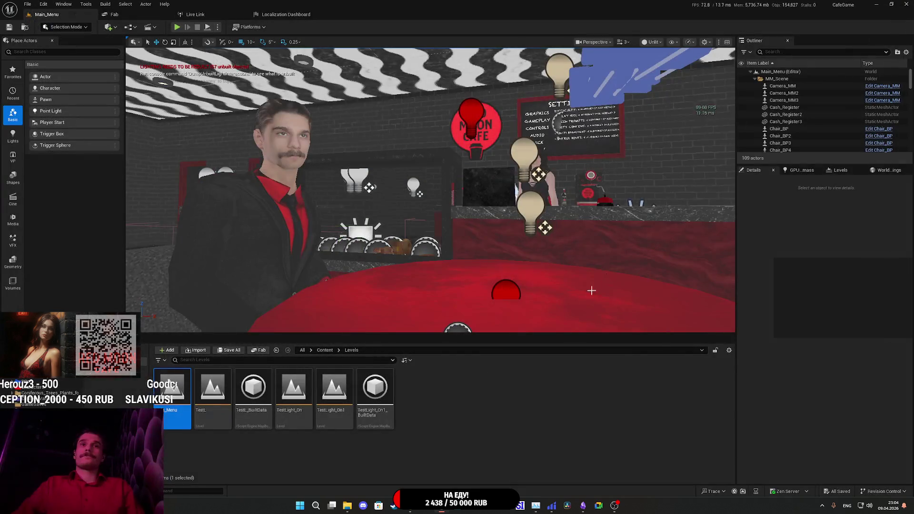
Open the MM_Board_UI widget blueprint from Content > UI and show its EventGraph.
{"action": "left_click", "coordinate": [324, 349]}
{"action": "scroll", "coordinate": [545, 422], "scroll_direction": "down", "scroll_amount": 1}
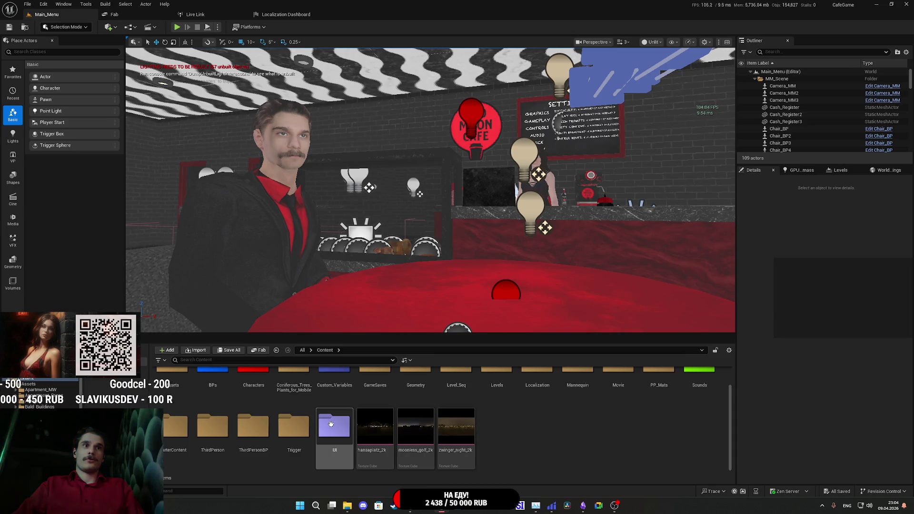
{"action": "double_click", "coordinate": [333, 421]}
{"action": "double_click", "coordinate": [375, 400]}
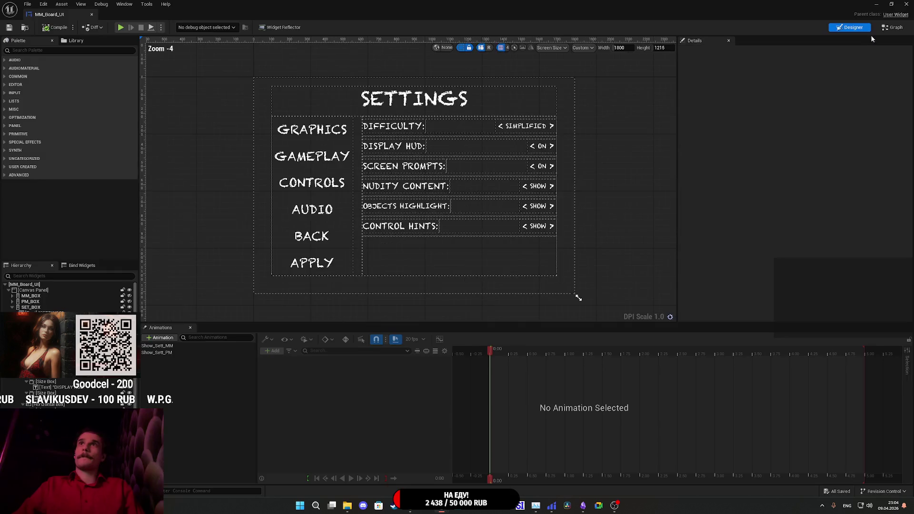
{"action": "left_click", "coordinate": [889, 30]}
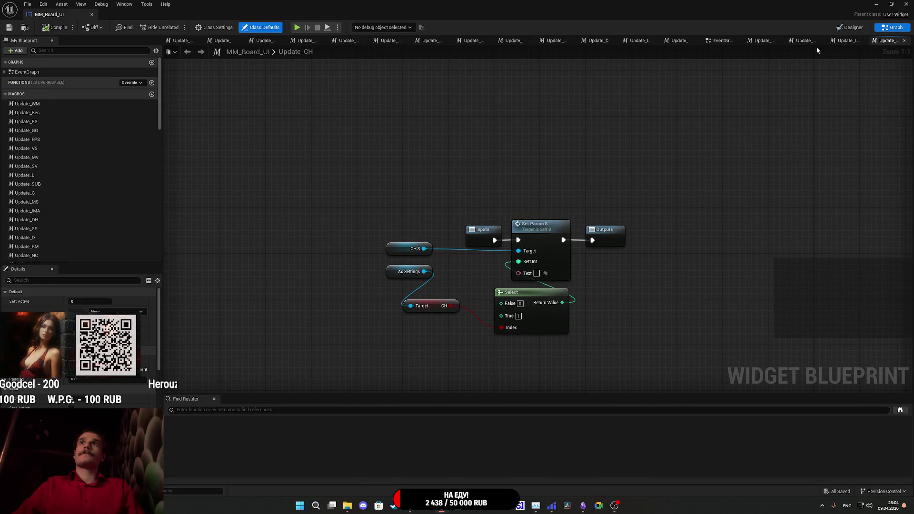
{"action": "left_click", "coordinate": [716, 41]}
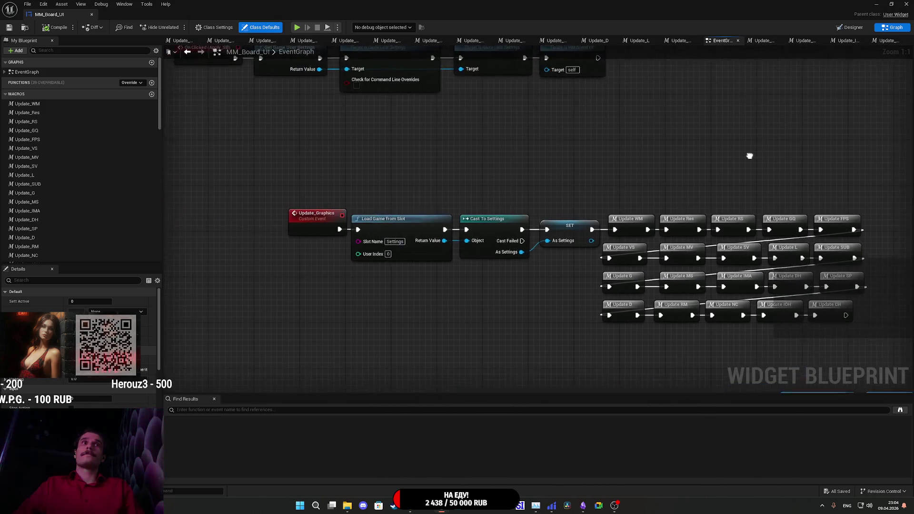
Survey the EventGraph's Update_Graphics nodes, Set Paused and Delay nodes, and the Event Construct chain.
{"action": "scroll", "coordinate": [438, 199], "scroll_direction": "up", "scroll_amount": 1}
{"action": "left_click_drag", "start_coordinate": [437, 204], "coordinate": [402, 292]}
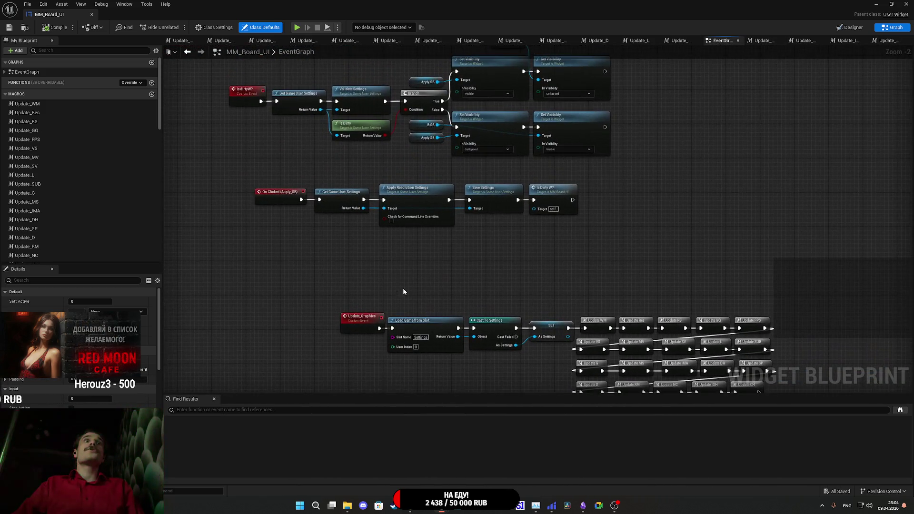
{"action": "mouse_move", "coordinate": [500, 238]}
{"action": "left_mouse_down"}
{"action": "mouse_move", "coordinate": [368, 160]}
{"action": "mouse_move", "coordinate": [345, 167]}
{"action": "left_mouse_up"}
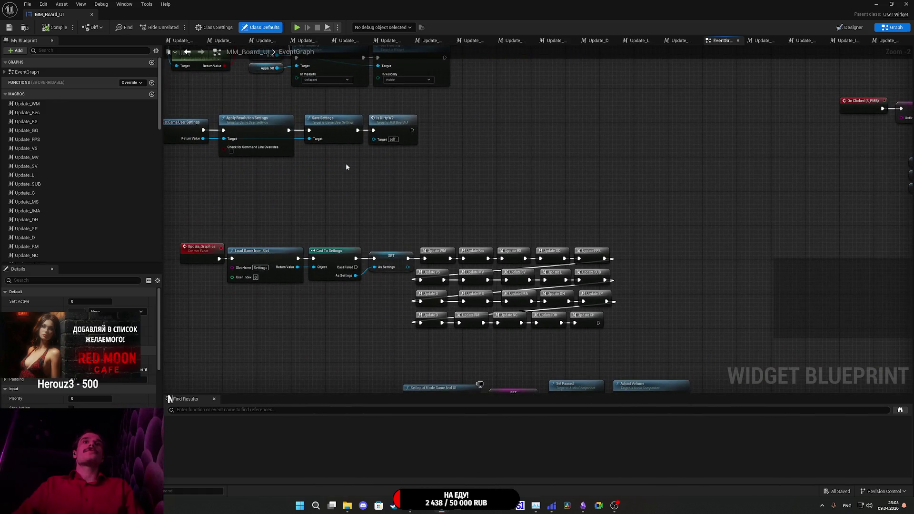
{"action": "scroll", "coordinate": [487, 193], "scroll_direction": "down", "scroll_amount": 1}
{"action": "left_click_drag", "start_coordinate": [246, 131], "coordinate": [304, 179]}
{"action": "scroll", "coordinate": [316, 306], "scroll_direction": "down", "scroll_amount": 3}
{"action": "scroll", "coordinate": [284, 232], "scroll_direction": "up", "scroll_amount": 4}
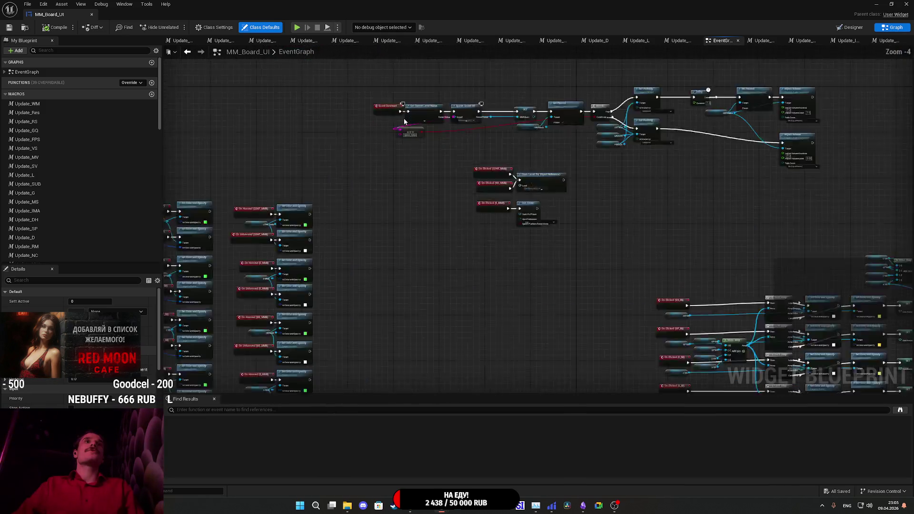
{"action": "scroll", "coordinate": [284, 232], "scroll_direction": "up", "scroll_amount": 2}
{"action": "mouse_move", "coordinate": [428, 288]}
{"action": "left_mouse_down"}
{"action": "mouse_move", "coordinate": [153, 253]}
{"action": "mouse_move", "coordinate": [96, 256]}
{"action": "mouse_move", "coordinate": [414, 242]}
{"action": "left_mouse_up"}
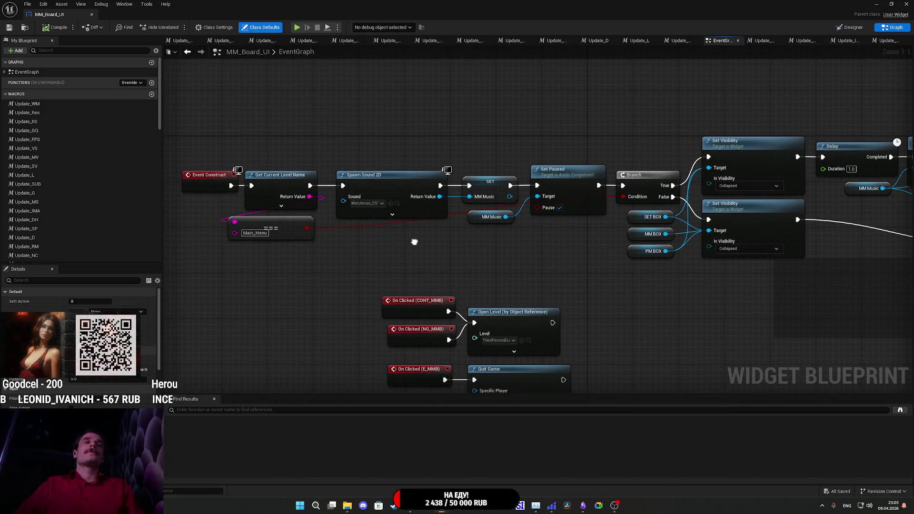
{"action": "left_click_drag", "start_coordinate": [424, 258], "coordinate": [222, 191]}
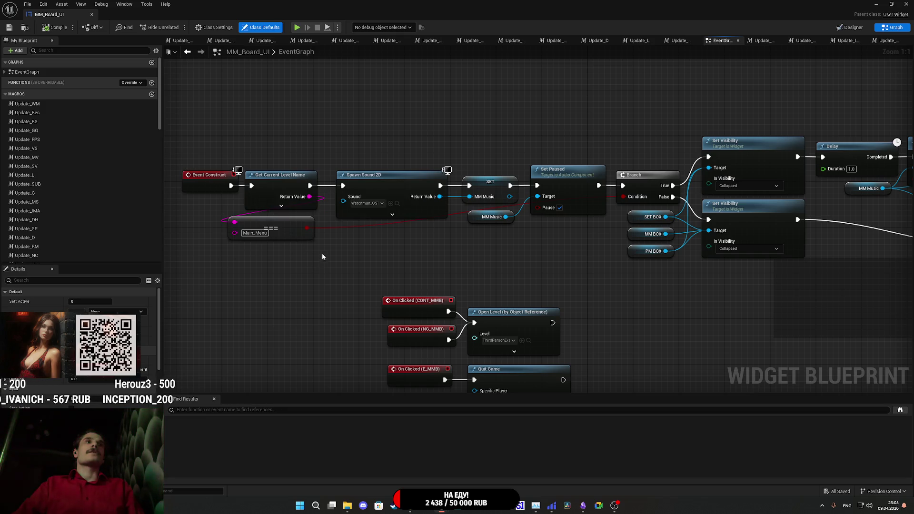
{"action": "mouse_move", "coordinate": [513, 248]}
{"action": "left_mouse_down"}
{"action": "mouse_move", "coordinate": [425, 204]}
{"action": "mouse_move", "coordinate": [3, 216]}
{"action": "mouse_move", "coordinate": [127, 202]}
{"action": "mouse_move", "coordinate": [299, 104]}
{"action": "mouse_move", "coordinate": [421, 85]}
{"action": "mouse_move", "coordinate": [541, 129]}
{"action": "mouse_move", "coordinate": [594, 95]}
{"action": "left_mouse_up"}
{"action": "scroll", "coordinate": [544, 205], "scroll_direction": "down", "scroll_amount": 3}
{"action": "mouse_move", "coordinate": [522, 233]}
{"action": "left_mouse_down"}
{"action": "mouse_move", "coordinate": [411, 299]}
{"action": "mouse_move", "coordinate": [422, 285]}
{"action": "mouse_move", "coordinate": [553, 242]}
{"action": "left_mouse_up"}
{"action": "scroll", "coordinate": [87, 196], "scroll_direction": "down", "scroll_amount": 15}
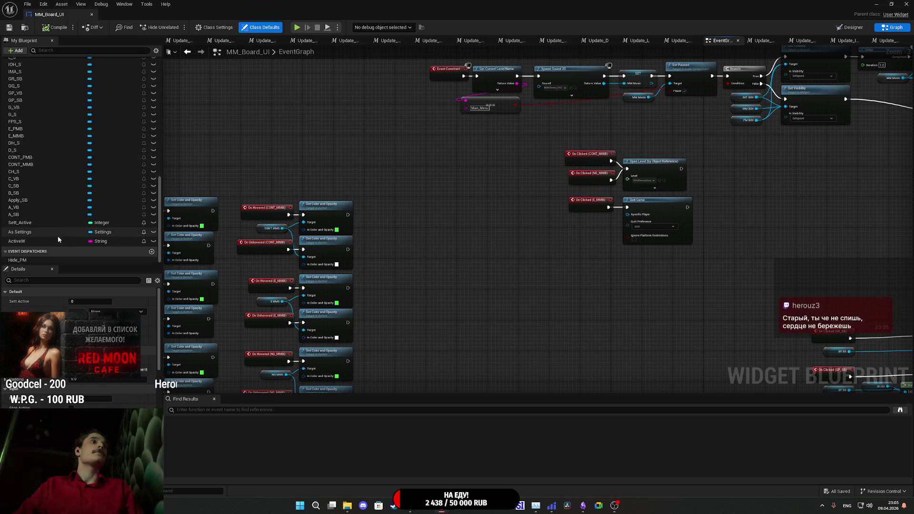
Find all references to the As Settings variable by name and jump to Cast To Settings.
{"action": "right_click", "coordinate": [42, 232]}
{"action": "mouse_move", "coordinate": [71, 259]}
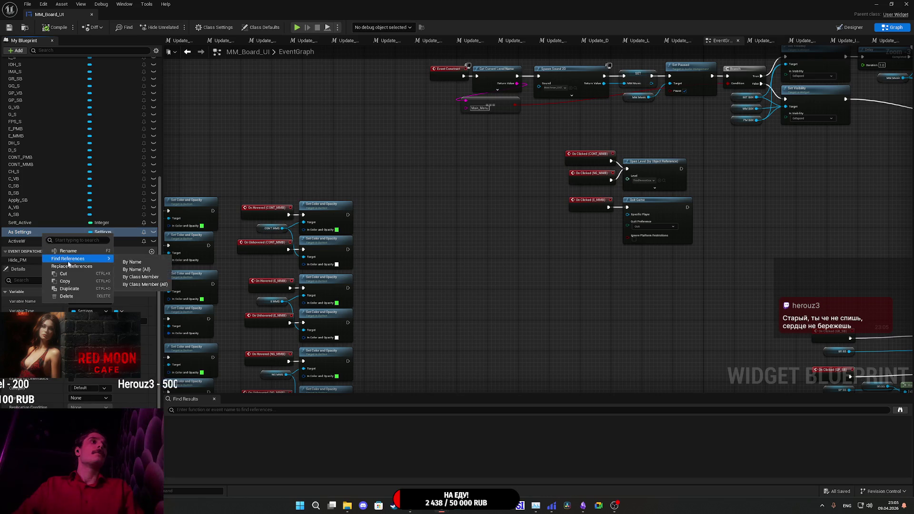
{"action": "left_click", "coordinate": [133, 263]}
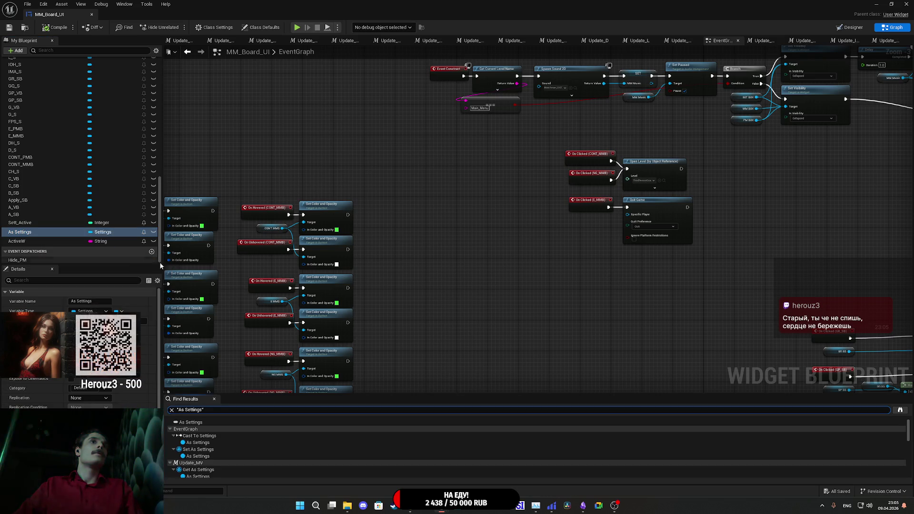
{"action": "left_click", "coordinate": [201, 443]}
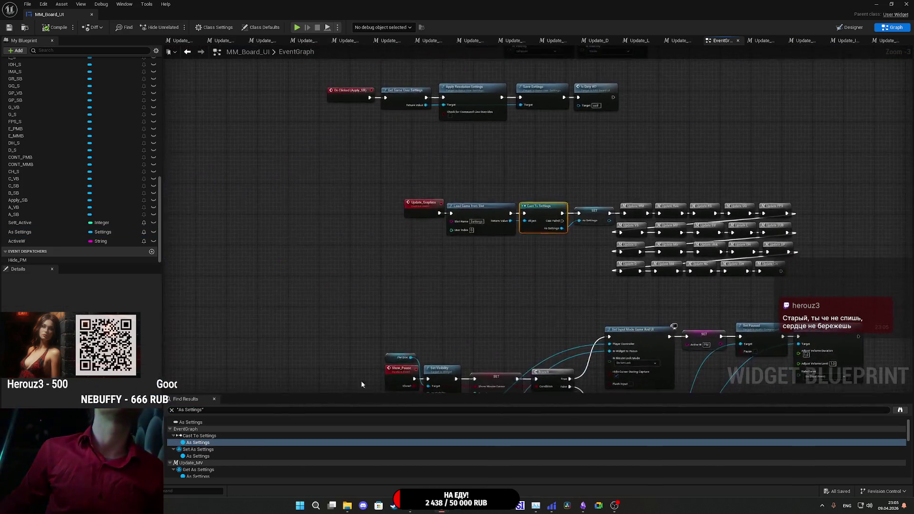
Move the Update_Graphics, Load Game, Cast and SET nodes to the left.
{"action": "mouse_move", "coordinate": [544, 257]}
{"action": "left_mouse_down"}
{"action": "mouse_move", "coordinate": [378, 292]}
{"action": "mouse_move", "coordinate": [333, 275]}
{"action": "mouse_move", "coordinate": [545, 291]}
{"action": "left_mouse_up"}
{"action": "mouse_move", "coordinate": [628, 295]}
{"action": "left_mouse_down"}
{"action": "mouse_move", "coordinate": [519, 252]}
{"action": "mouse_move", "coordinate": [333, 211]}
{"action": "left_mouse_up"}
{"action": "left_click_drag", "start_coordinate": [514, 185], "coordinate": [585, 194]}
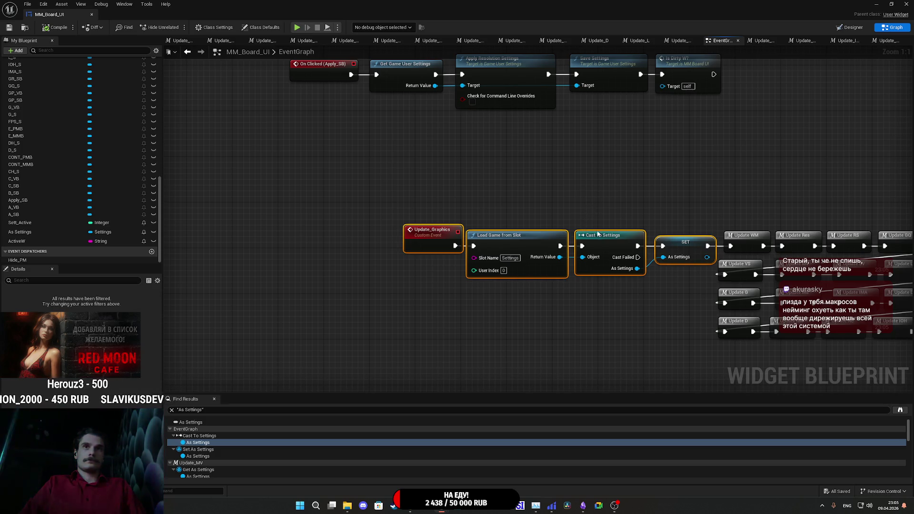
{"action": "left_click_drag", "start_coordinate": [687, 243], "coordinate": [579, 242]}
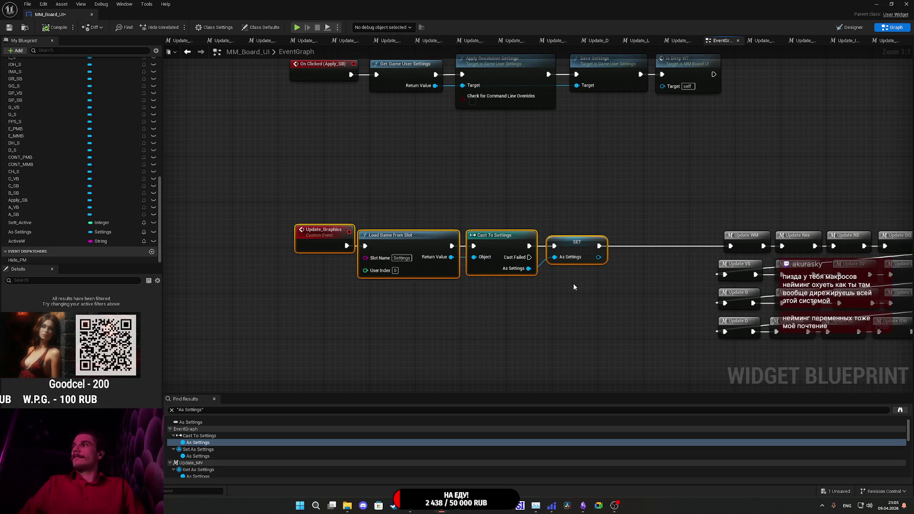
{"action": "left_click", "coordinate": [452, 298]}
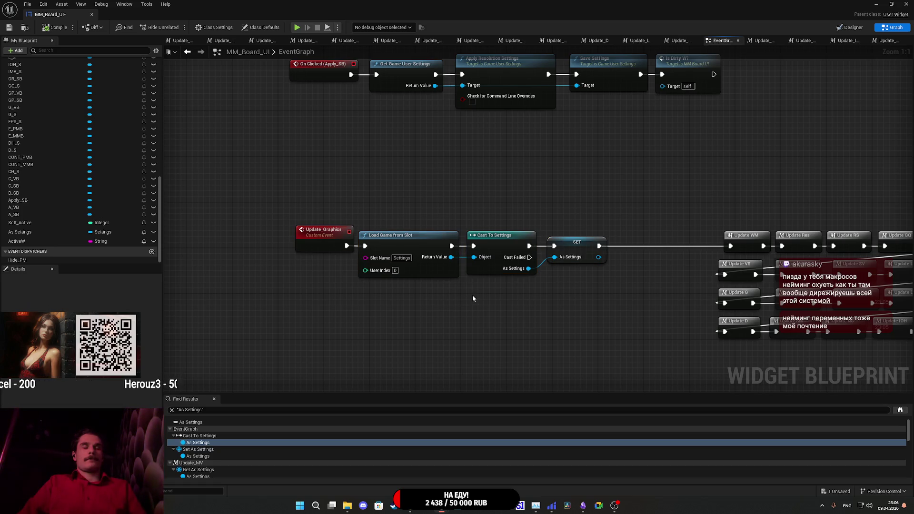
Paste and position the Set Scalar Parameter Value node group, then delete it again.
{"action": "key", "text": "ctrl+v"}
{"action": "mouse_move", "coordinate": [579, 274]}
{"action": "left_mouse_down"}
{"action": "mouse_move", "coordinate": [635, 219]}
{"action": "mouse_move", "coordinate": [672, 242]}
{"action": "mouse_move", "coordinate": [665, 252]}
{"action": "mouse_move", "coordinate": [554, 211]}
{"action": "mouse_move", "coordinate": [498, 144]}
{"action": "left_mouse_up"}
{"action": "key", "text": "Delete"}
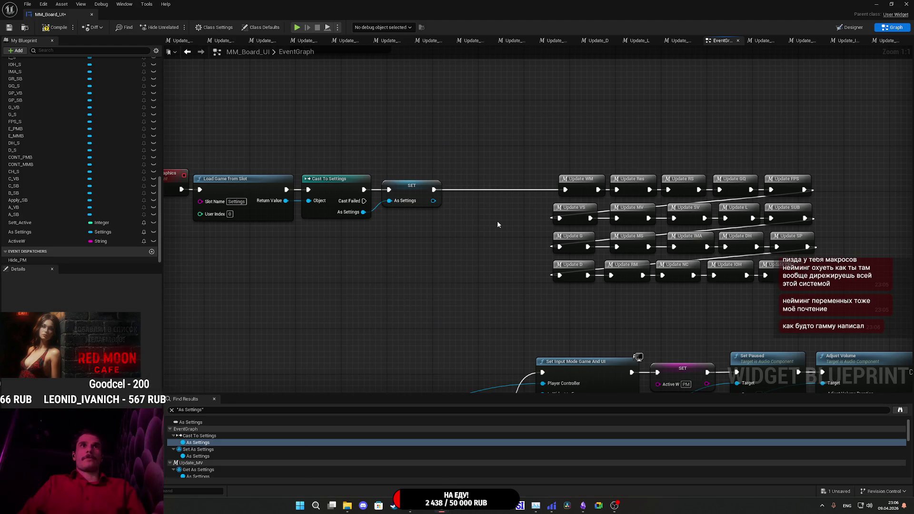
Move the Update_Graphics chain back right and open the Update IOH macro graph.
{"action": "mouse_move", "coordinate": [476, 244]}
{"action": "left_mouse_down"}
{"action": "mouse_move", "coordinate": [535, 259]}
{"action": "mouse_move", "coordinate": [277, 177]}
{"action": "left_mouse_up"}
{"action": "left_click_drag", "start_coordinate": [501, 195], "coordinate": [602, 195]}
{"action": "left_click", "coordinate": [588, 240]}
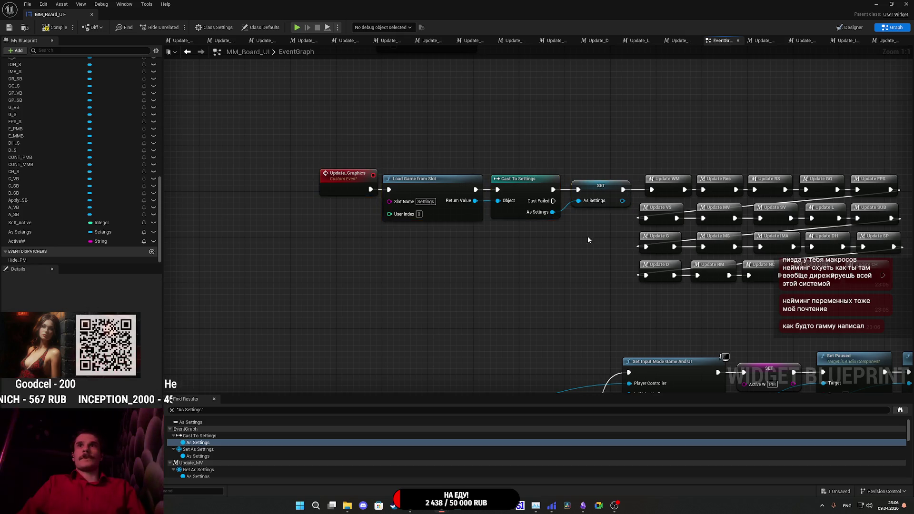
{"action": "left_click_drag", "start_coordinate": [588, 239], "coordinate": [343, 242]}
{"action": "double_click", "coordinate": [572, 281]}
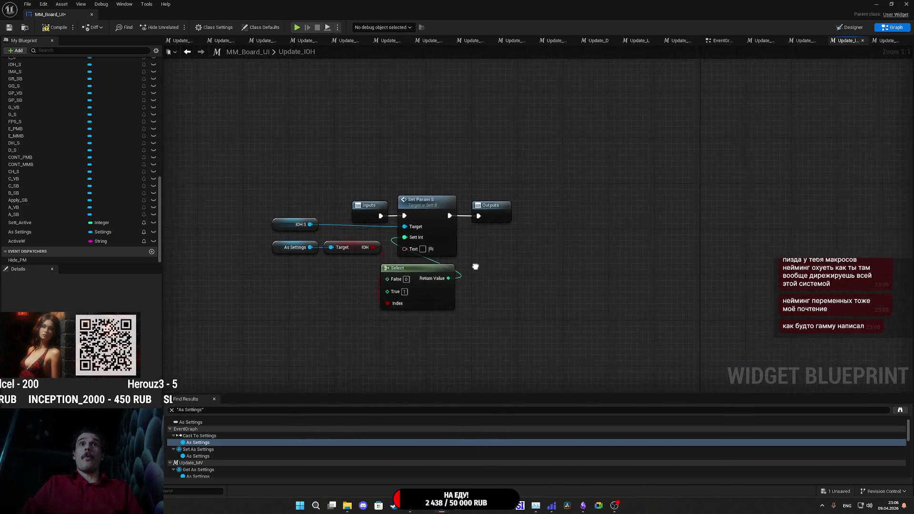
Paste the Set Scalar Parameter Value group and wire it between Set Param S and Outputs.
{"action": "mouse_move", "coordinate": [480, 208]}
{"action": "left_mouse_down"}
{"action": "mouse_move", "coordinate": [688, 208]}
{"action": "mouse_move", "coordinate": [746, 219]}
{"action": "left_mouse_up"}
{"action": "left_click", "coordinate": [580, 273]}
{"action": "key", "text": "ctrl+v"}
{"action": "mouse_move", "coordinate": [700, 243]}
{"action": "left_mouse_down"}
{"action": "mouse_move", "coordinate": [498, 209]}
{"action": "mouse_move", "coordinate": [420, 217]}
{"action": "left_mouse_up"}
{"action": "left_click_drag", "start_coordinate": [515, 218], "coordinate": [593, 220]}
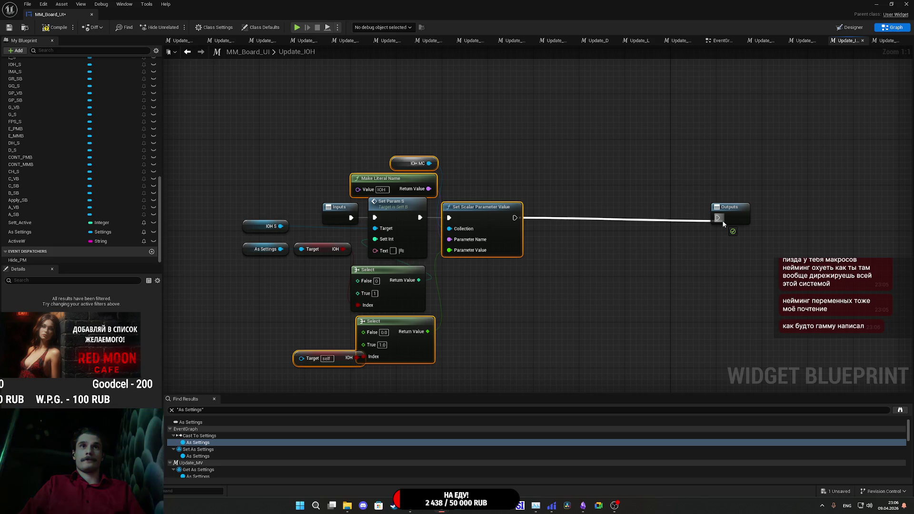
{"action": "left_click_drag", "start_coordinate": [722, 220], "coordinate": [688, 220]}
{"action": "left_click", "coordinate": [597, 276]}
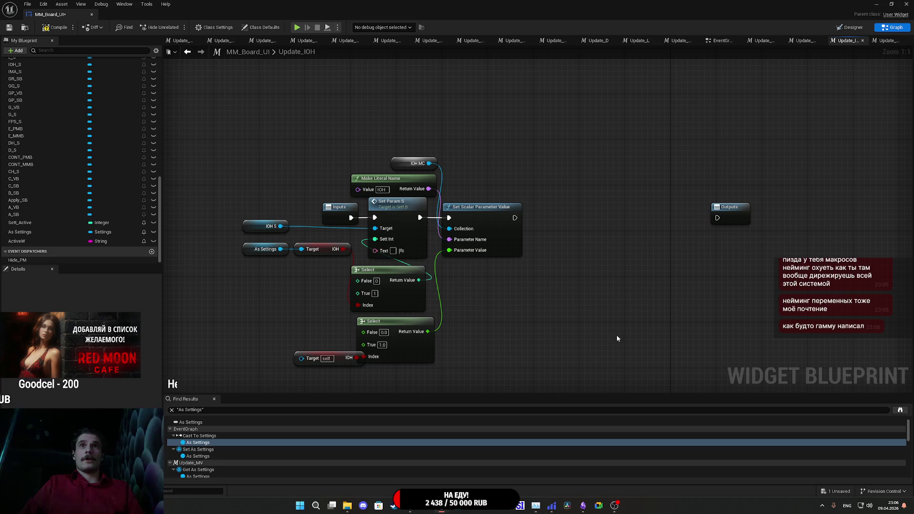
Delete the pasted Set Scalar, IOH MC, Make Literal Name, Select and Target nodes, reconnecting Set Param S to Outputs.
{"action": "left_click_drag", "start_coordinate": [522, 266], "coordinate": [487, 200]}
{"action": "key", "text": "Delete"}
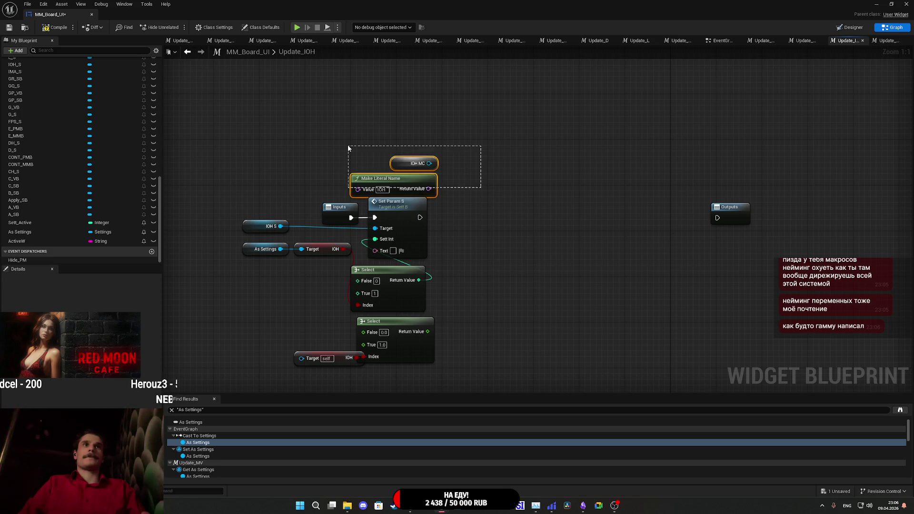
{"action": "left_click_drag", "start_coordinate": [348, 149], "coordinate": [348, 149]}
{"action": "key", "text": "Delete"}
{"action": "left_click_drag", "start_coordinate": [385, 366], "coordinate": [284, 338]}
{"action": "key", "text": "Delete"}
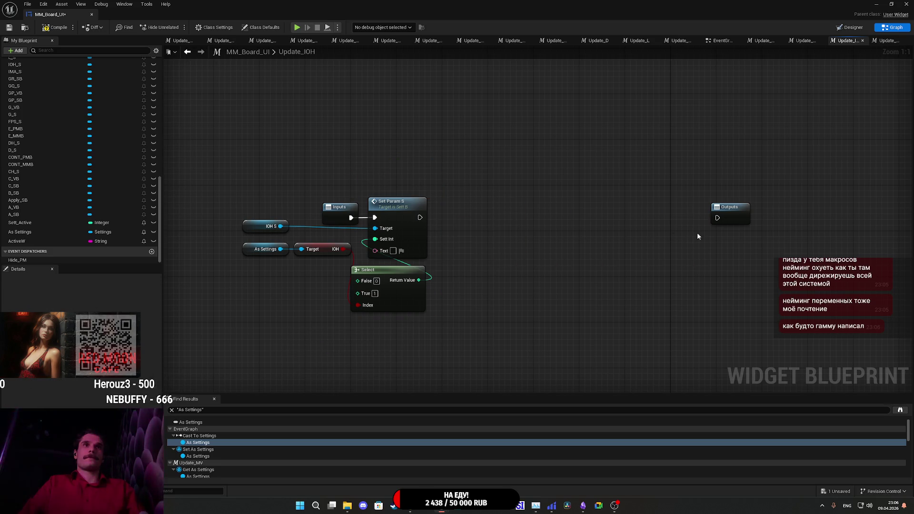
{"action": "left_click_drag", "start_coordinate": [718, 217], "coordinate": [420, 217]}
{"action": "left_click_drag", "start_coordinate": [739, 217], "coordinate": [461, 219]}
{"action": "left_click", "coordinate": [469, 195]}
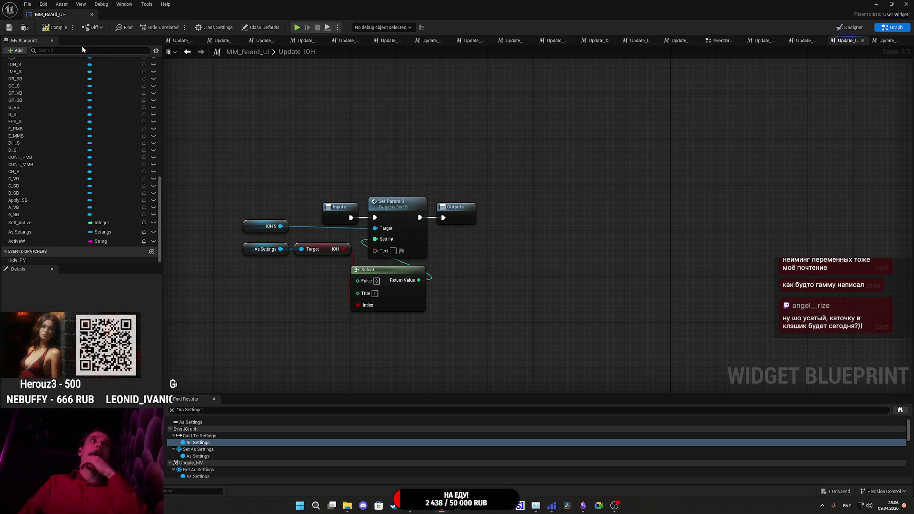
Save MM_Board_UI and return to the EventGraph's Adjust Volume nodes.
{"action": "left_click", "coordinate": [11, 29]}
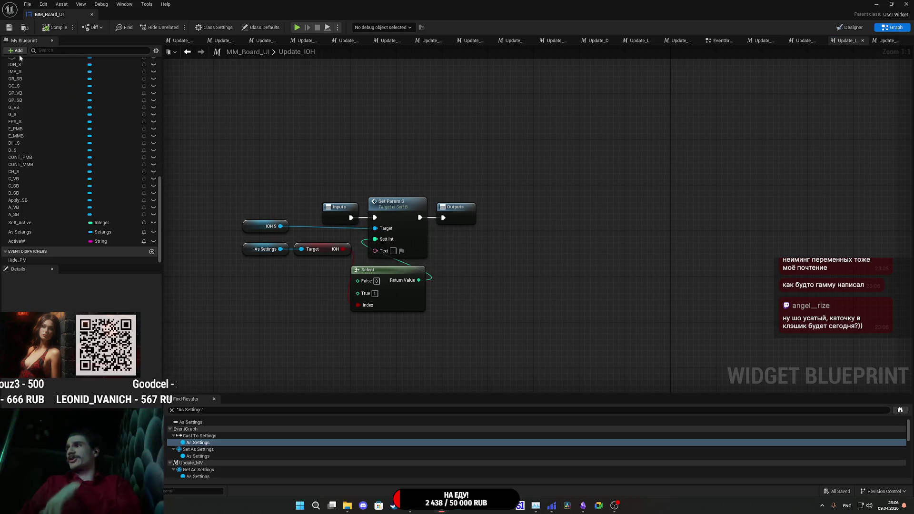
{"action": "key", "text": "alt+Left"}
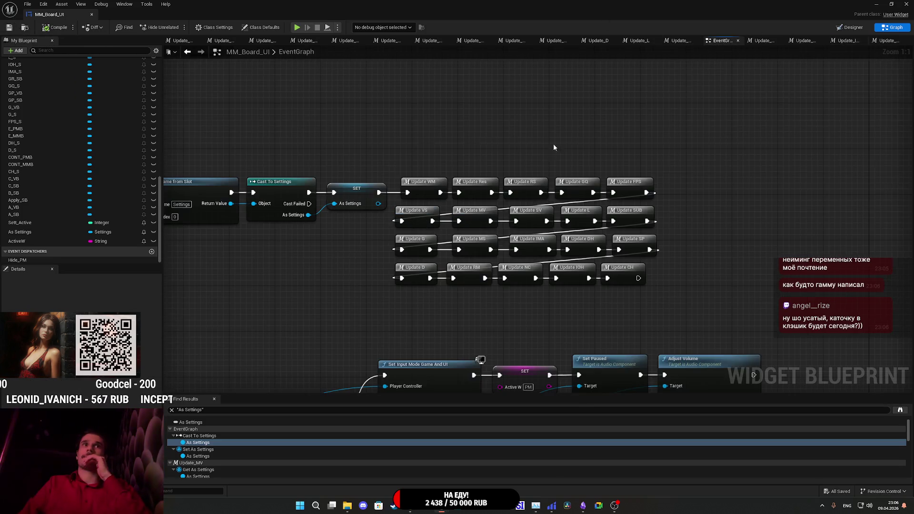
{"action": "scroll", "coordinate": [556, 221], "scroll_direction": "down", "scroll_amount": 2}
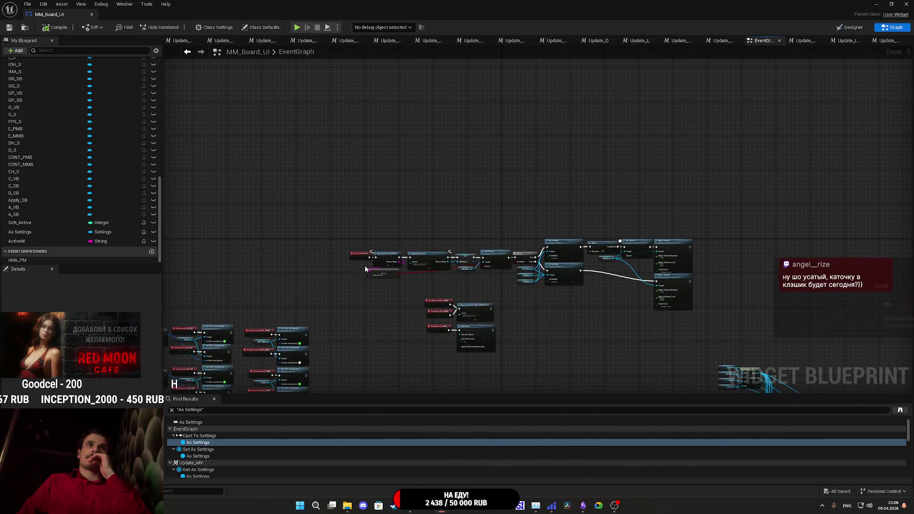
{"action": "mouse_move", "coordinate": [291, 225]}
{"action": "left_mouse_down"}
{"action": "mouse_move", "coordinate": [101, 219]}
{"action": "mouse_move", "coordinate": [490, 227]}
{"action": "mouse_move", "coordinate": [421, 233]}
{"action": "mouse_move", "coordinate": [157, 222]}
{"action": "left_mouse_up"}
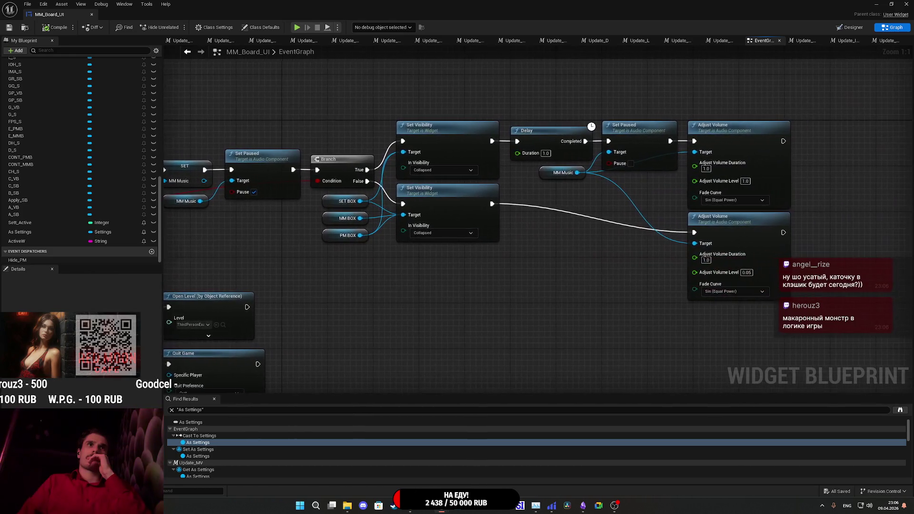